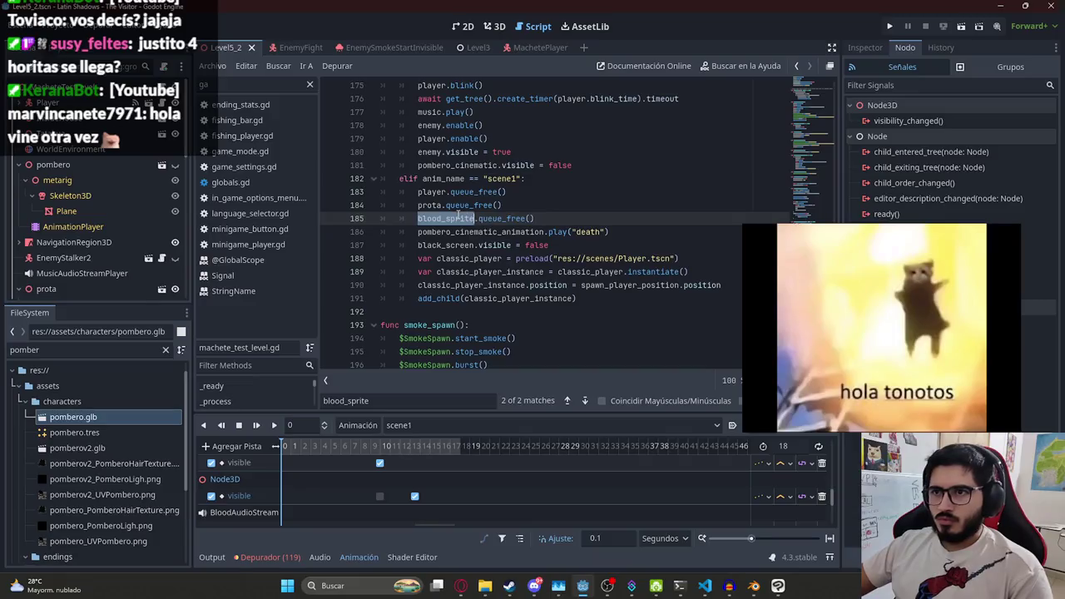
Rename the onready variable blood_sprite to blood_particles on line 14 and search for blood_sprite
click(470, 218)
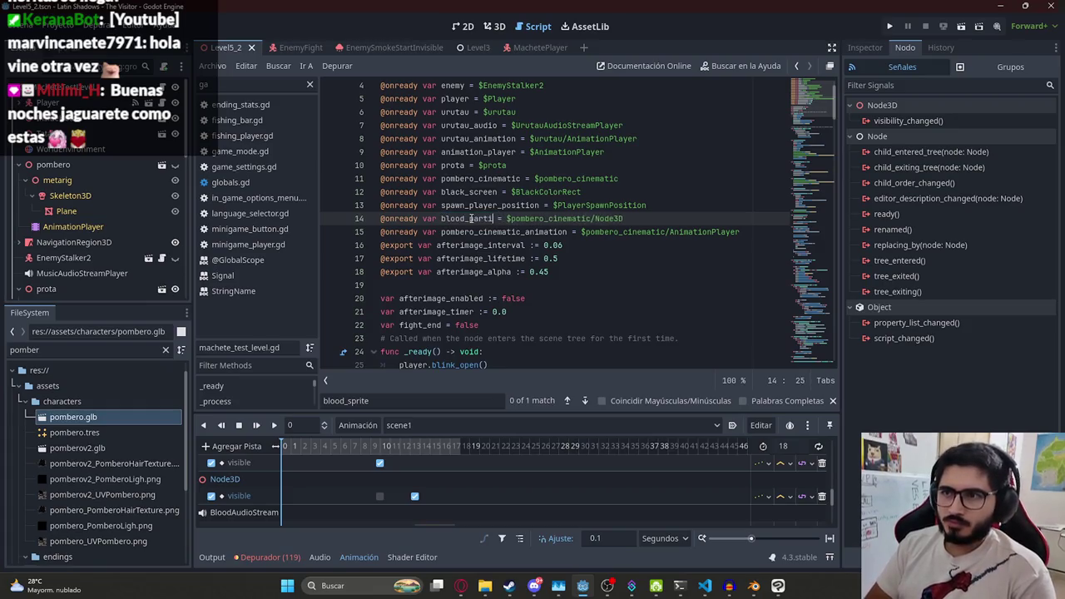
text(cles)
click(471, 208)
key(ctrl+f)
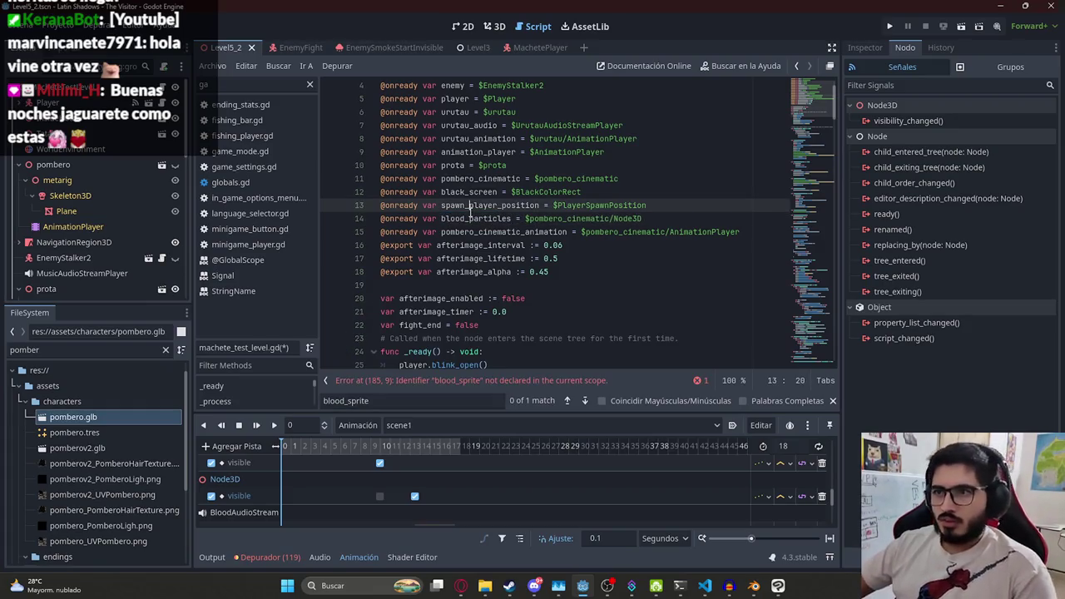
double_click(470, 218)
key(ctrl+c)
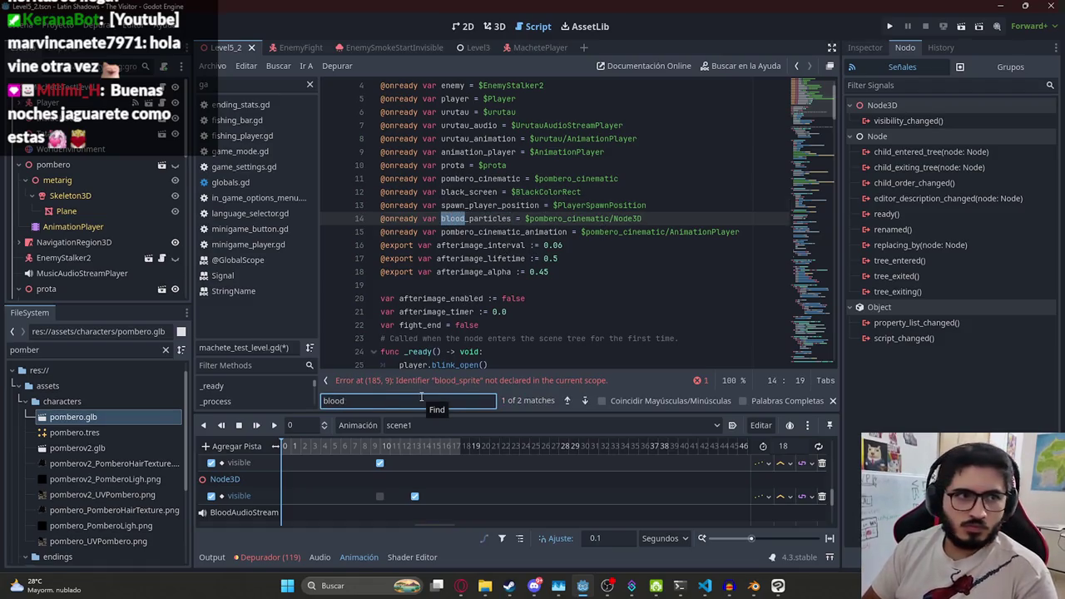
text(_spr)
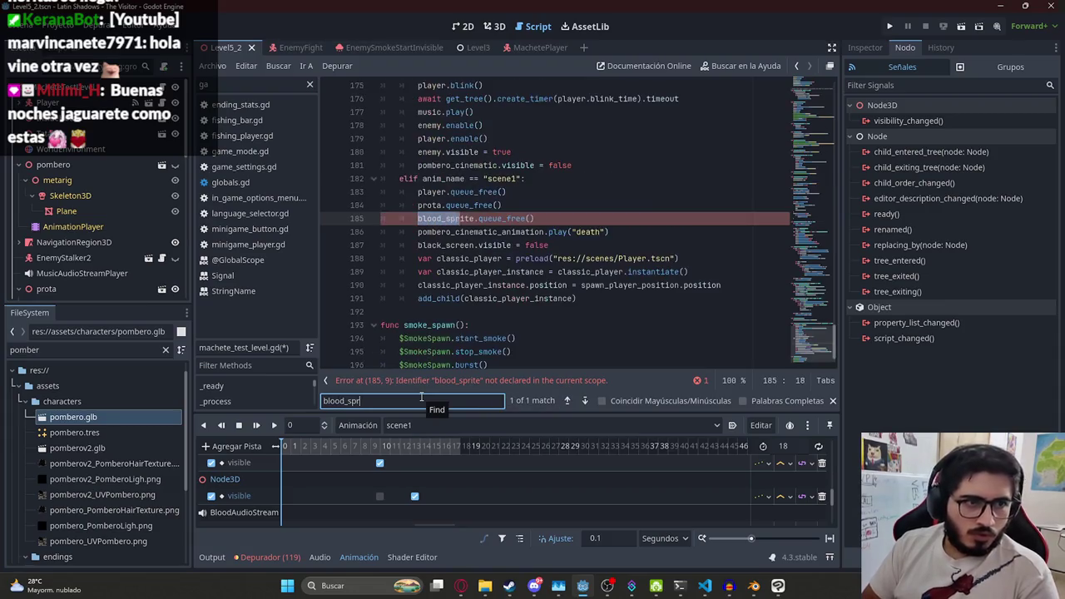
Replace blood_sprite with blood_particles in line 185's queue_free call, then run the Level5_2 scene
double_click(445, 218)
key(ctrl+v)
click(539, 210)
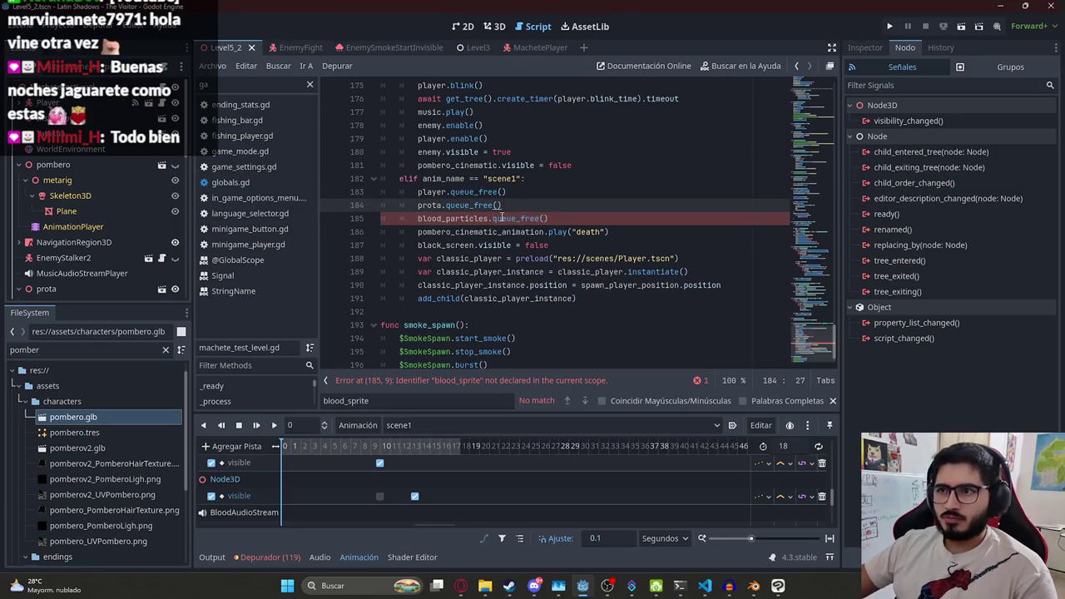
double_click(502, 218)
click(479, 231)
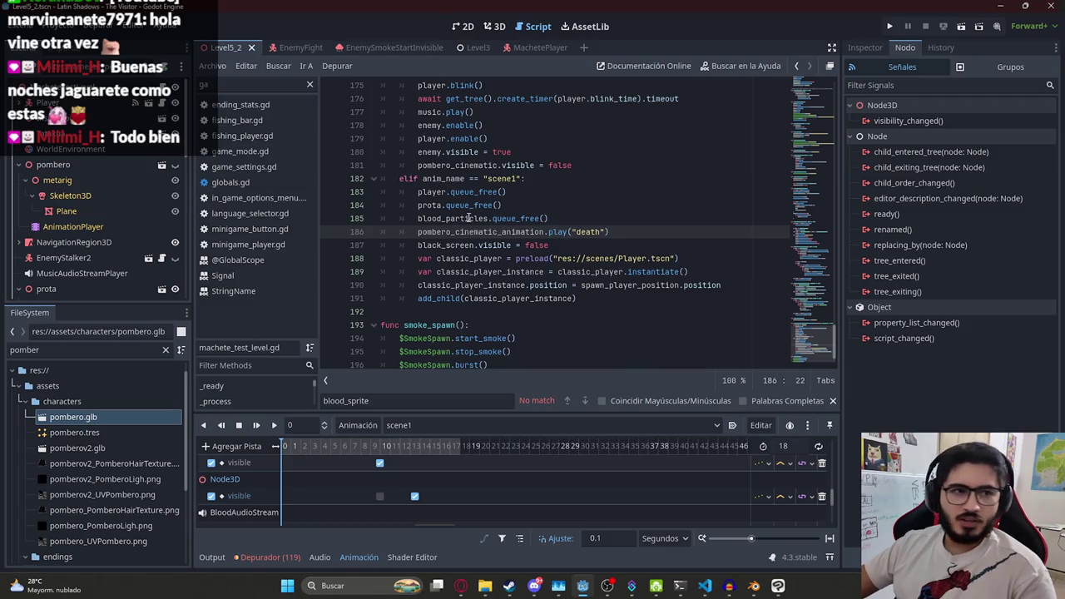
click(469, 218)
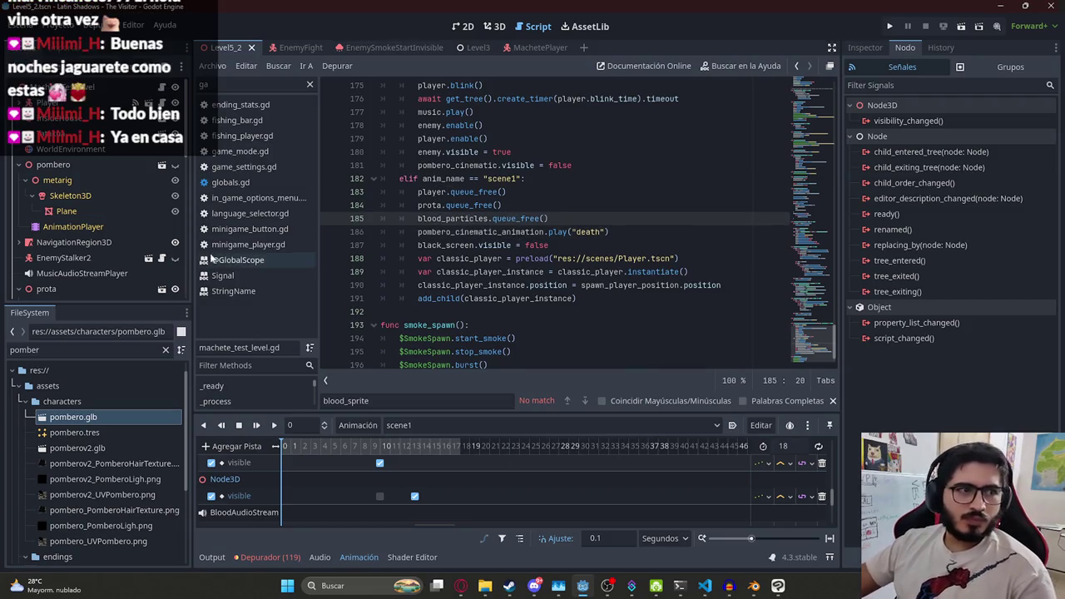
click(455, 219)
click(449, 219)
key(Return)
key(Return)
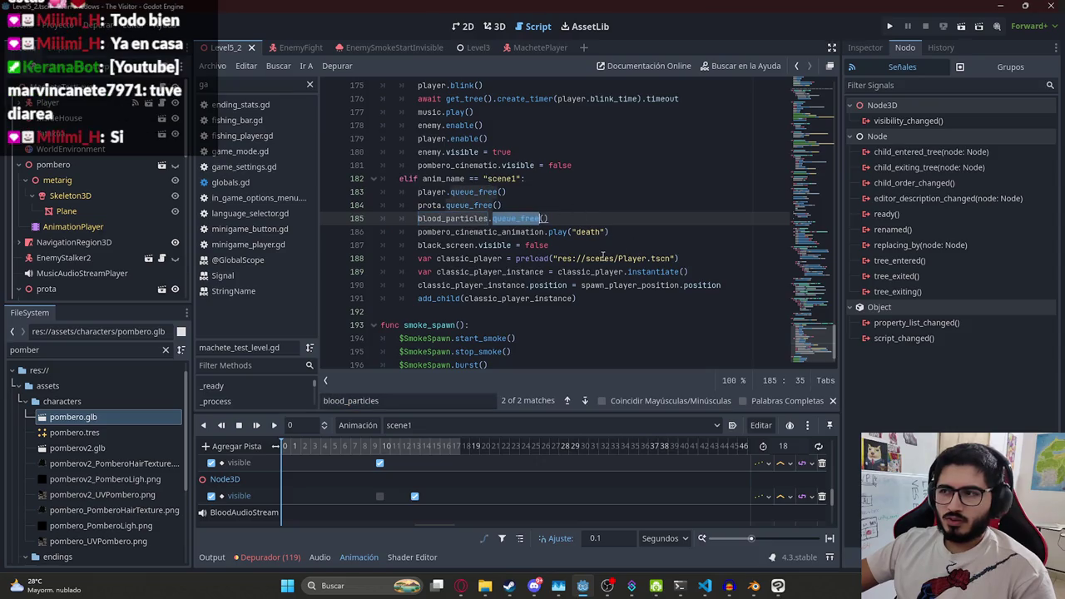
right_click(228, 47)
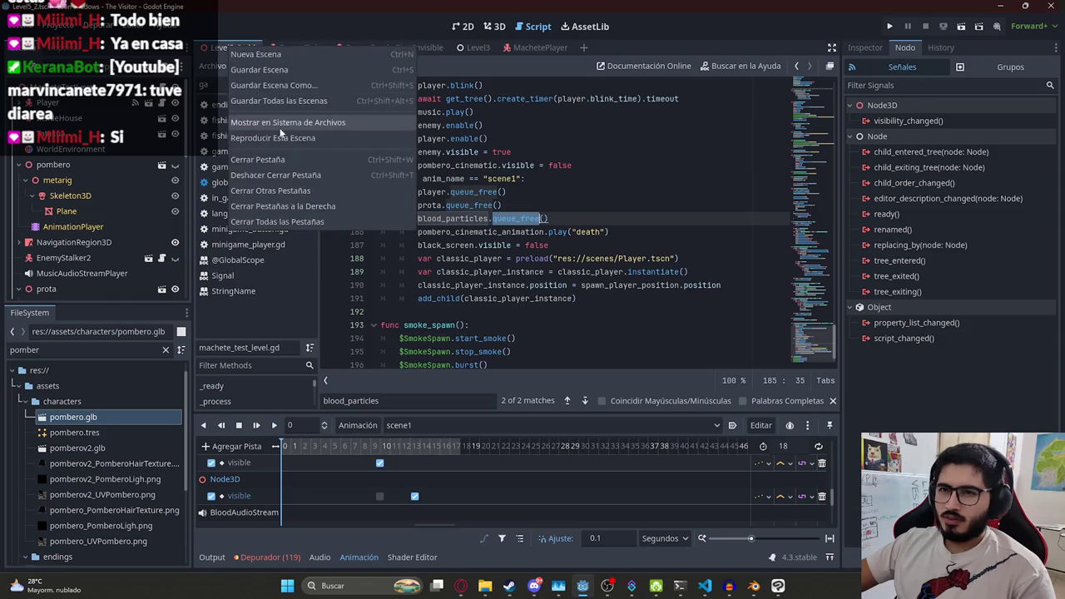
click(277, 138)
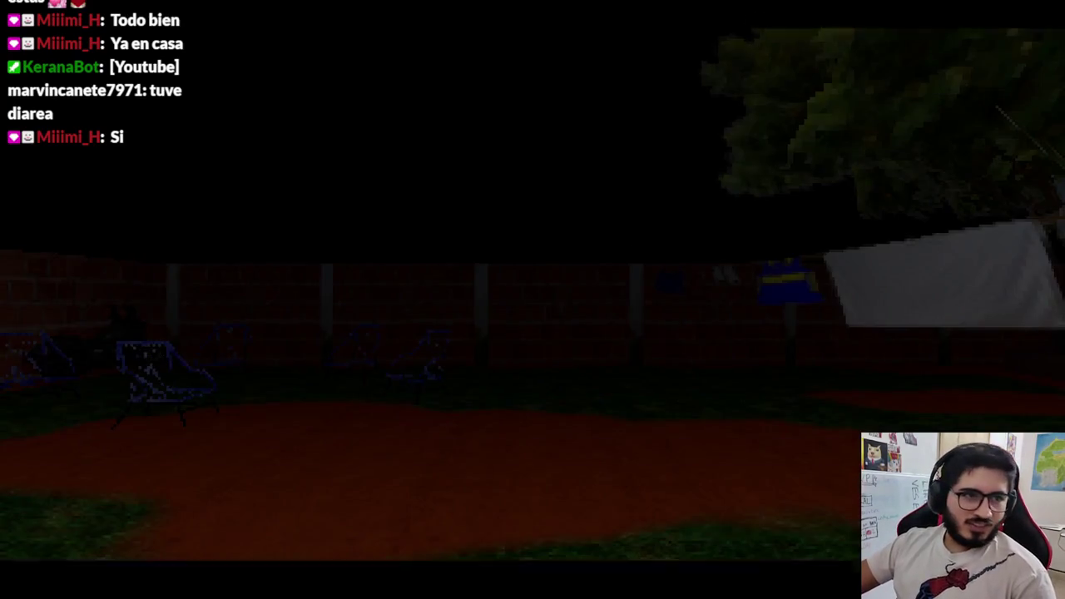
Walk the player with W and S through the pombero death cinematic, then stop with F8
key(w)
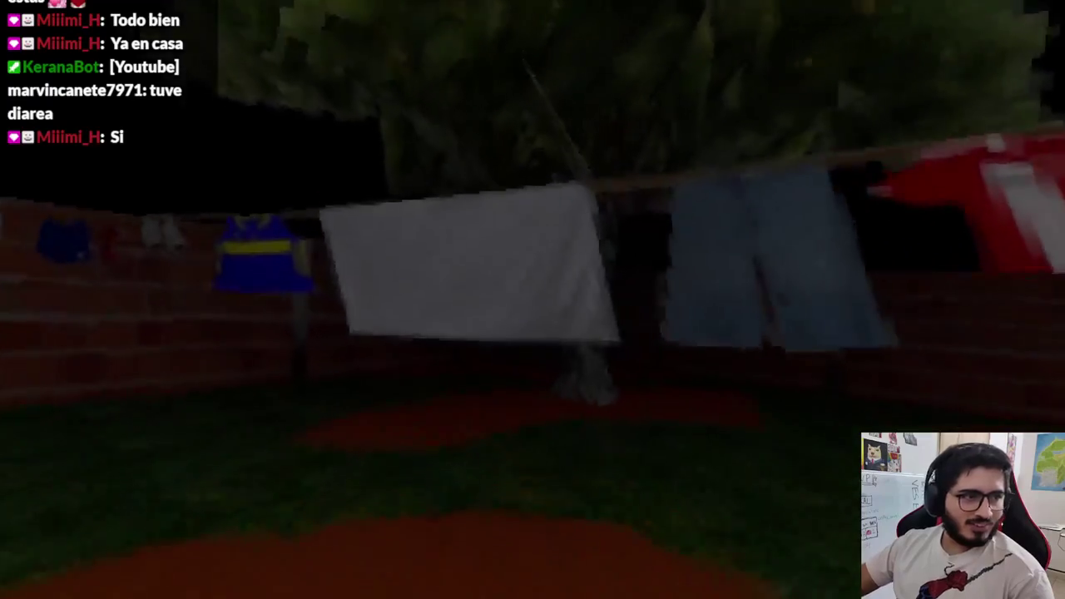
key(s)
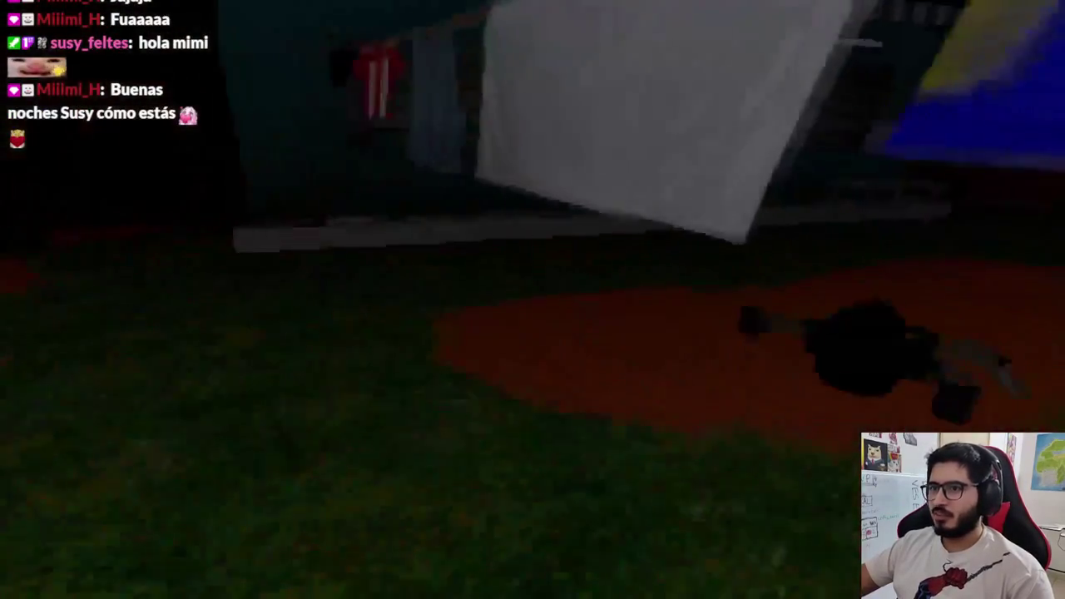
key(F8)
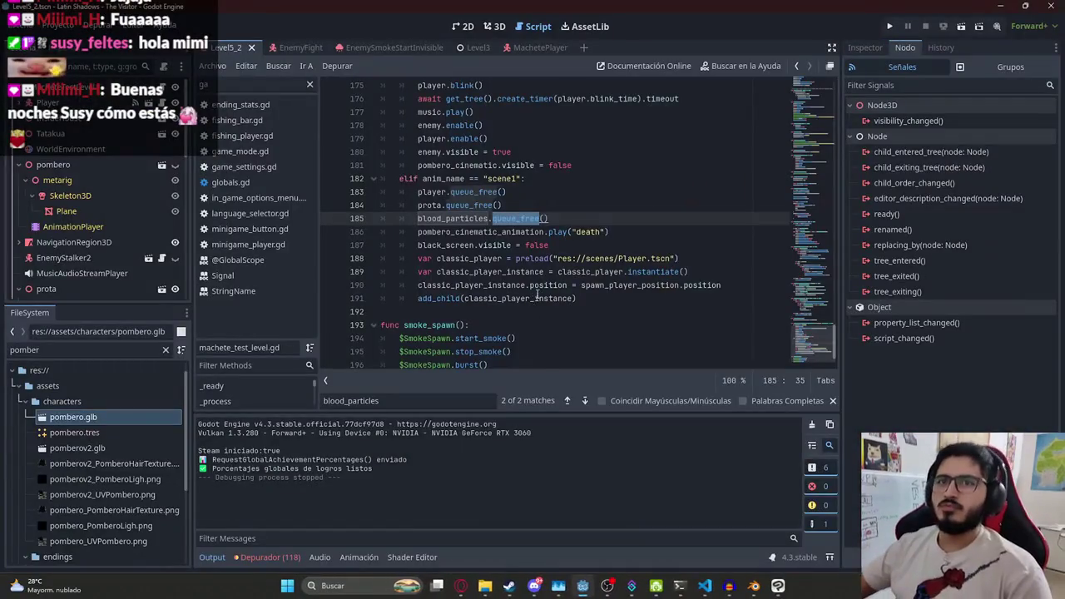
Open a new line 186 after blood_particles.queue_free() and start the SmokeSpawn reference
click(507, 244)
click(480, 218)
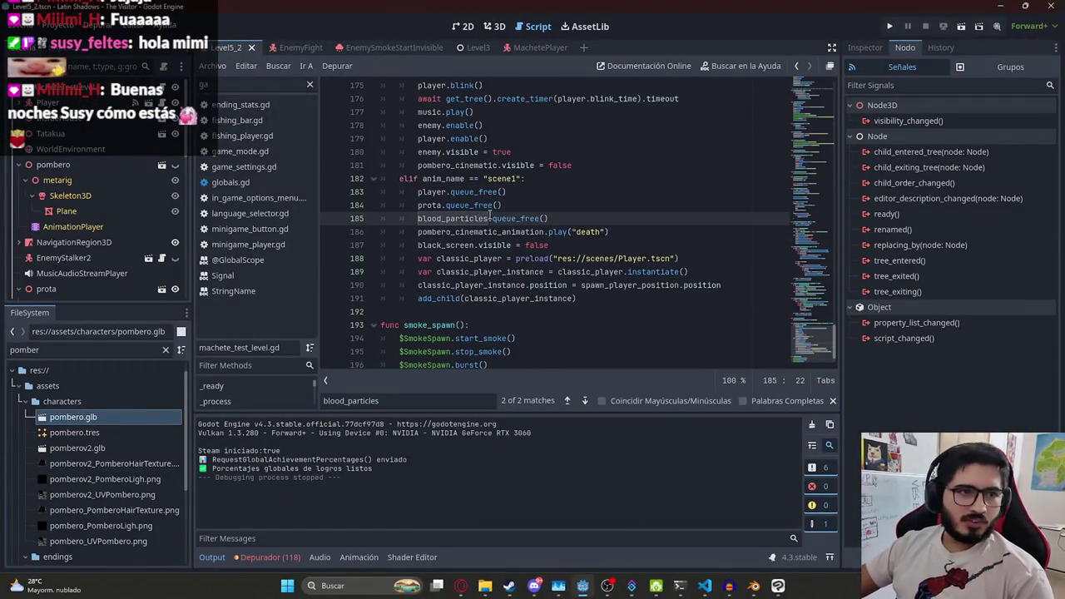
click(458, 219)
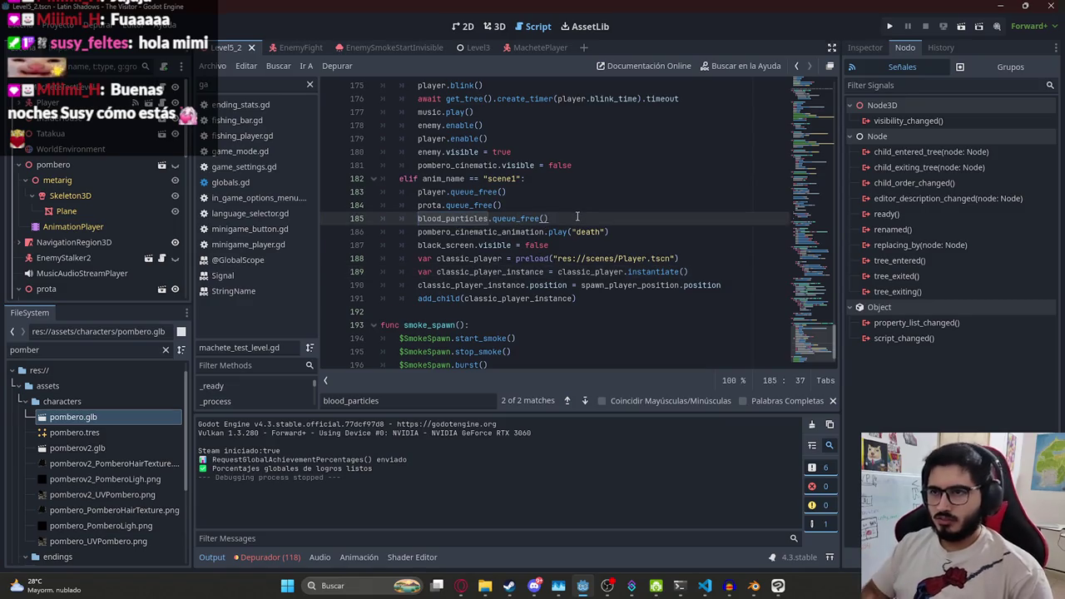
key(Return)
text(smok)
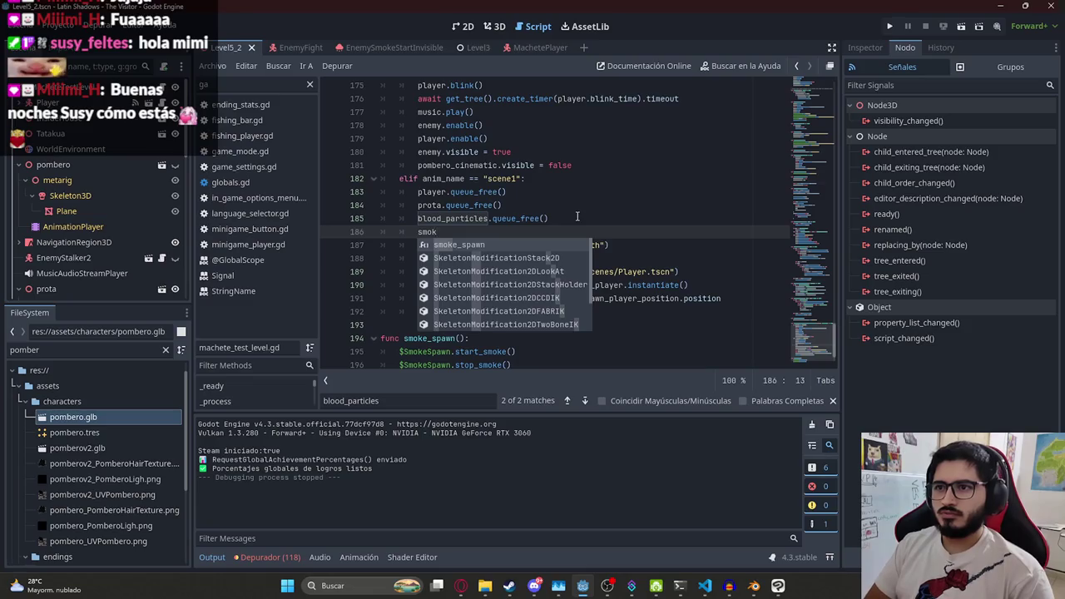
key(Return)
text(.)
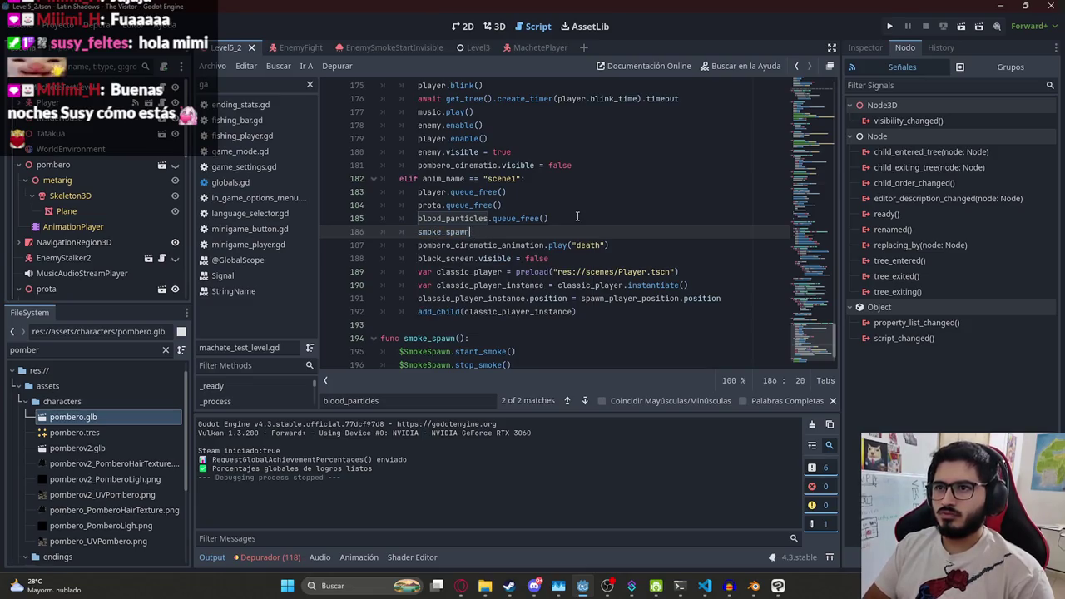
ctrl+click(457, 233)
click(471, 298)
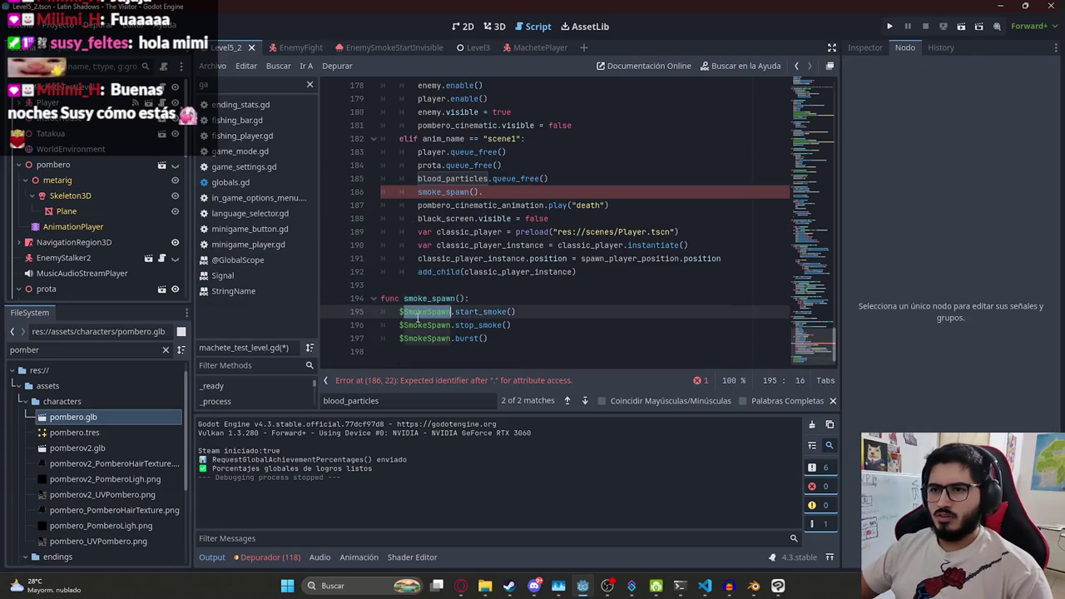
key(ctrl+z)
text($smoke)
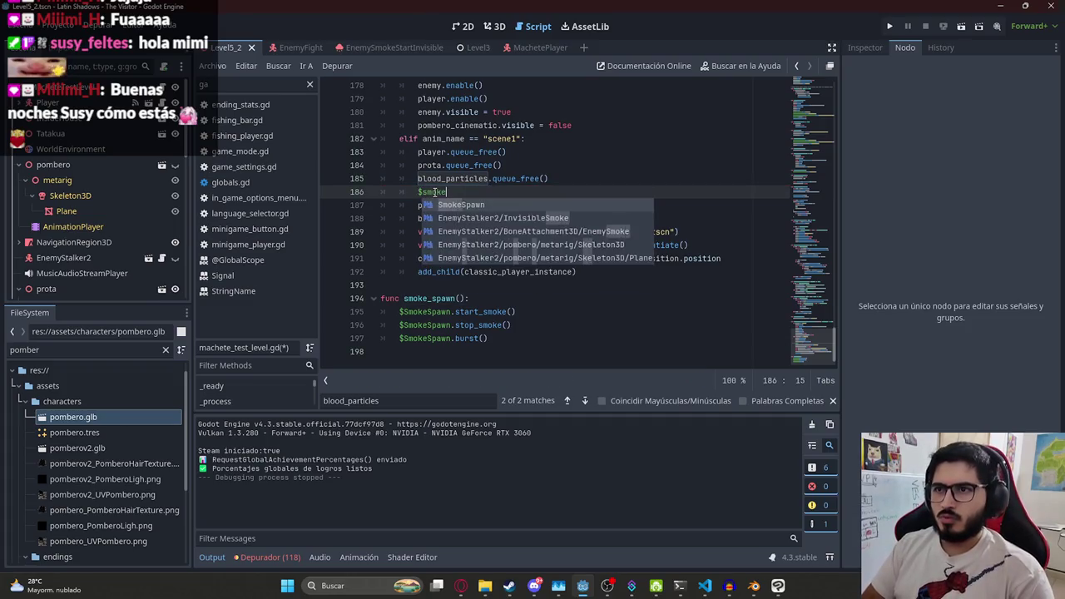
Complete line 186 as $SmokeSpawn.queue_free() and save with Ctrl+S
key(Return)
text(.quaternion)
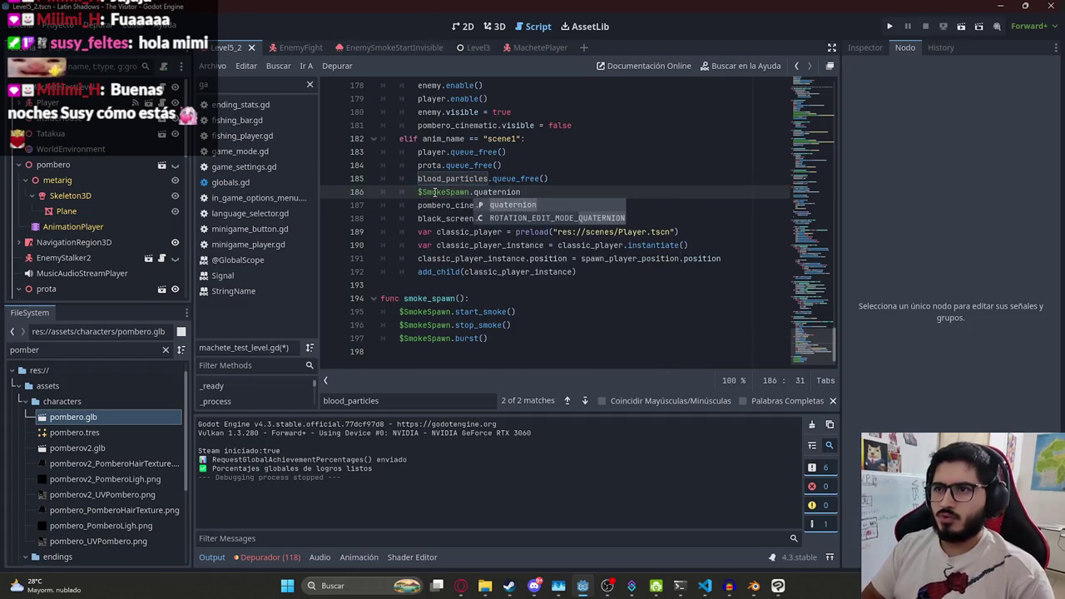
key(BackSpace)
key(BackSpace)
key(BackSpace)
key(Return)
key(ctrl+s)
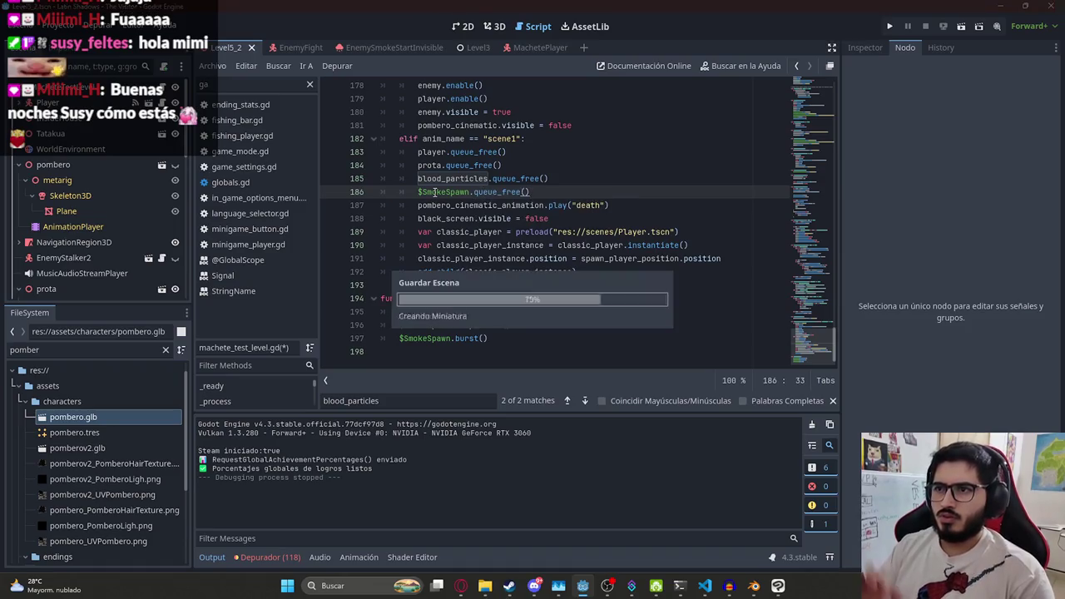
click(591, 169)
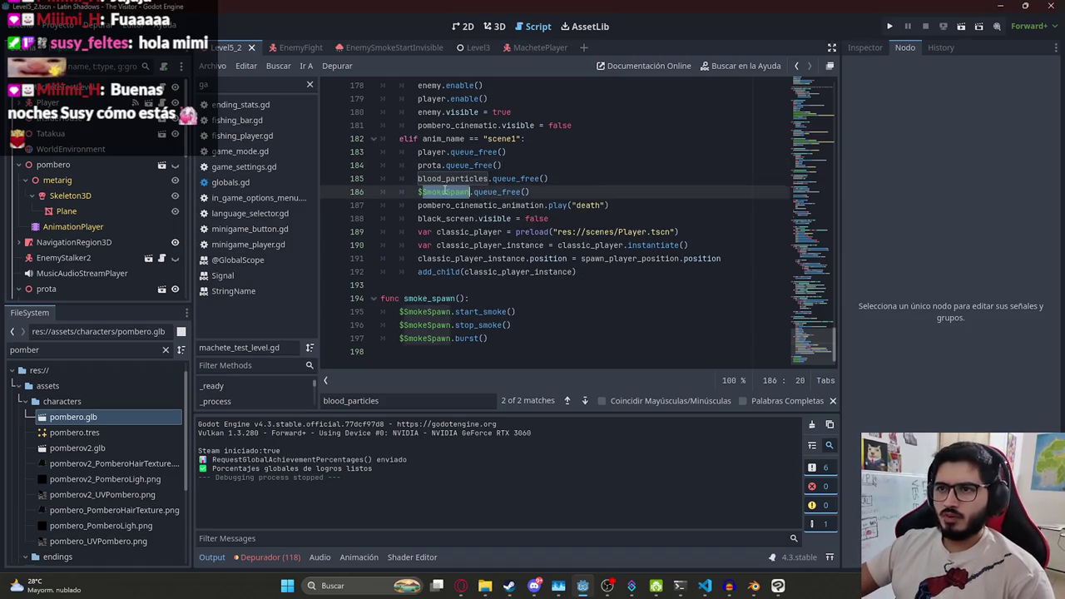
click(570, 181)
Check the HIT_HEALTH value of 100 in the MachetePlayer's machete_player.gd script
click(536, 47)
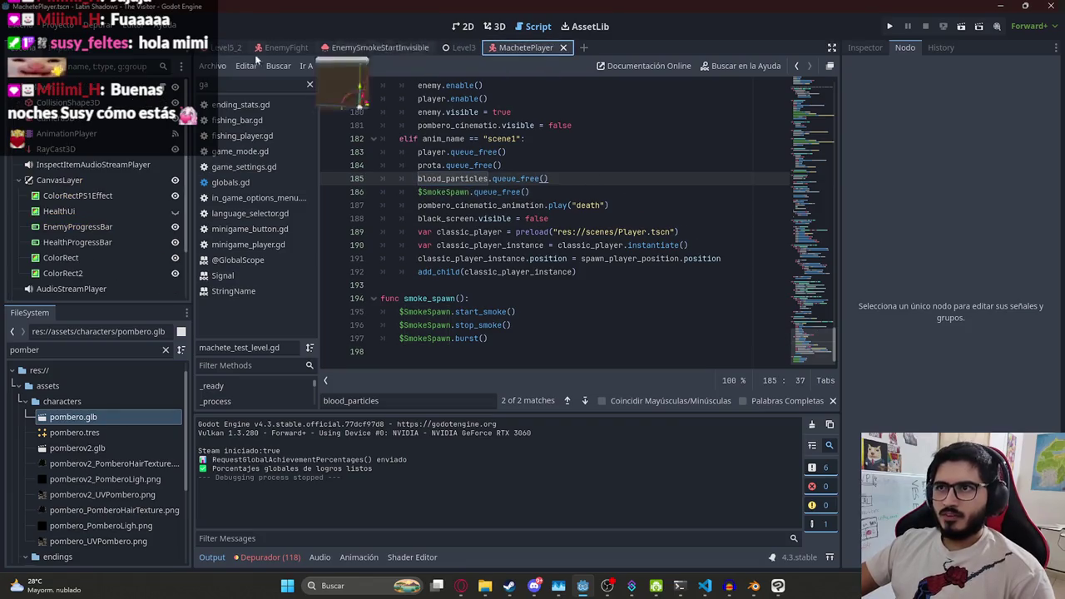
click(663, 206)
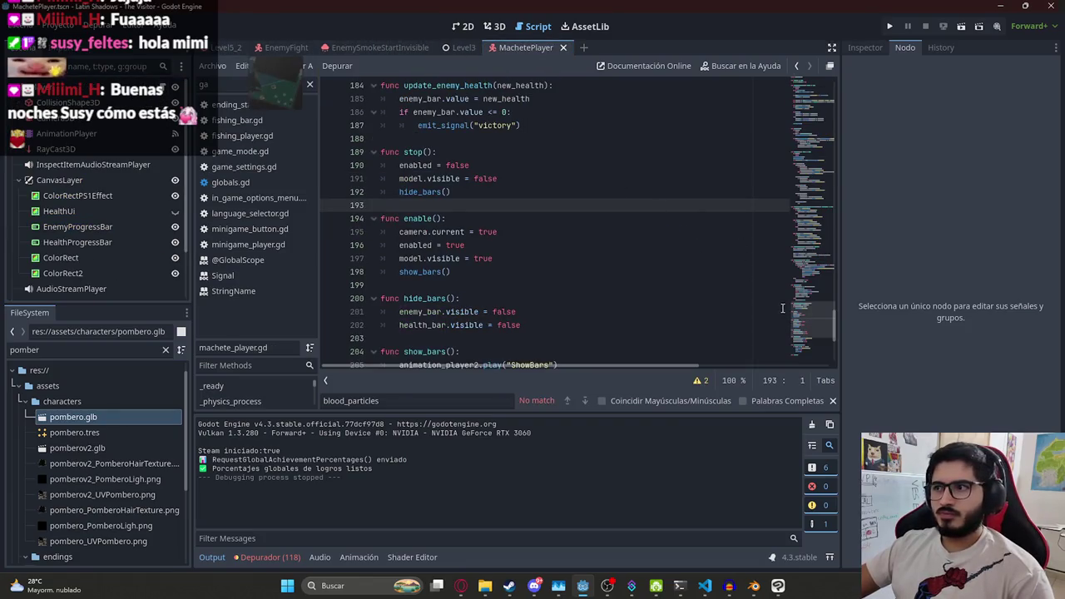
scroll(566, 184, up, 20)
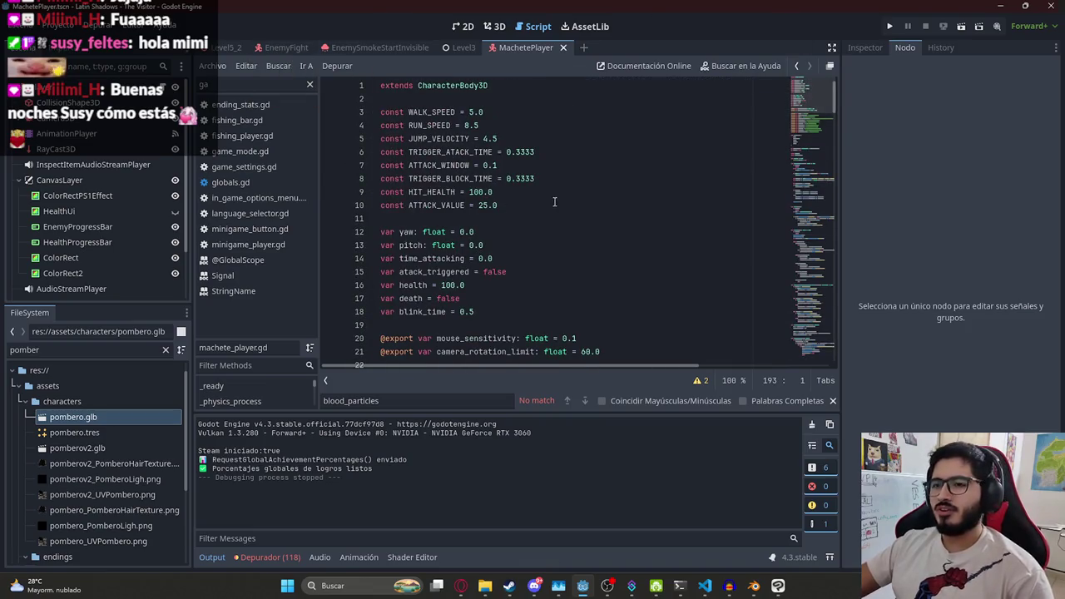
scroll(533, 202, down, 3)
scroll(450, 164, up, 3)
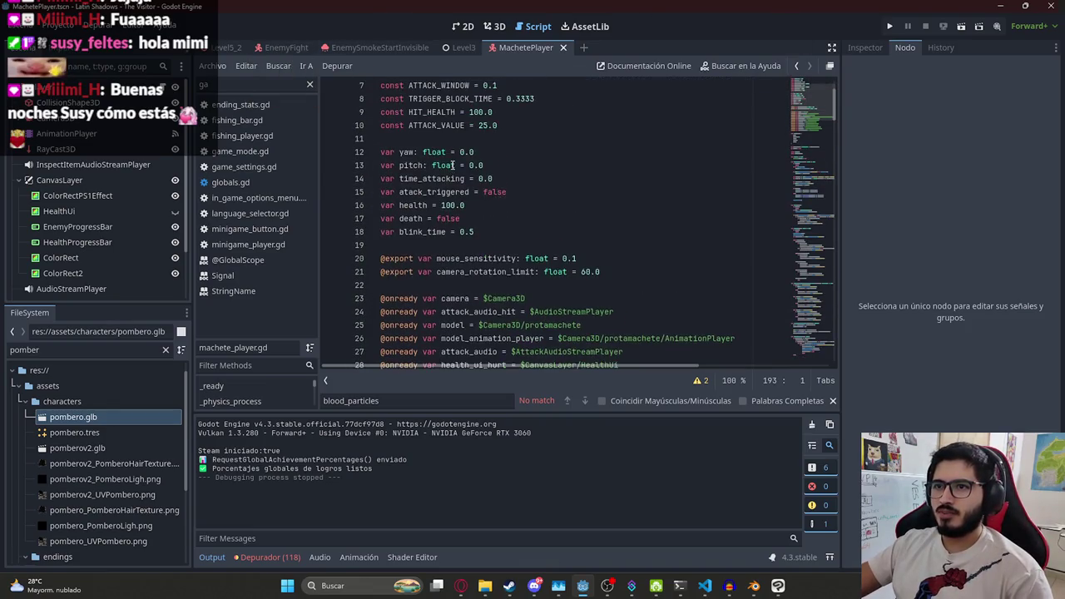
double_click(474, 191)
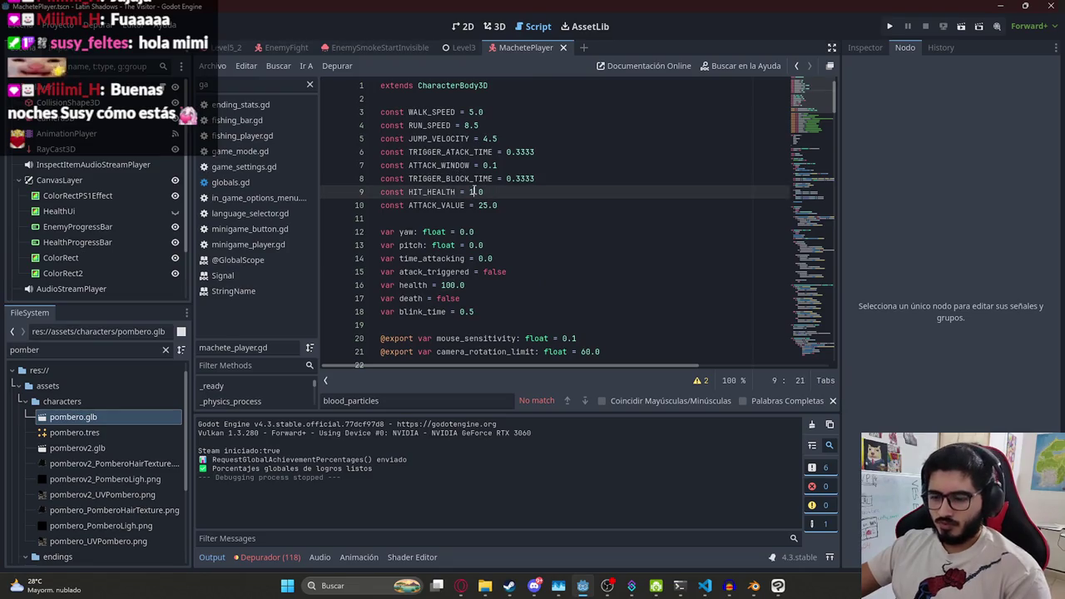
text(0)
key(alt+Tab)
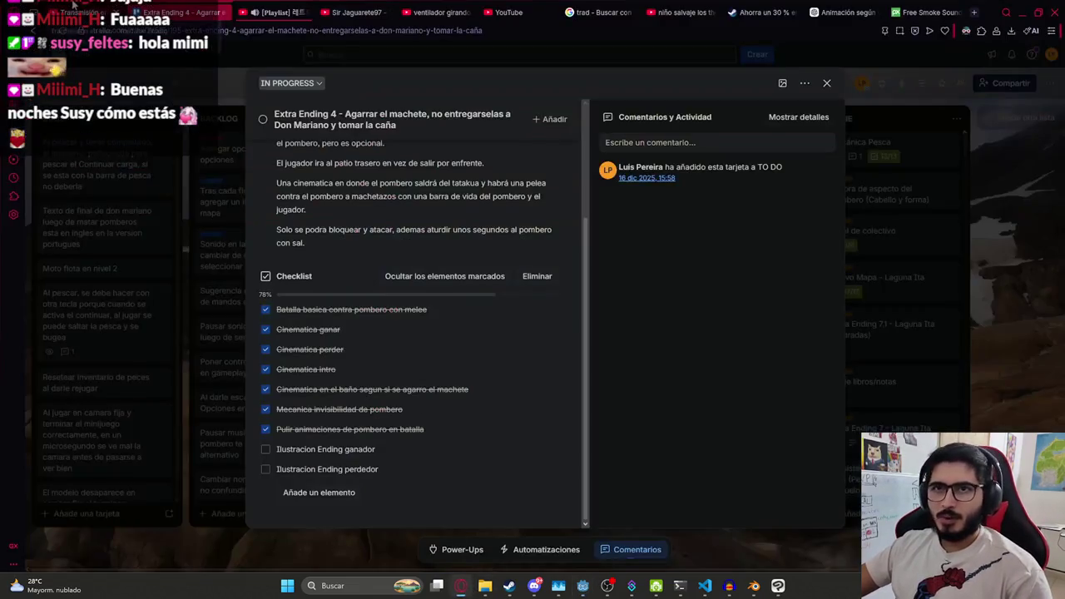
key(alt+Tab)
click(420, 138)
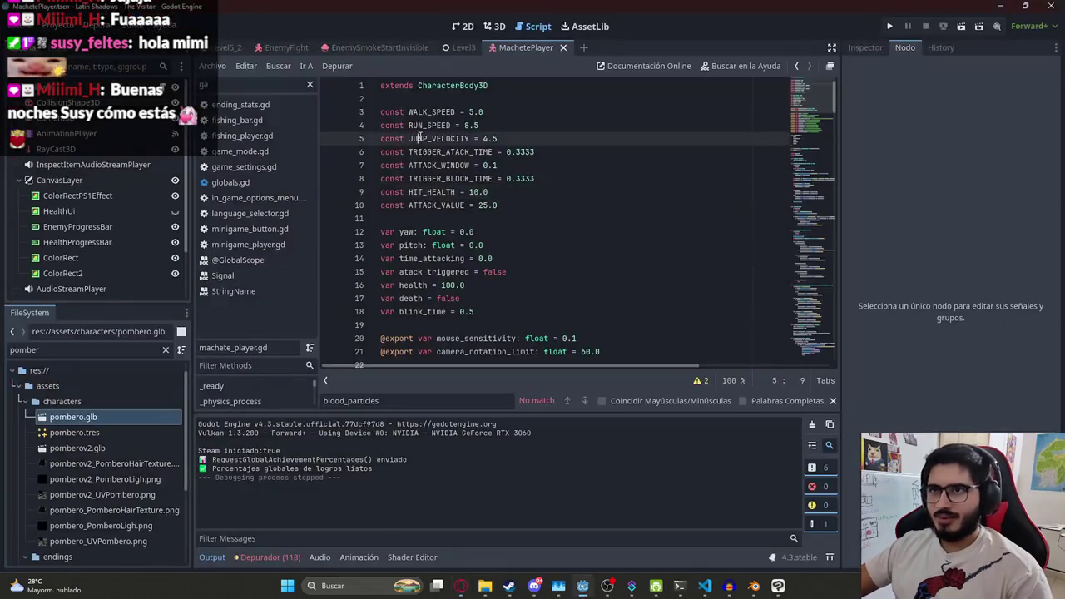
Open the game_settings.gd script from the Level3 scene
click(230, 48)
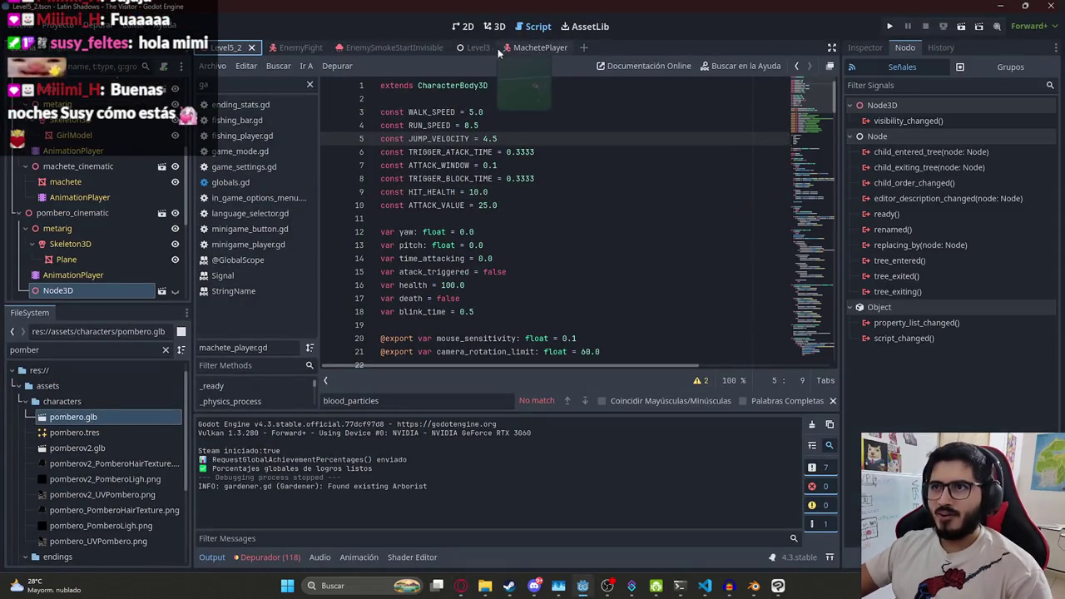
click(476, 48)
click(264, 170)
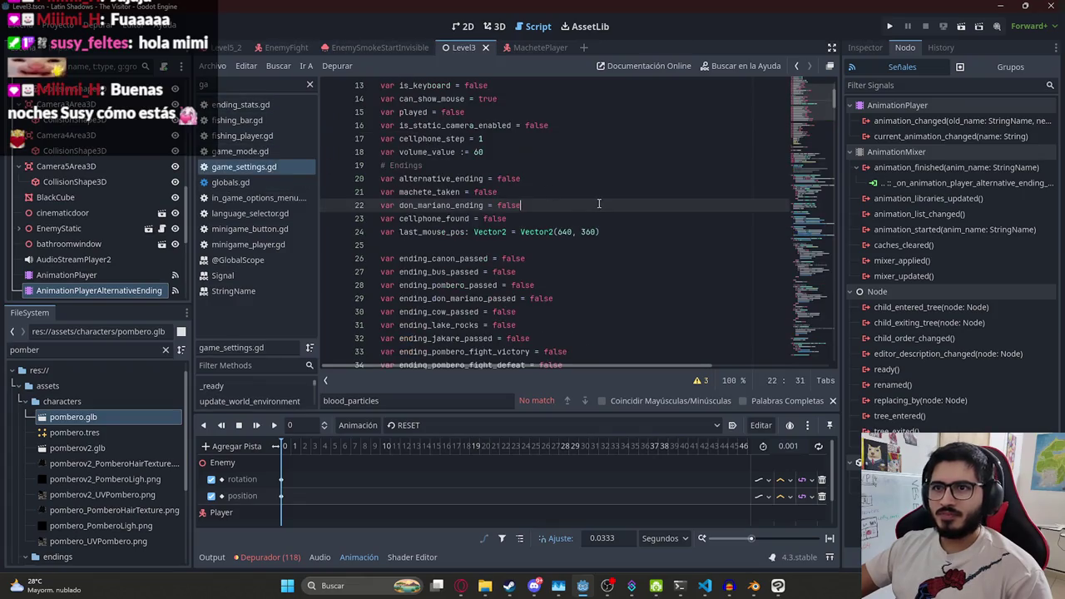
scroll(464, 225, down, 3)
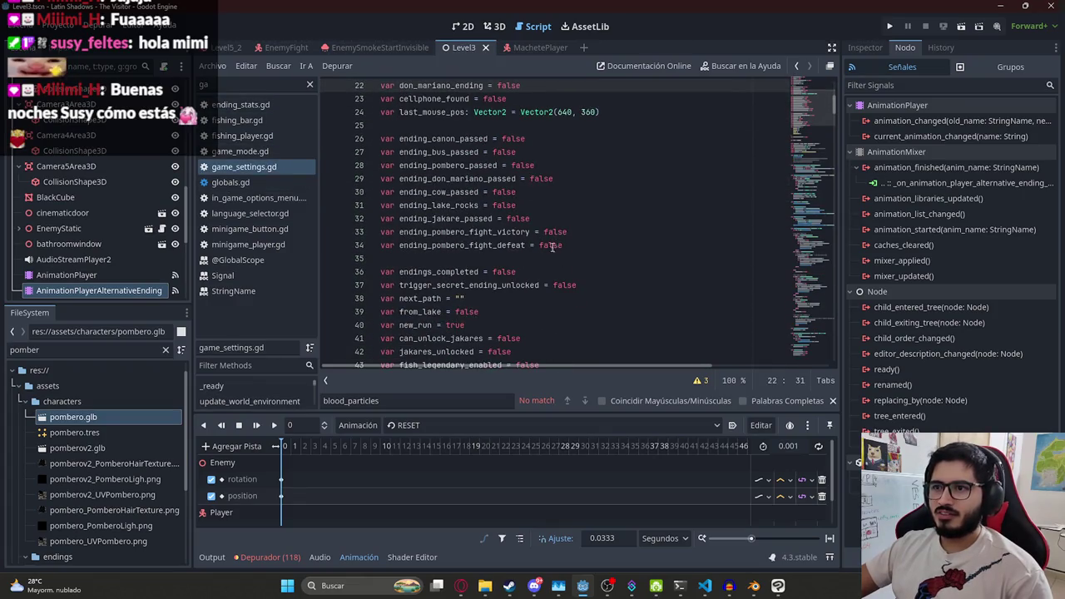
scroll(552, 244, up, 7)
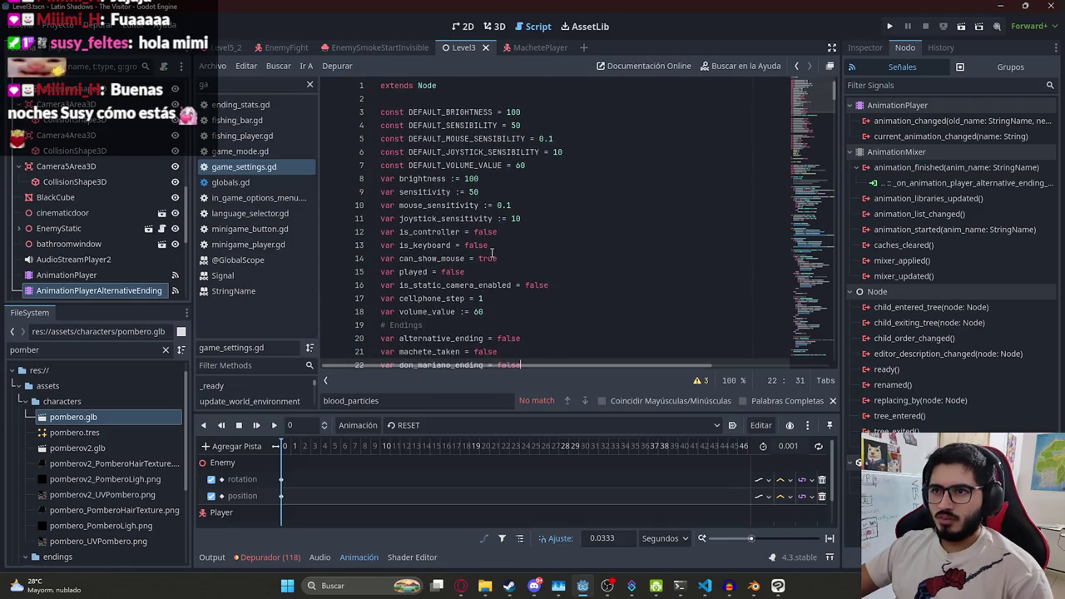
click(492, 258)
scroll(552, 183, down, 5)
Set alternative_ending and machete_taken to true, then Save All Scenes
double_click(508, 138)
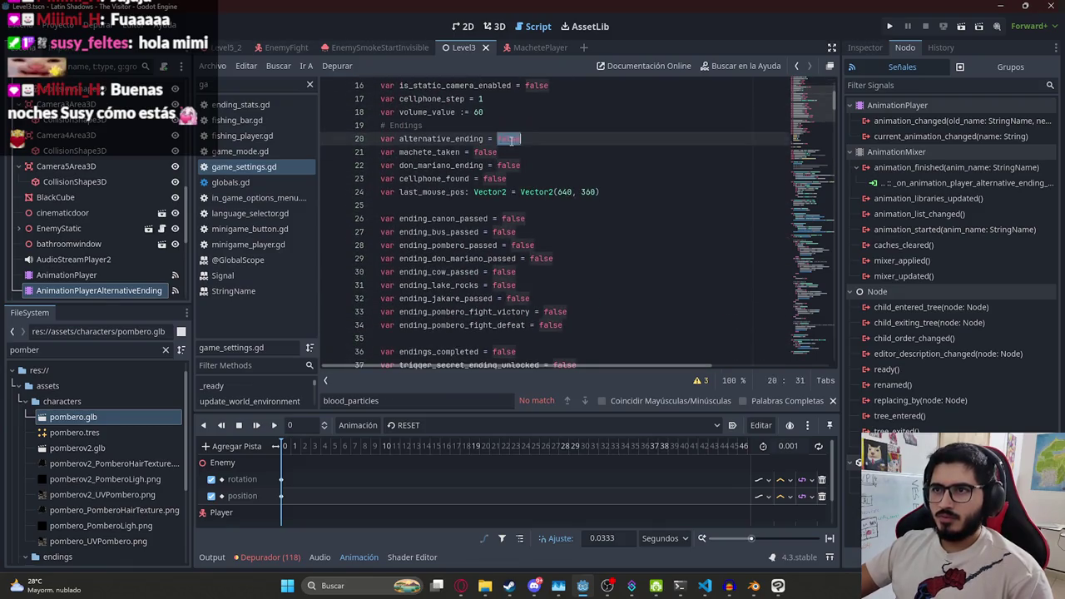
text(true)
double_click(485, 151)
text(true)
right_click(468, 47)
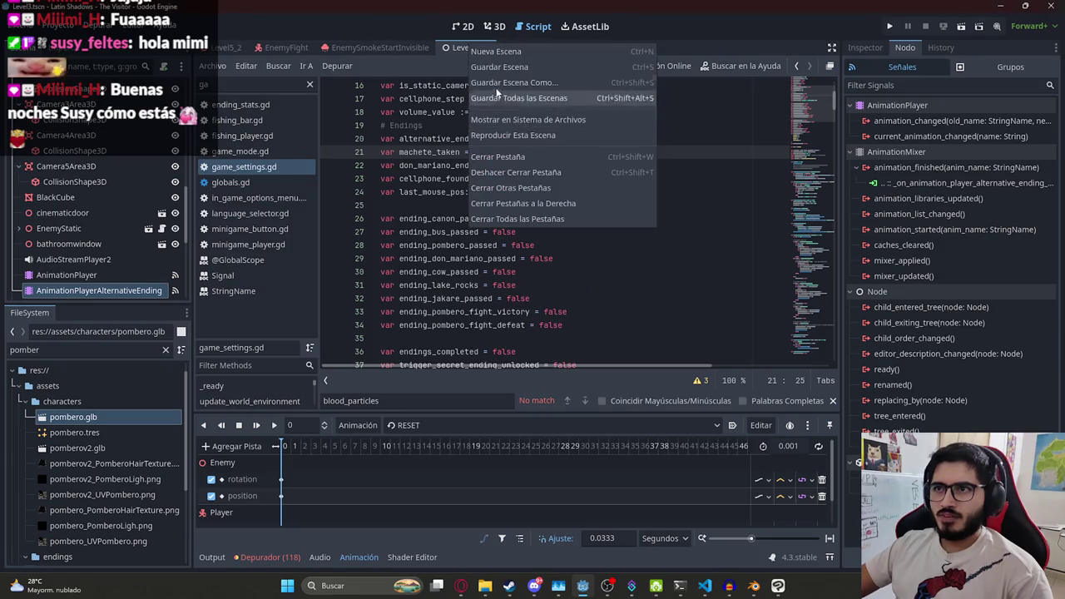
click(488, 138)
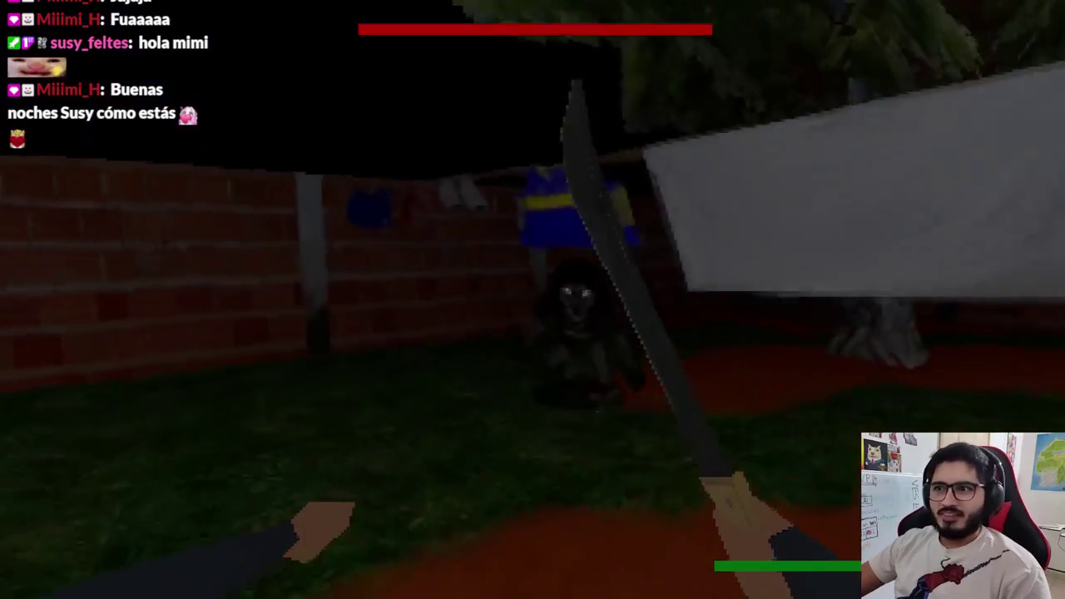
Strike the approaching pombero three times with the machete until it falls
click(533, 300)
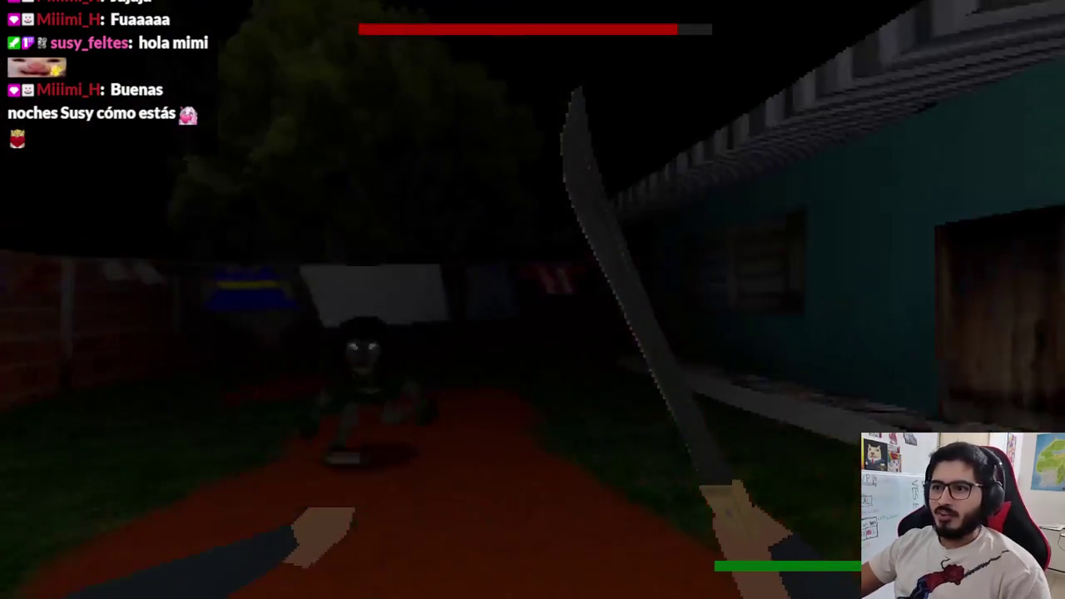
click(533, 300)
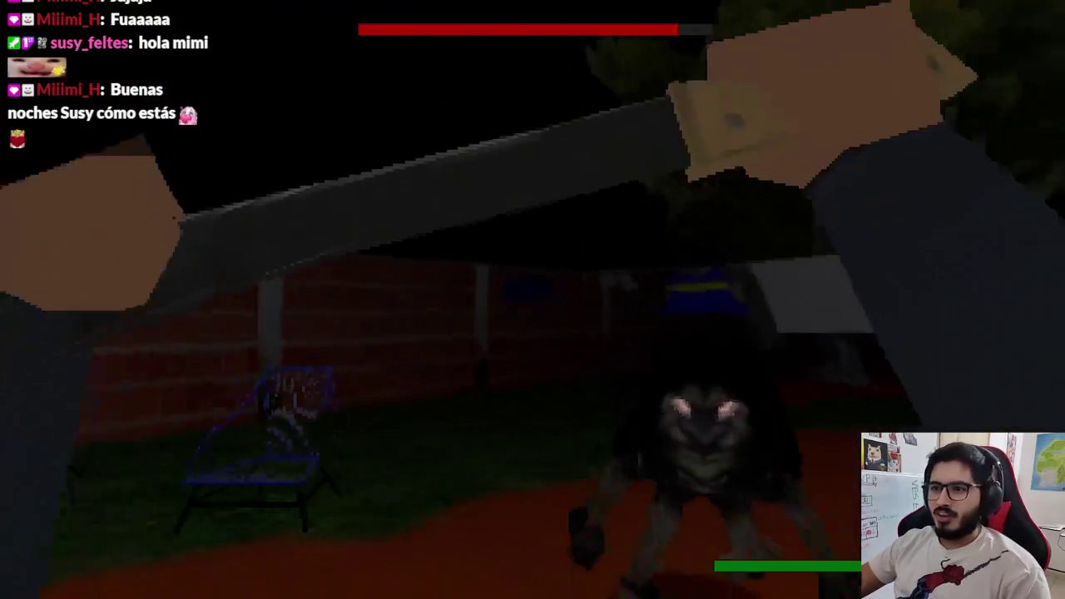
click(532, 299)
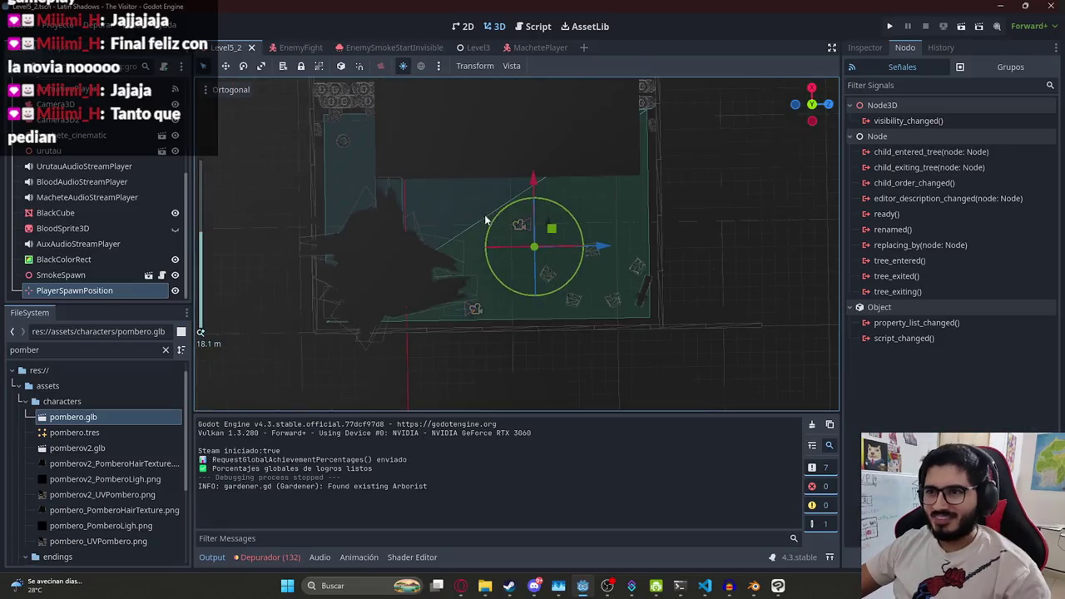
Frame pombero_cinematic and load the scene1 animation in the AnimationPlayer, previewing frame 18
scroll(169, 195, up, 1)
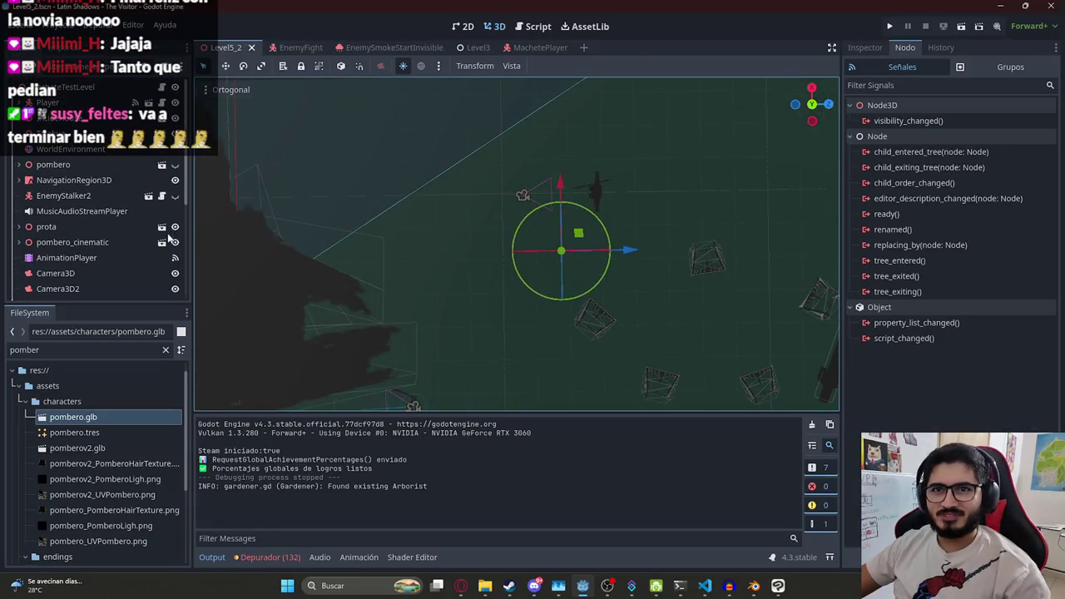
click(138, 244)
key(f)
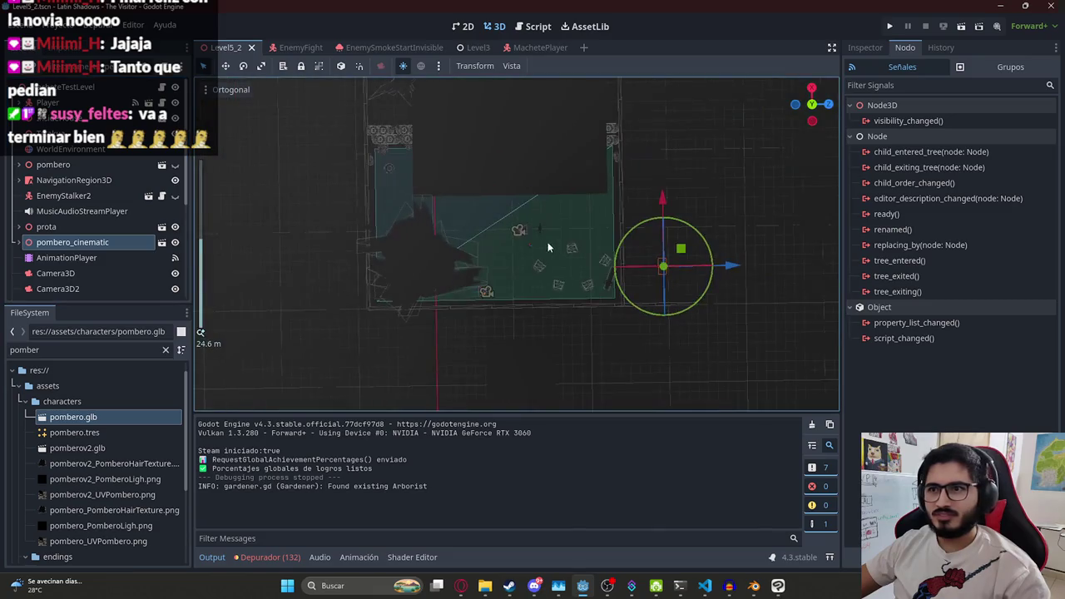
scroll(590, 250, up, 6)
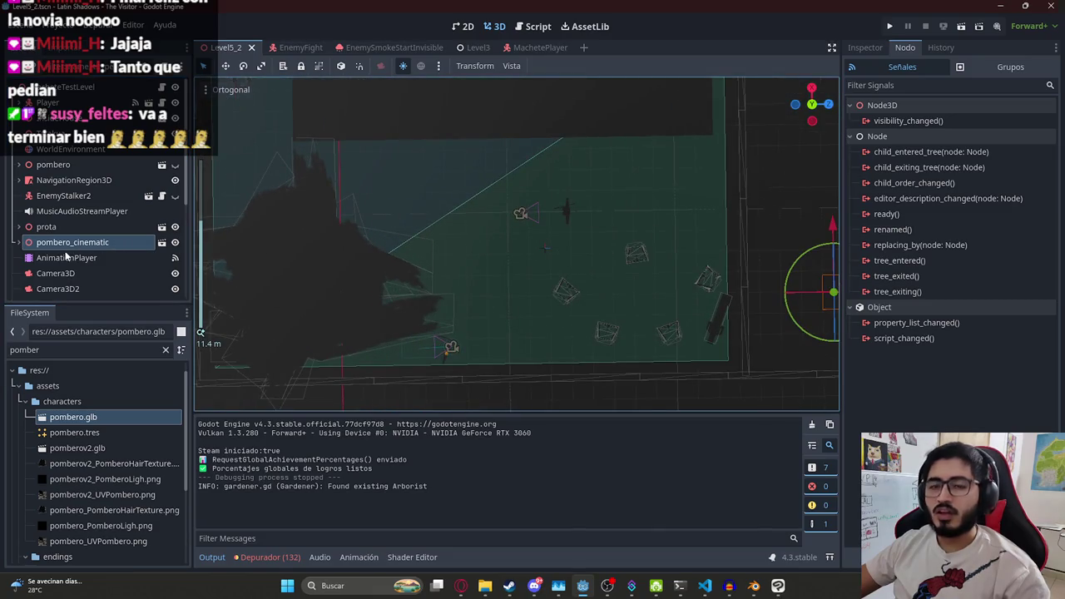
scroll(67, 257, down, 5)
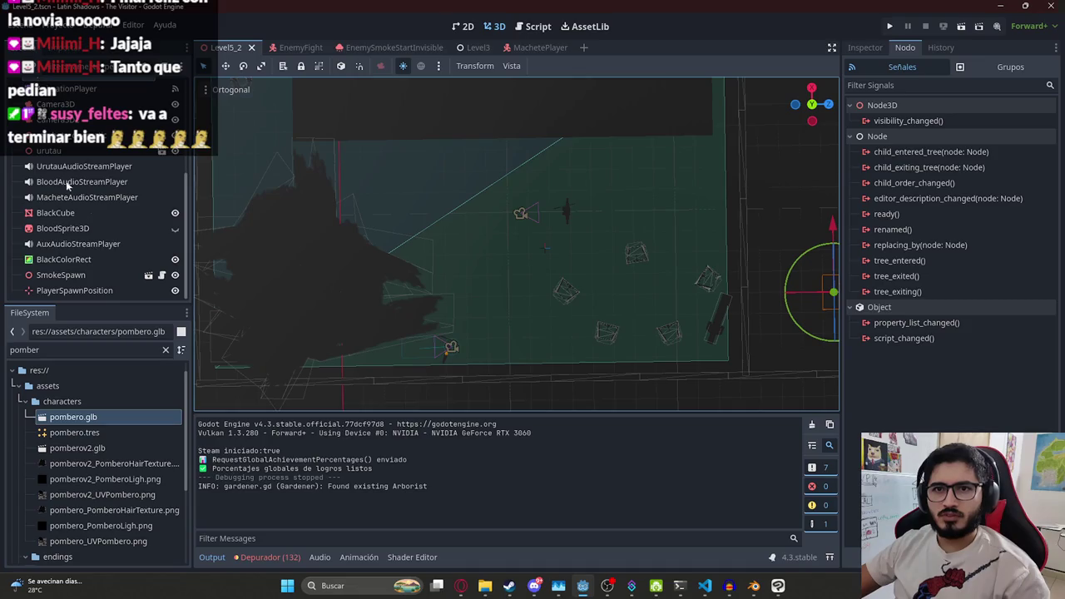
click(83, 90)
click(424, 425)
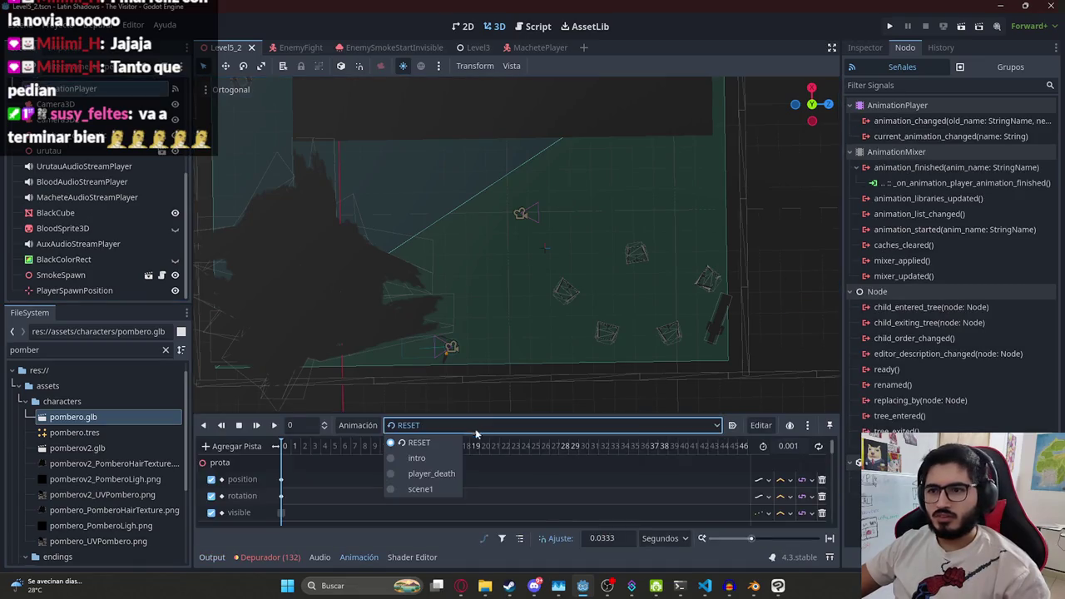
click(420, 489)
key(shift+d)
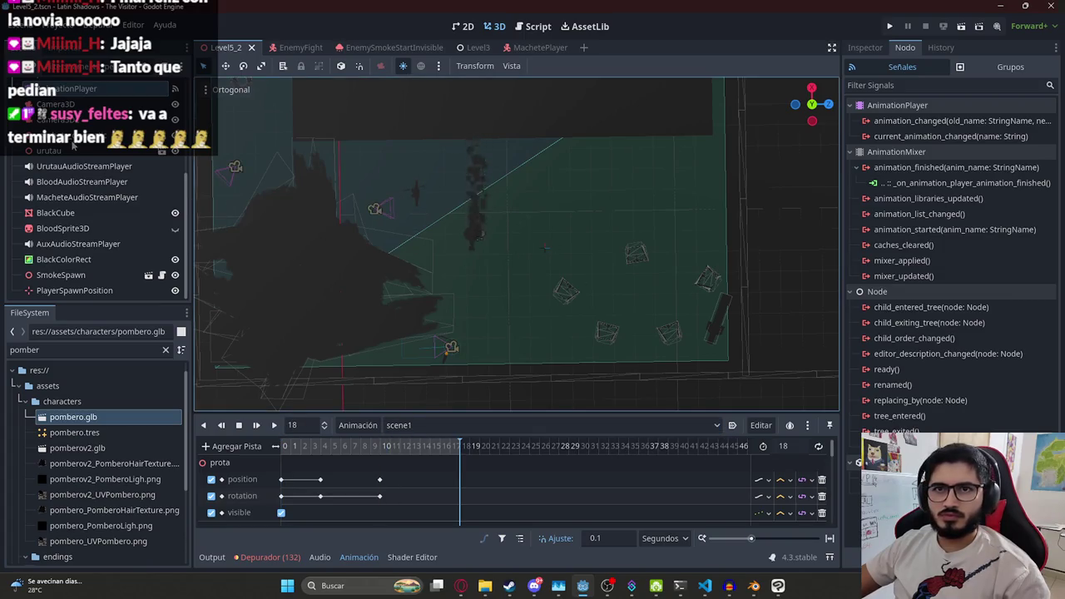
Look through the spawn and blood nodes, then duplicate BloodSprite3D with Ctrl+D
click(73, 291)
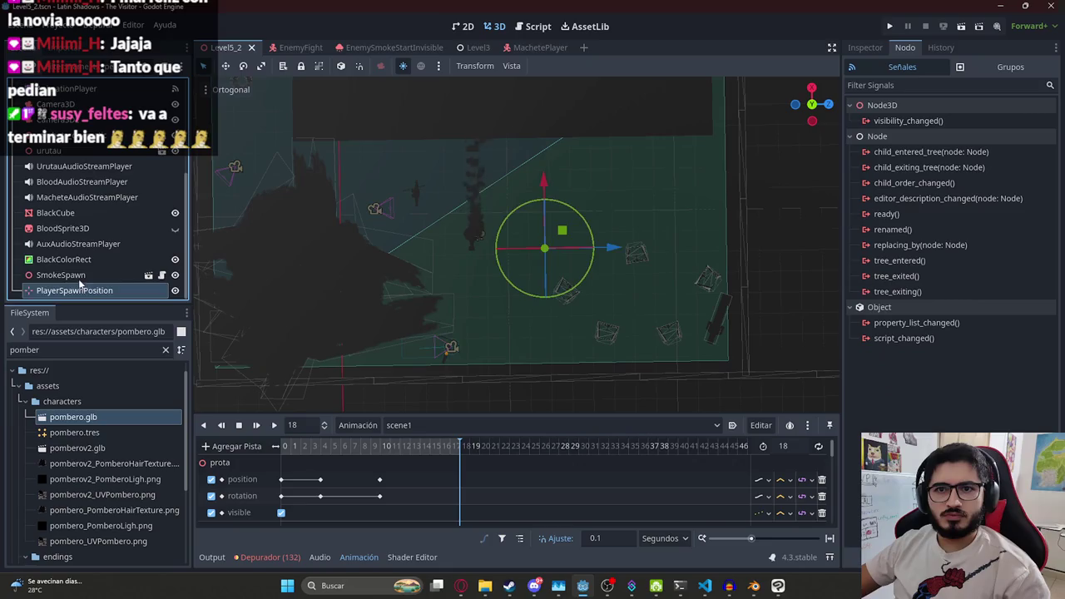
click(77, 275)
click(75, 182)
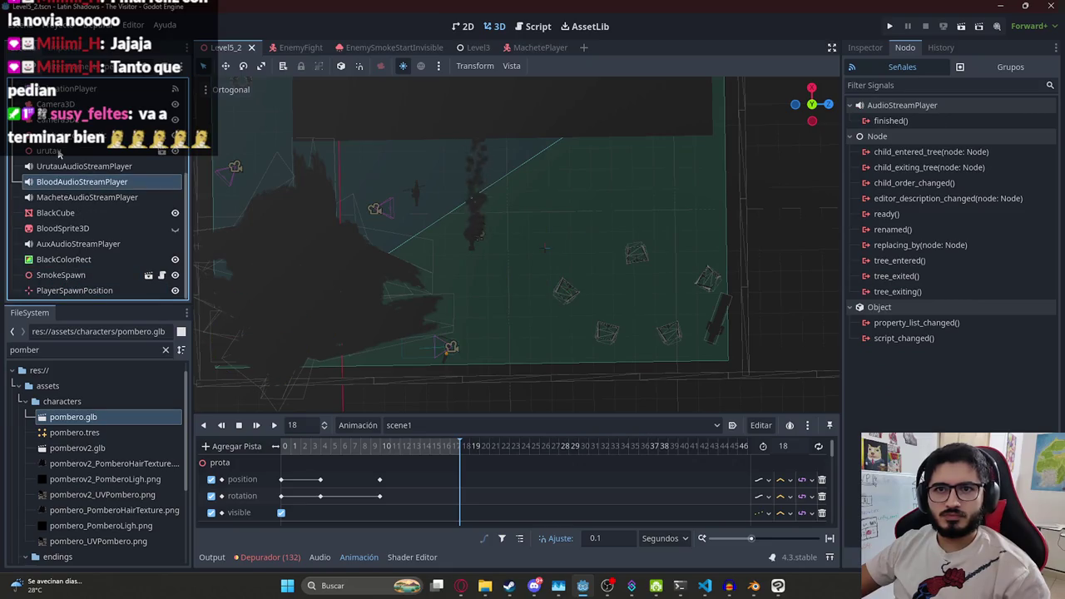
click(73, 228)
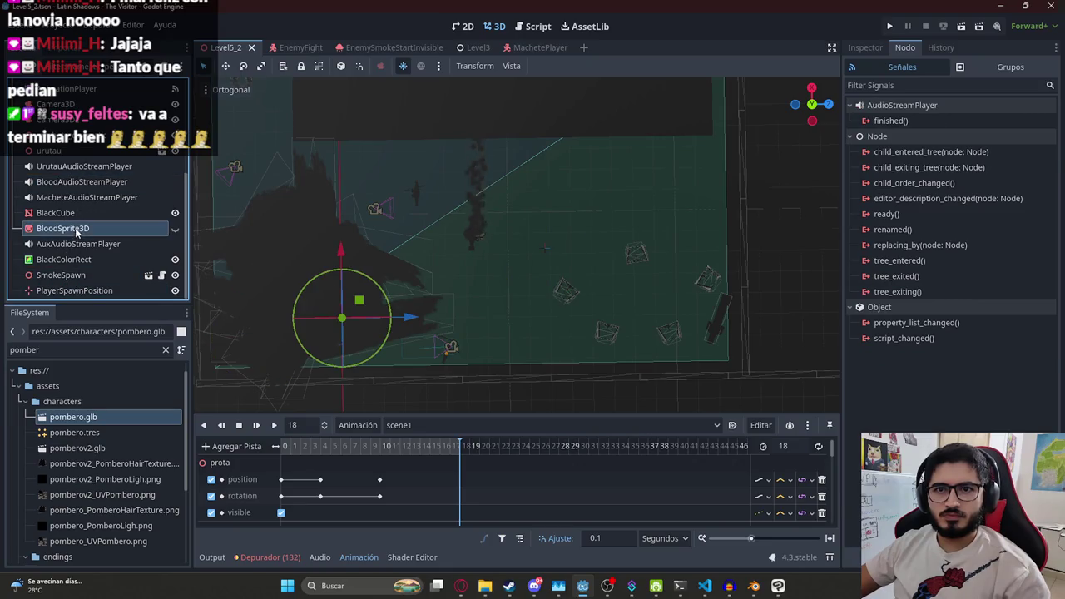
key(ctrl+d)
Keep the copy named BloodSprite3D2, drag it up and right, and show its Inspector properties
double_click(124, 244)
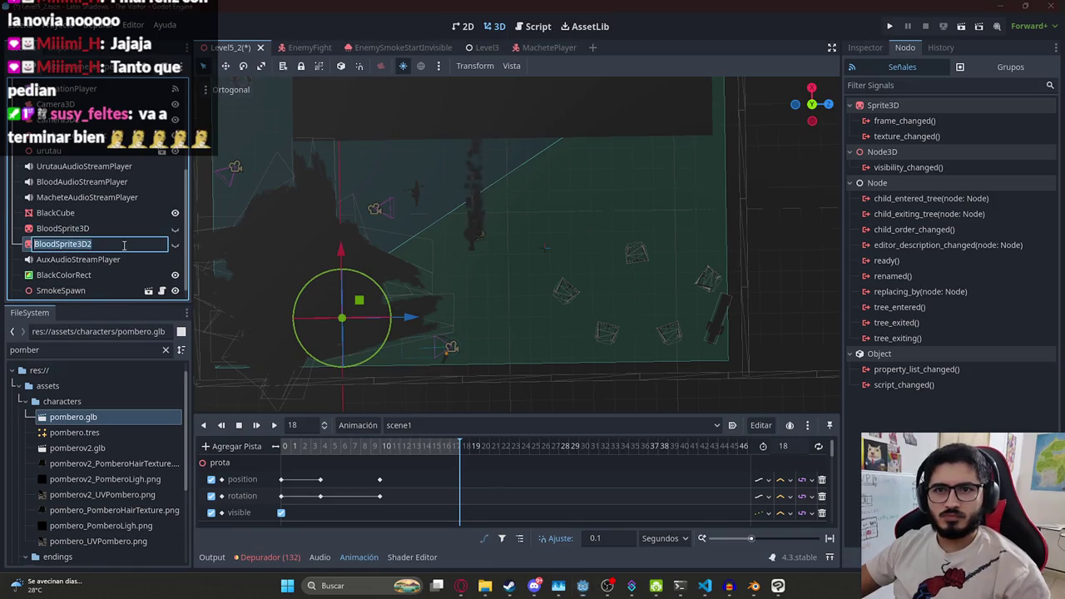
key(Return)
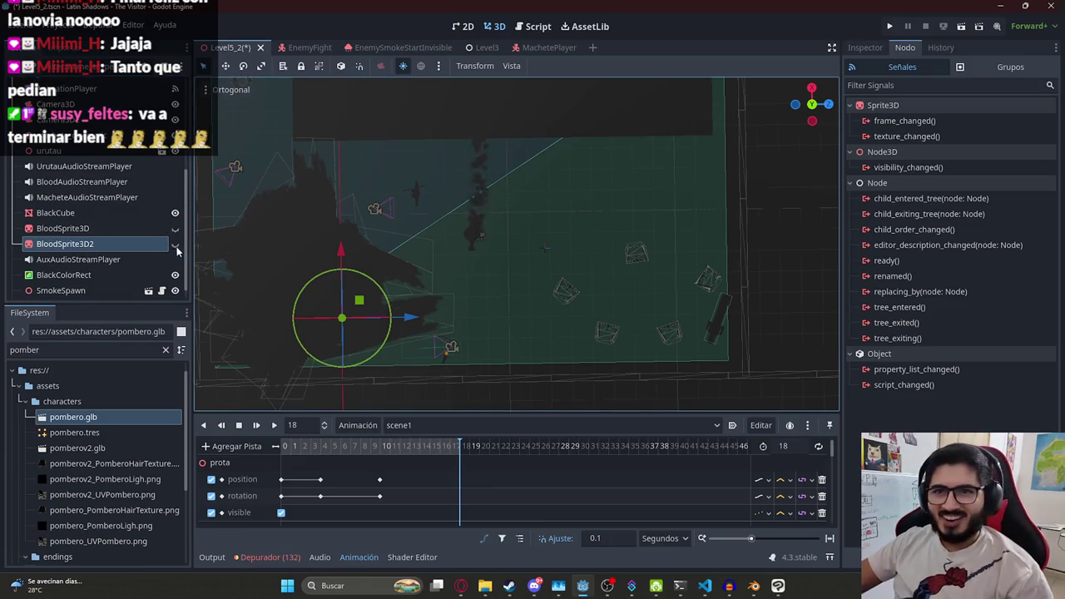
drag(342, 318, 464, 208)
scroll(445, 244, up, 2)
scroll(445, 243, up, 4)
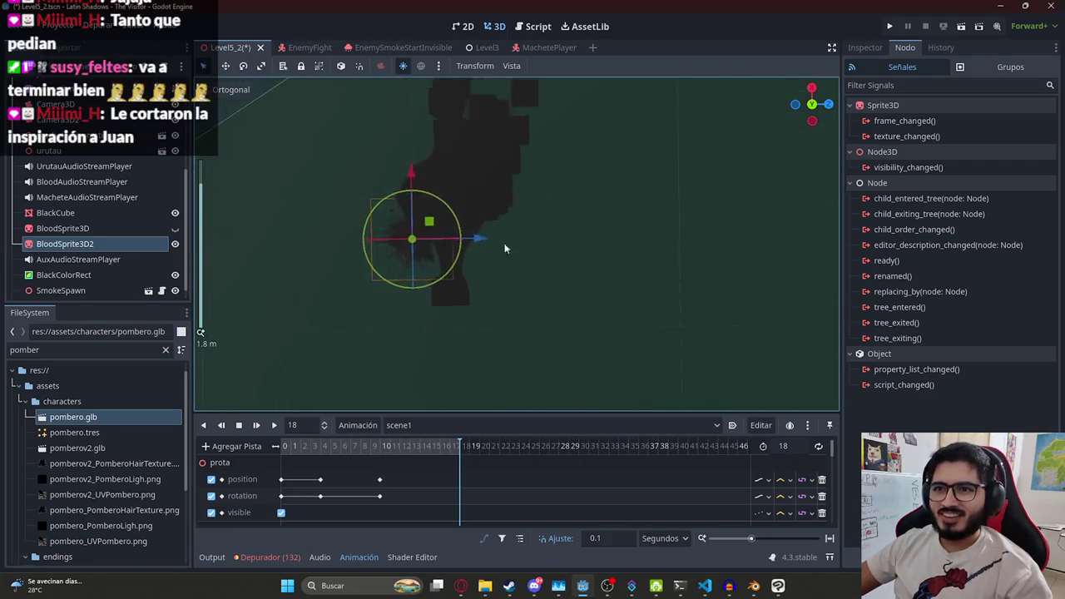
scroll(391, 223, down, 5)
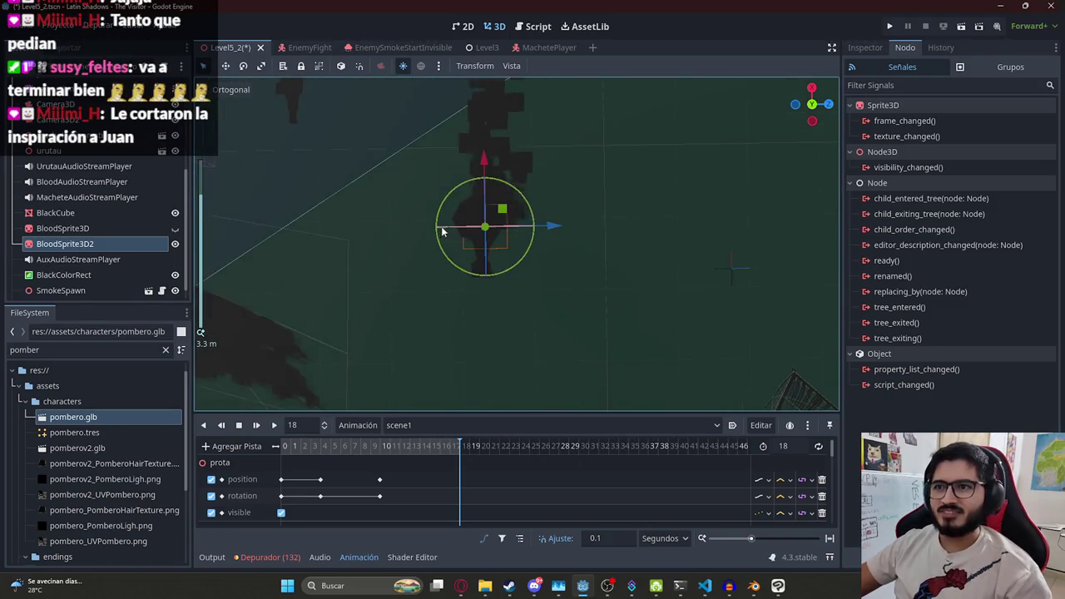
click(865, 47)
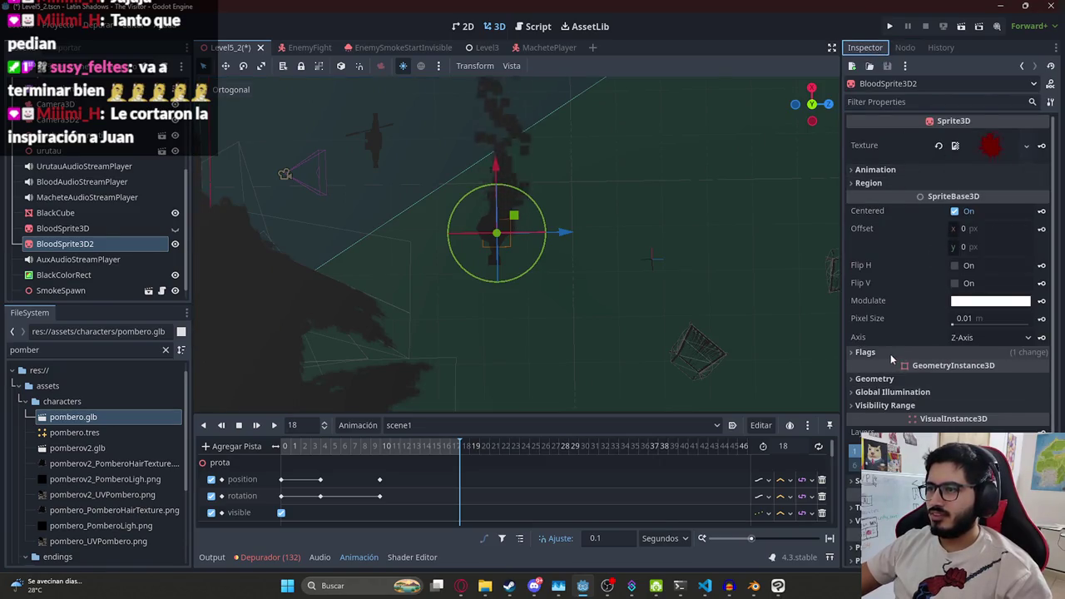
Try Transform Scale values 1, 0.17 and 0.5 on BloodSprite3D2
scroll(928, 252, down, 2)
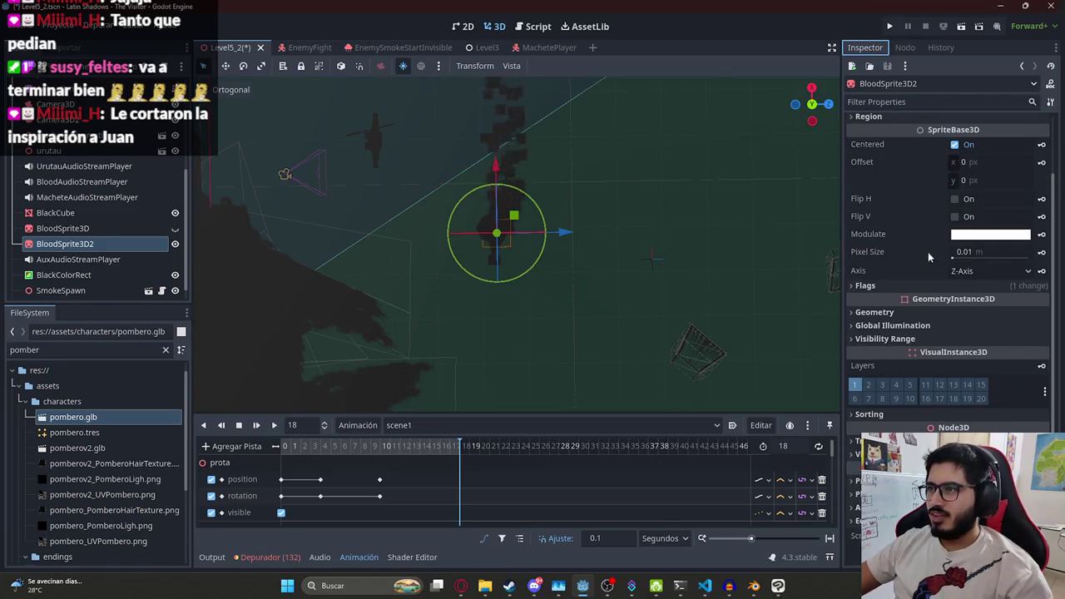
scroll(936, 405, down, 4)
click(877, 384)
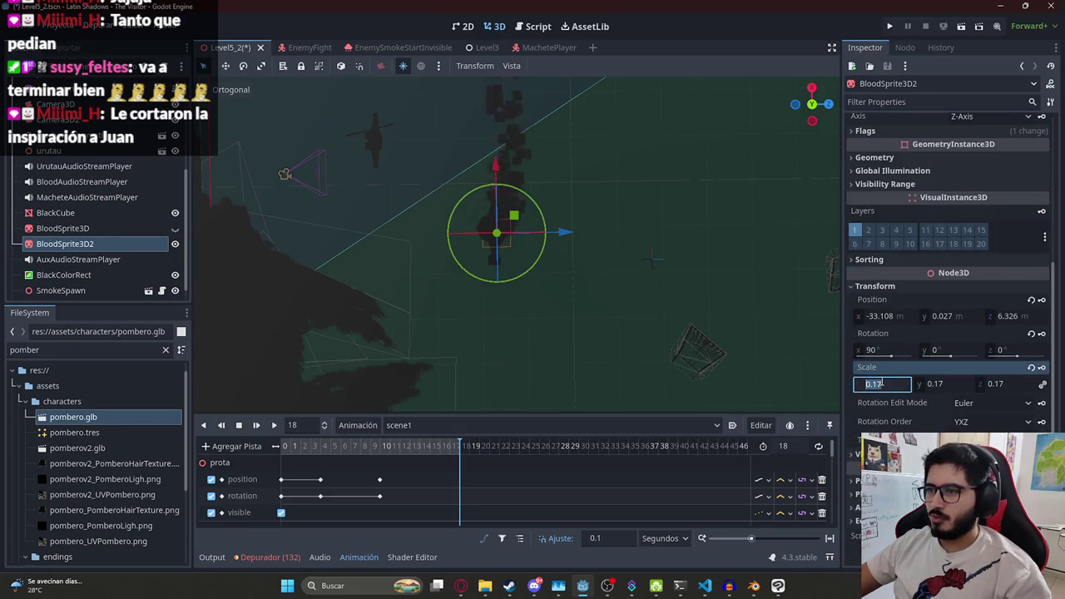
text(1)
key(Return)
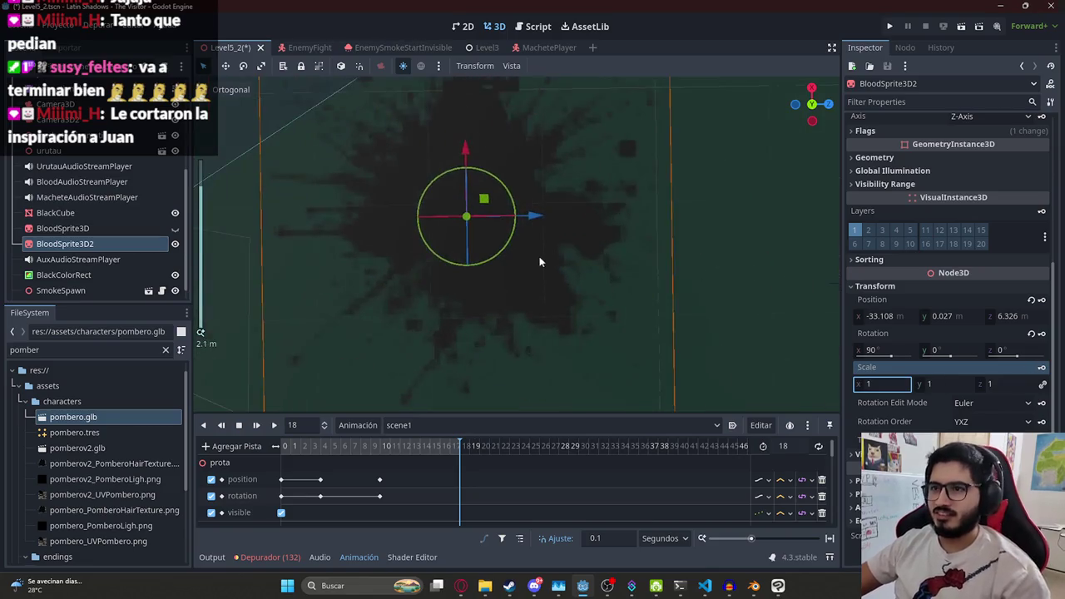
click(872, 386)
text(0.17)
key(Return)
click(882, 386)
text(0.5)
key(Return)
Settle BloodSprite3D2's scale at 1 after trying 0.7, and save Level5_2
scroll(630, 290, down, 5)
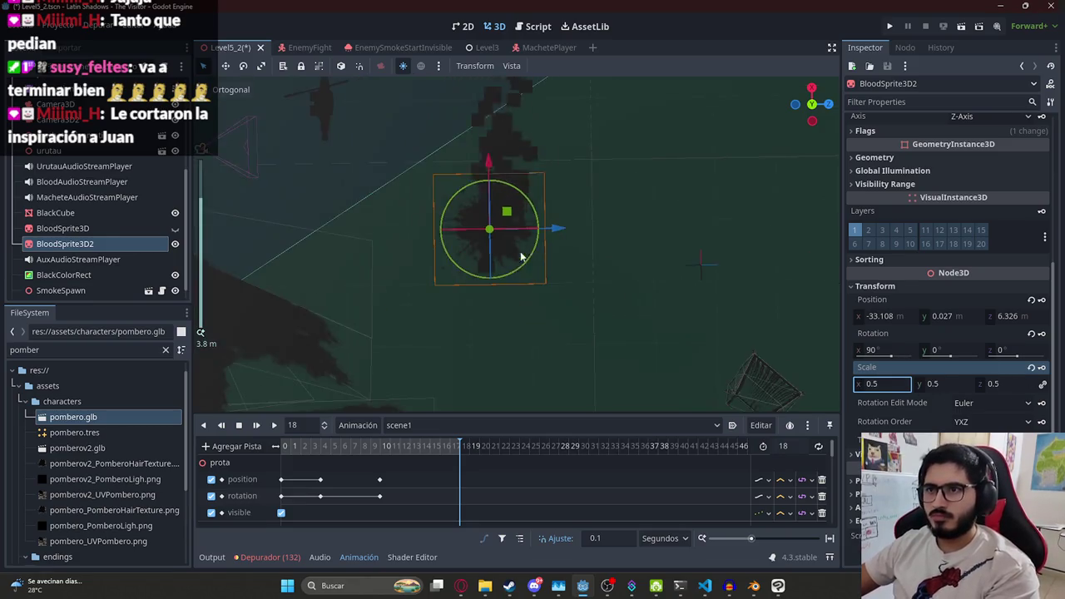
click(890, 385)
text(0.7)
key(Return)
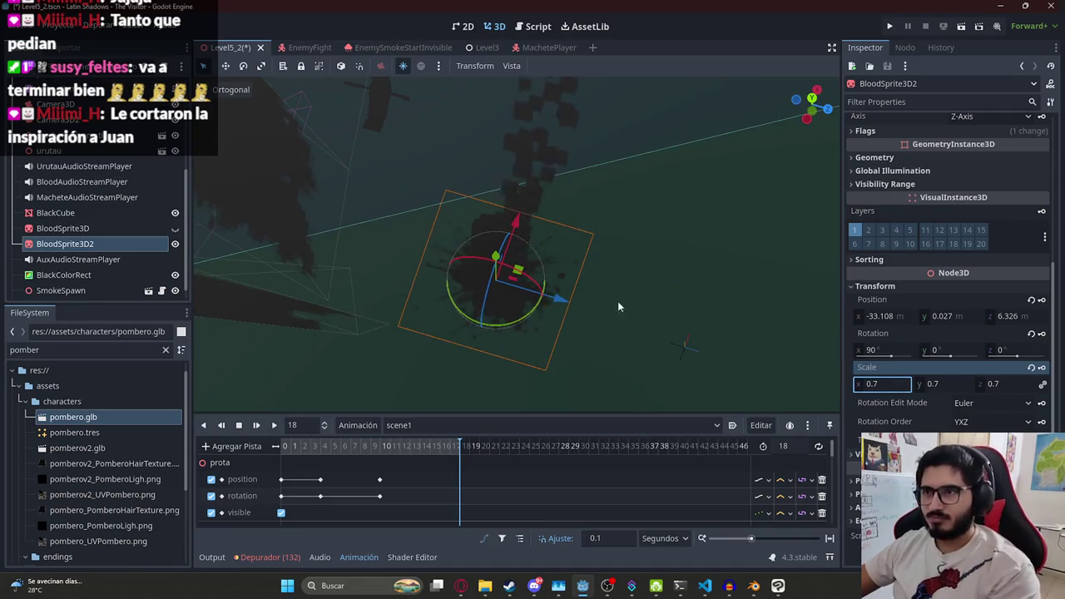
click(888, 383)
text(1)
key(Return)
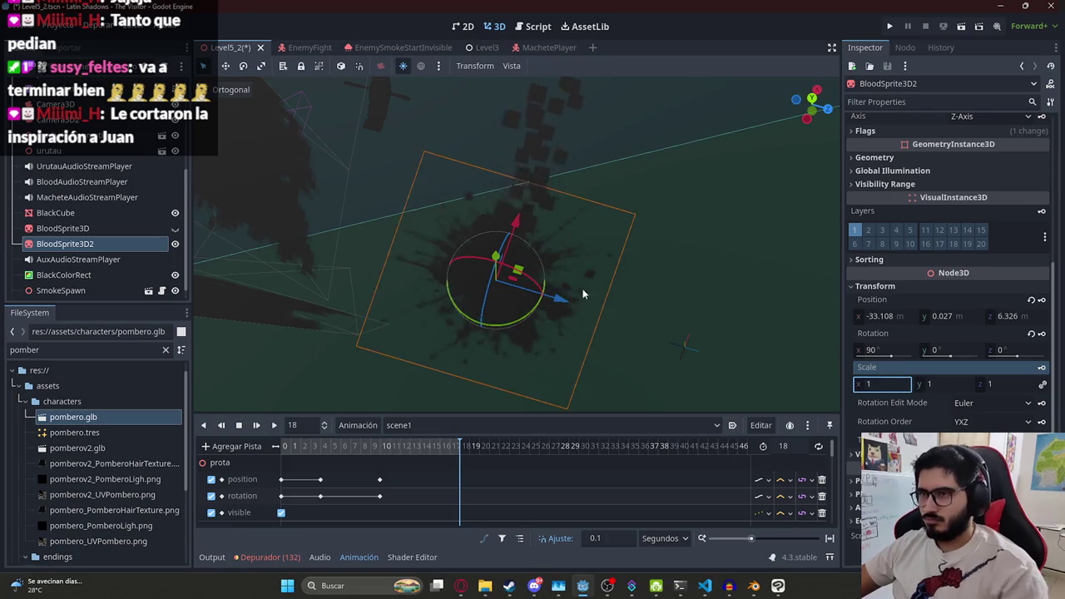
scroll(583, 288, down, 3)
key(ctrl+s)
Nudge the blood sprite slightly along one axis and save the scene again
scroll(567, 231, up, 5)
mouse_move(567, 232)
mouse_down()
mouse_move(614, 236)
mouse_move(571, 238)
mouse_up()
key(ctrl+s)
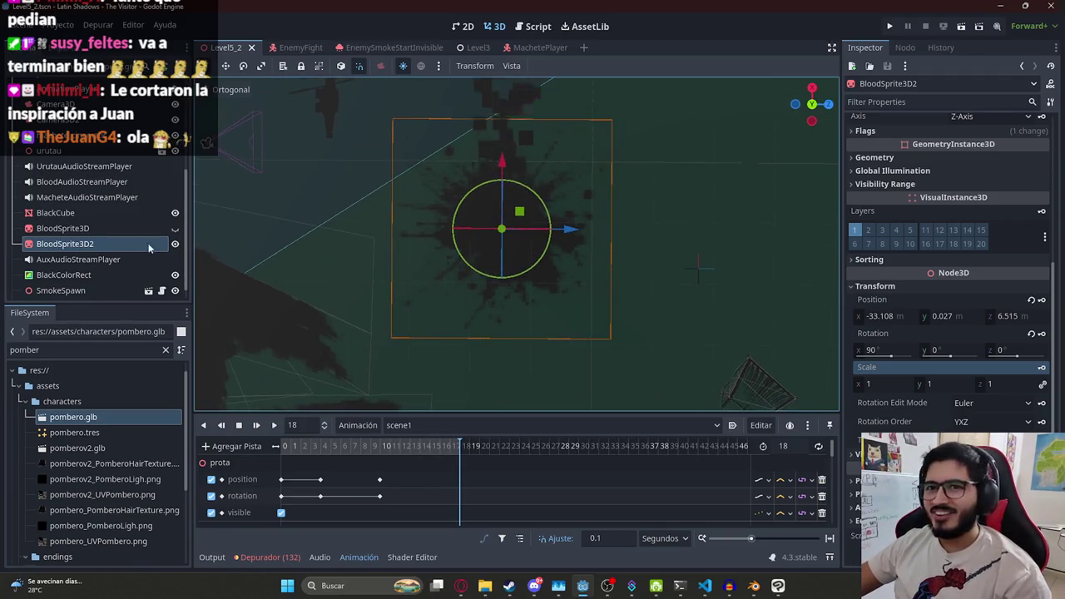
scroll(131, 215, down, 1)
scroll(176, 230, up, 5)
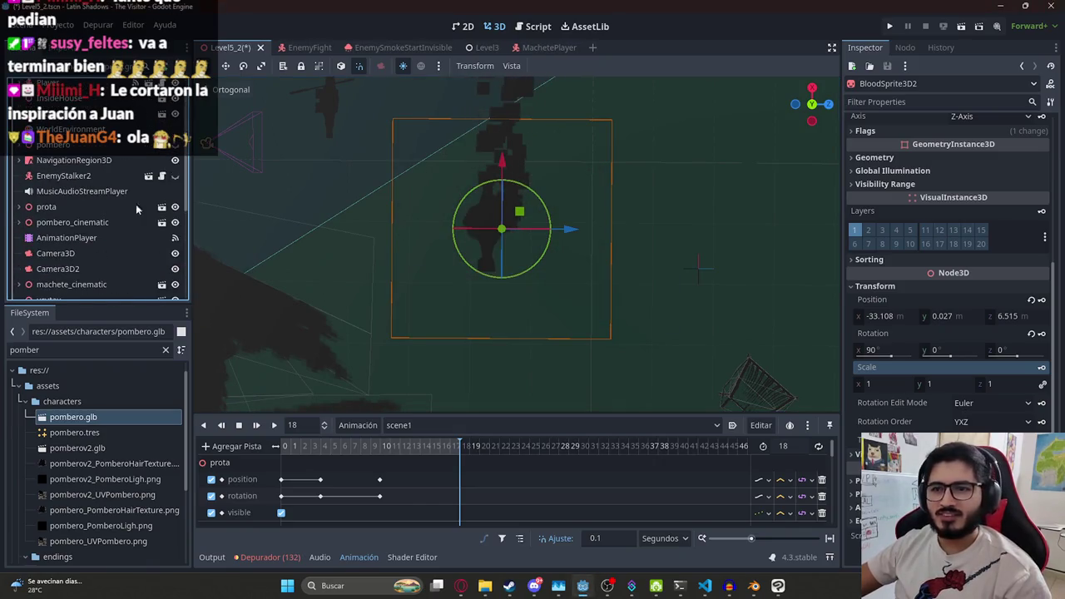
click(162, 88)
key(Down)
key(Down)
key(Down)
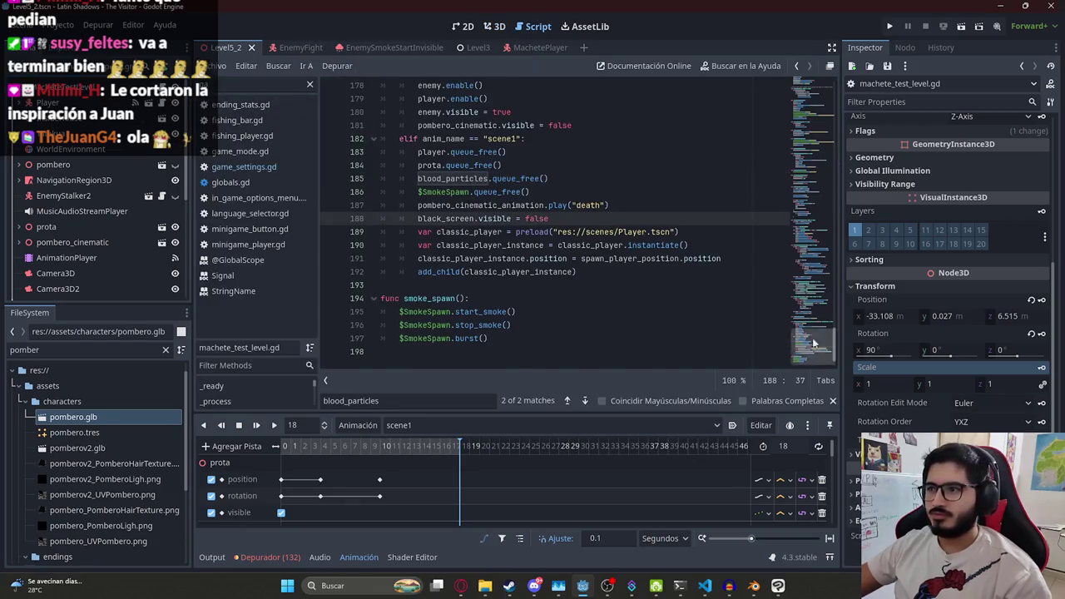
drag(809, 348, 778, 79)
click(753, 271)
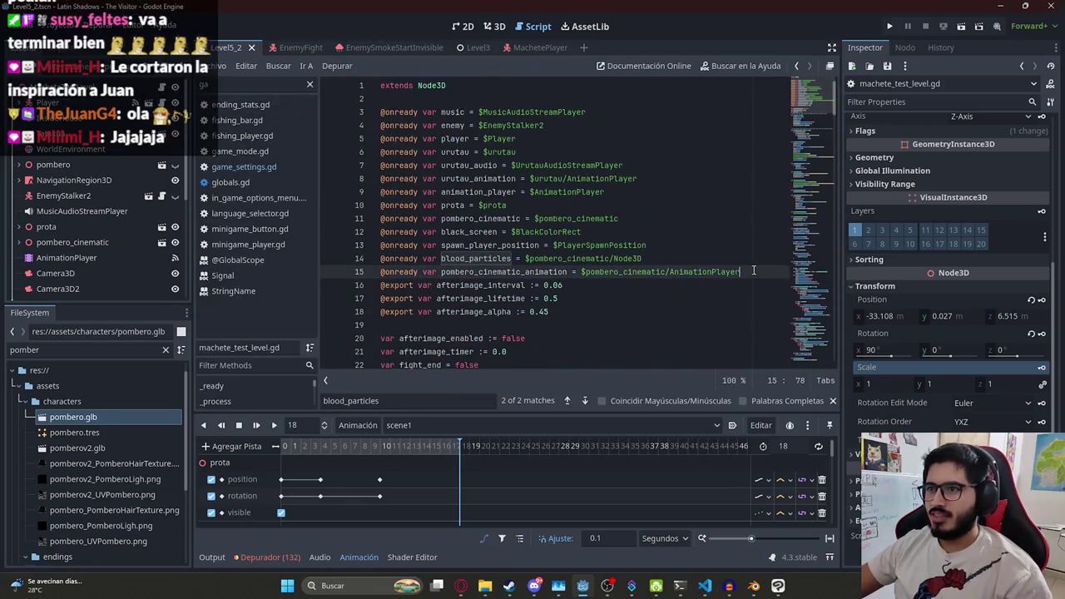
key(Return)
text(@onready var final_blood_sprite = $)
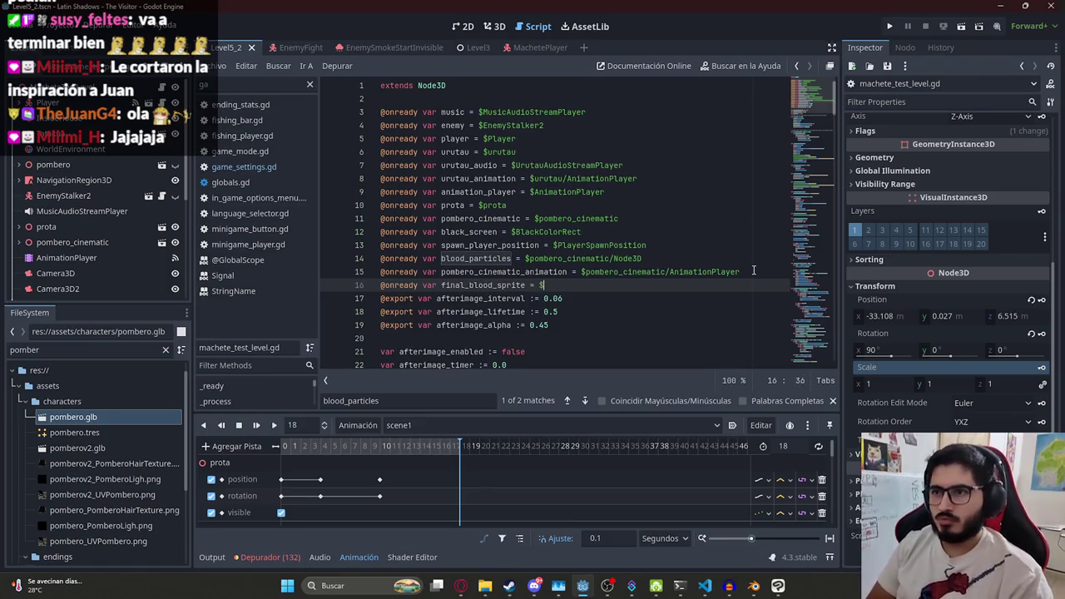
text(BloodSprite3D2)
click(635, 167)
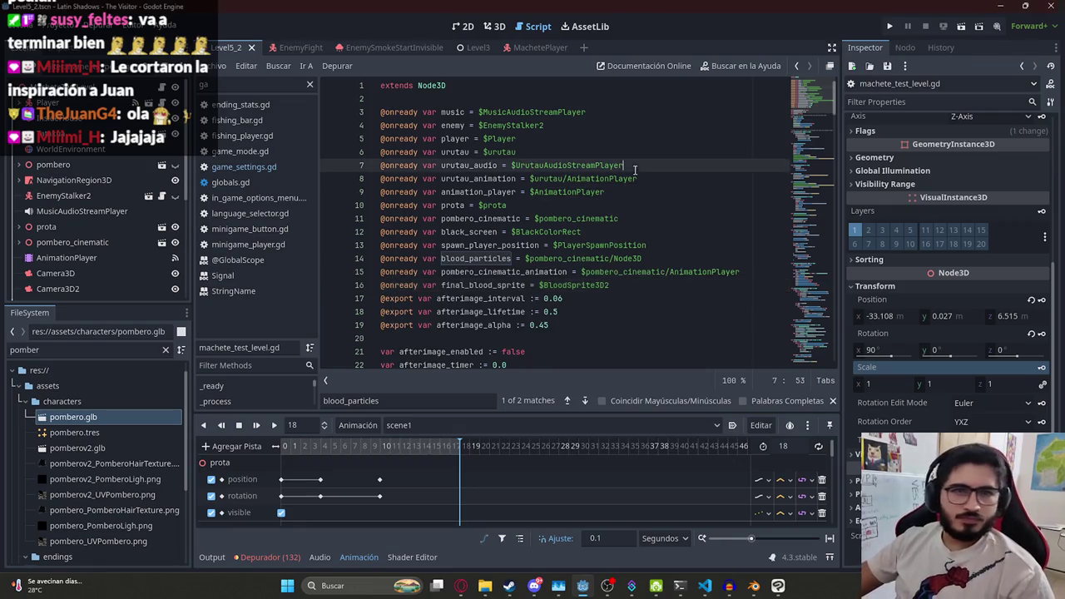
click(504, 284)
click(811, 358)
click(474, 298)
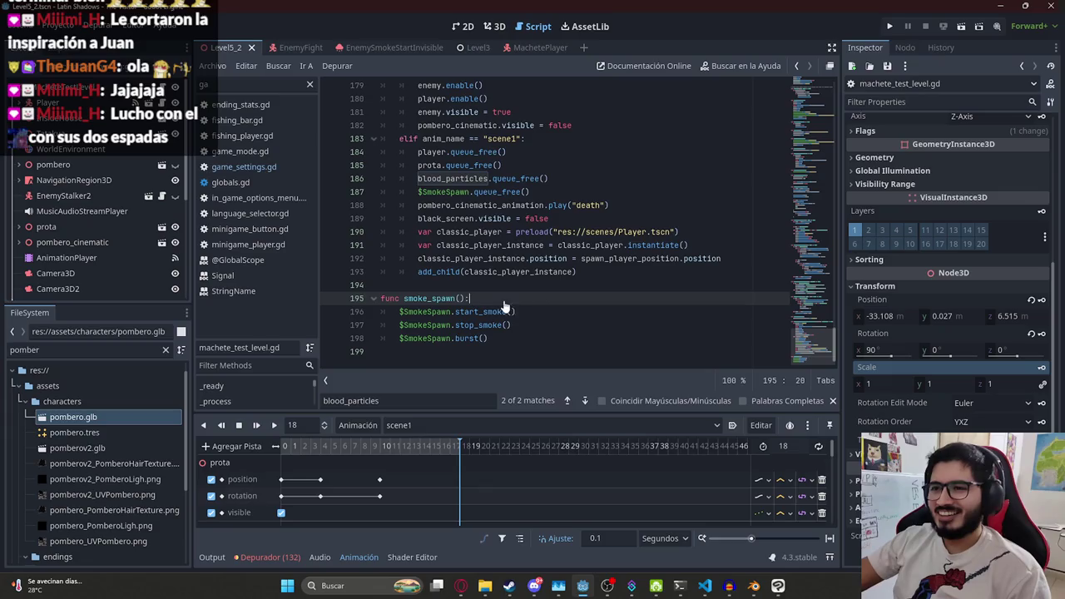
Add 'final_blood_sprite.visible = true' after $SmokeSpawn.queue_free() in the scene1 branch
scroll(549, 218, up, 1)
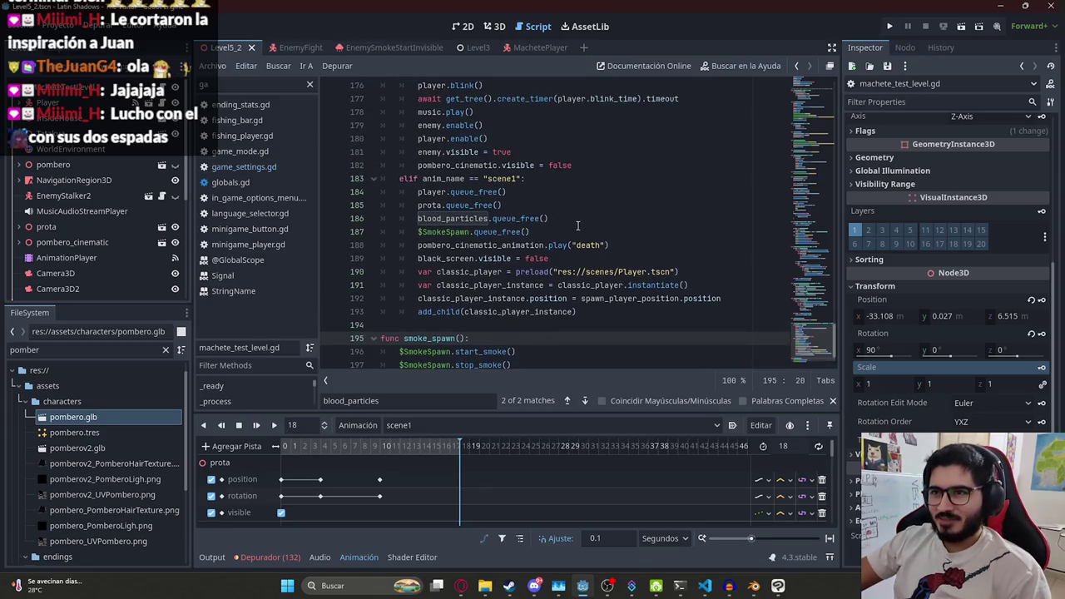
click(574, 231)
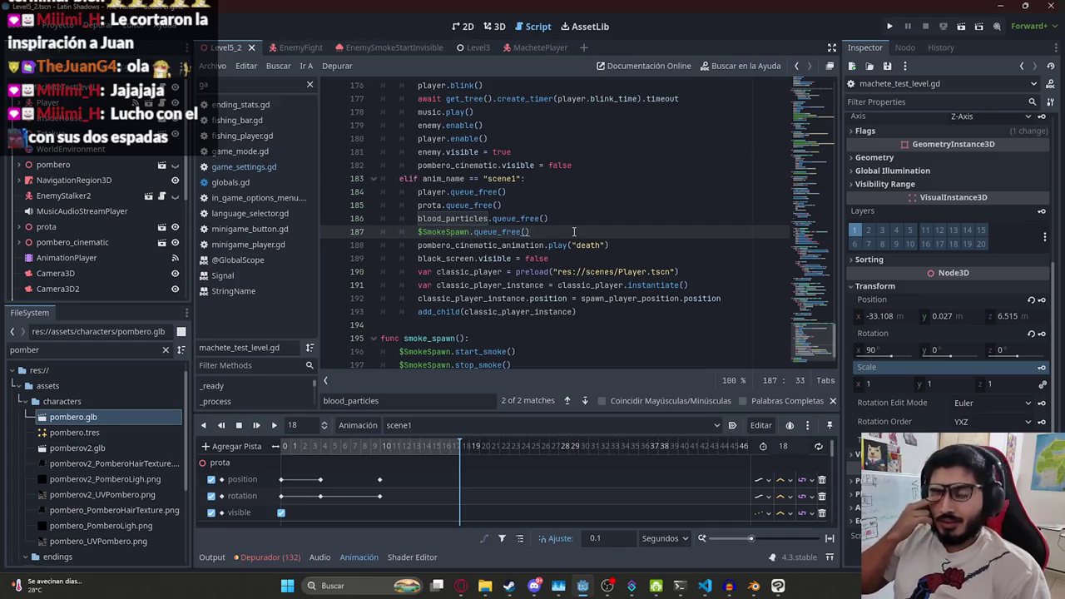
key(Return)
text(final_blood_sprite)
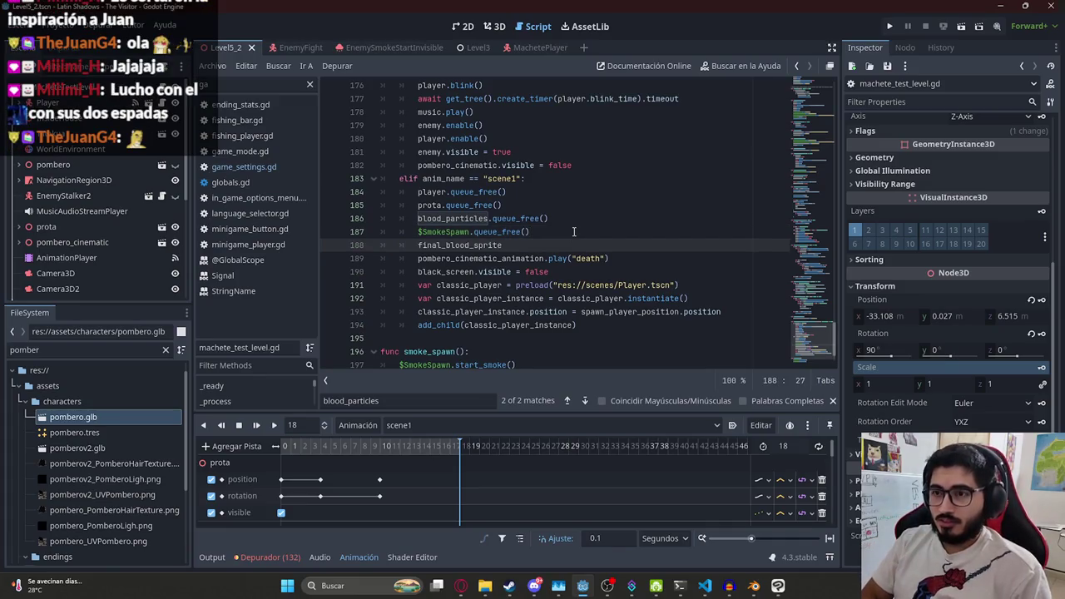
text(.vis)
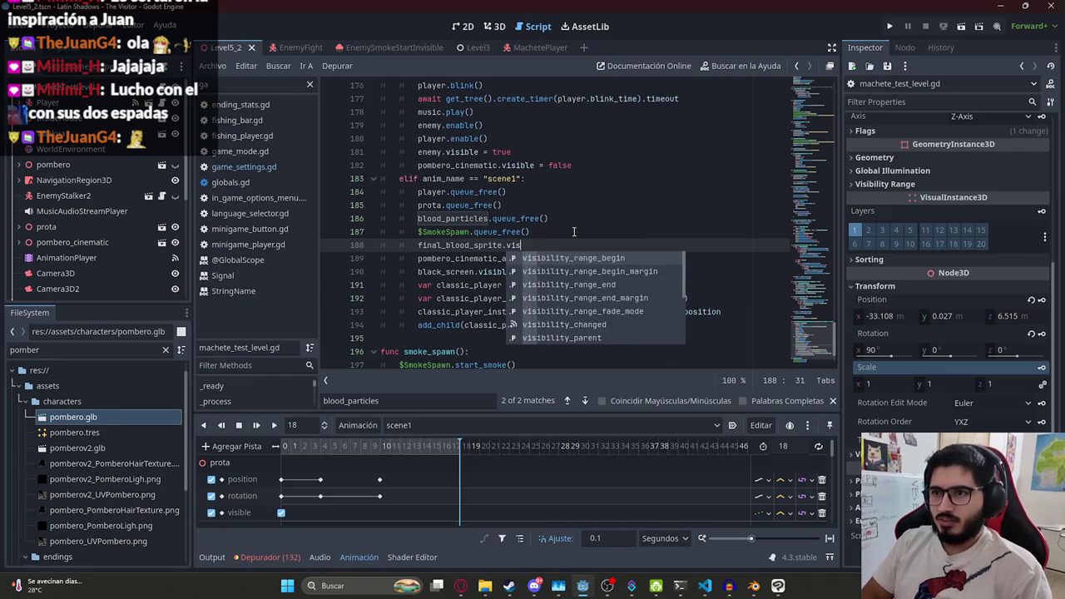
text(ible = true)
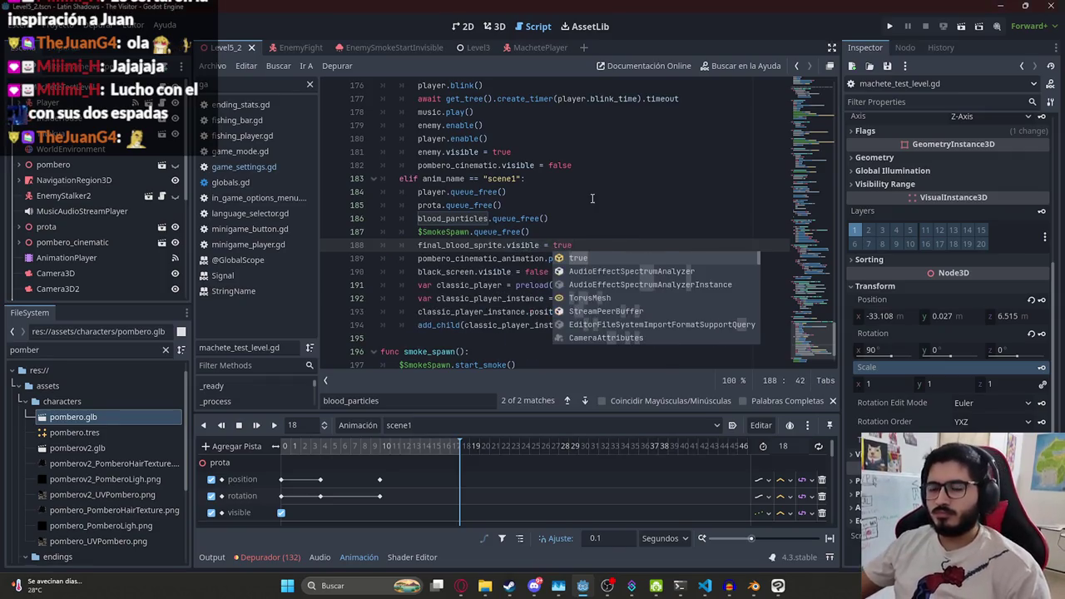
drag(592, 200, 566, 178)
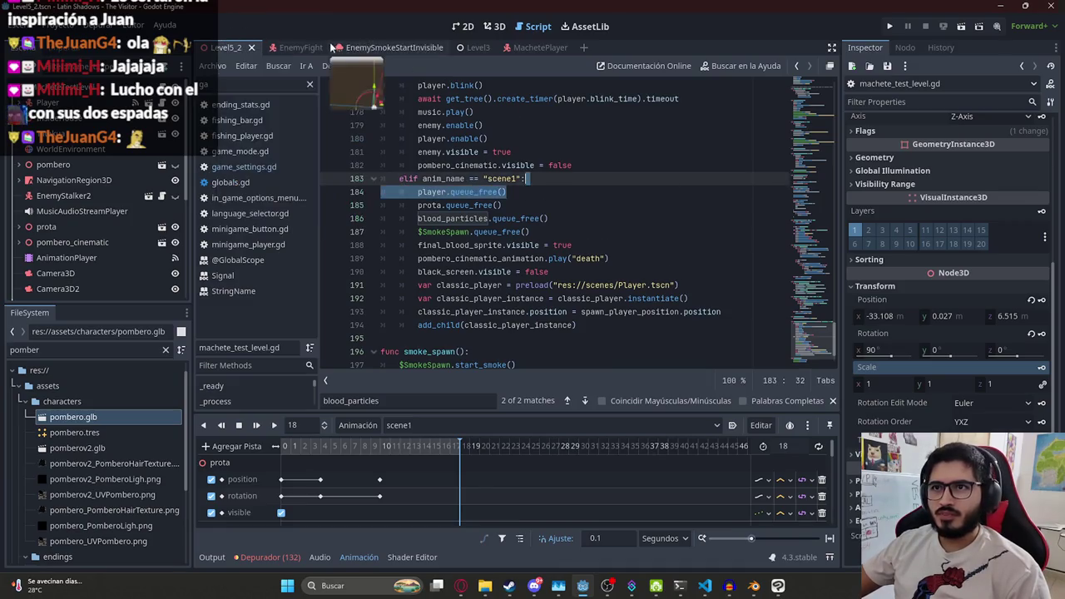
Raise HIT_HEALTH to 100.0 in machete_player.gd, then playtest Level5_2 and stop with F8
click(524, 47)
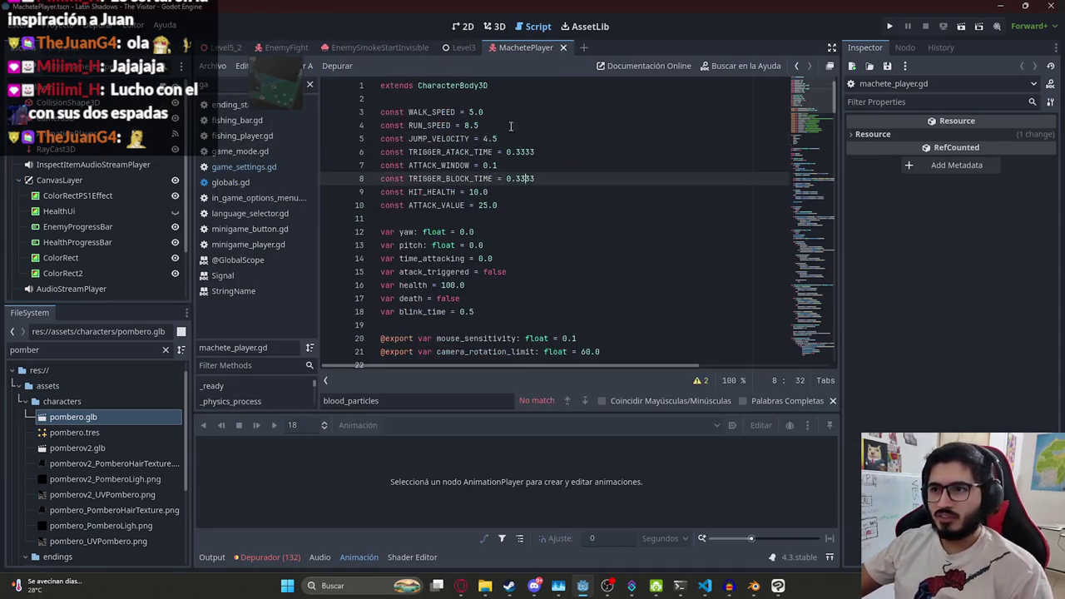
click(480, 191)
text(0)
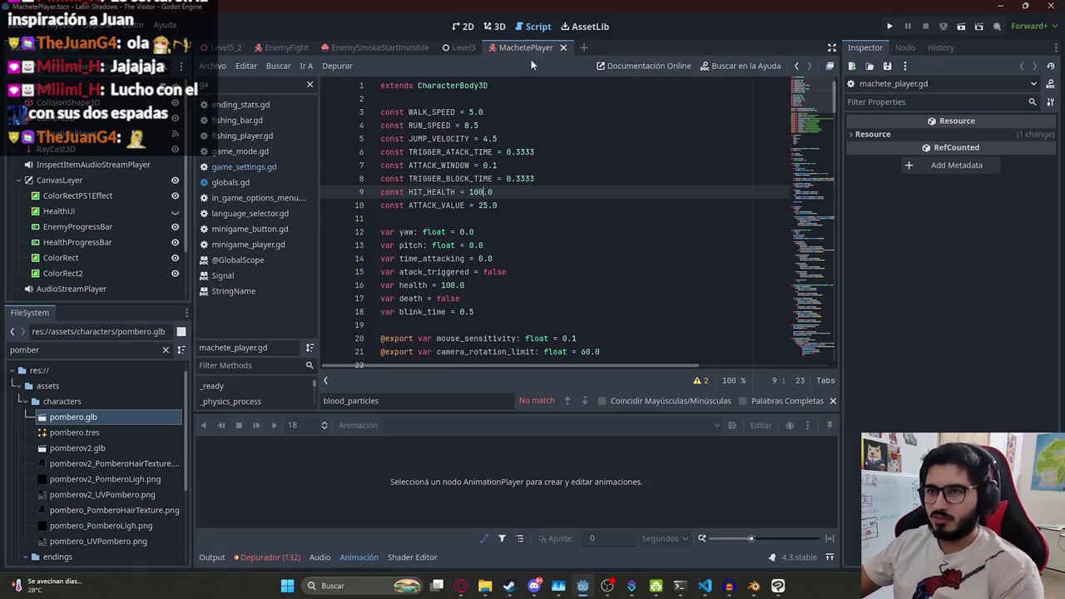
click(224, 47)
click(213, 66)
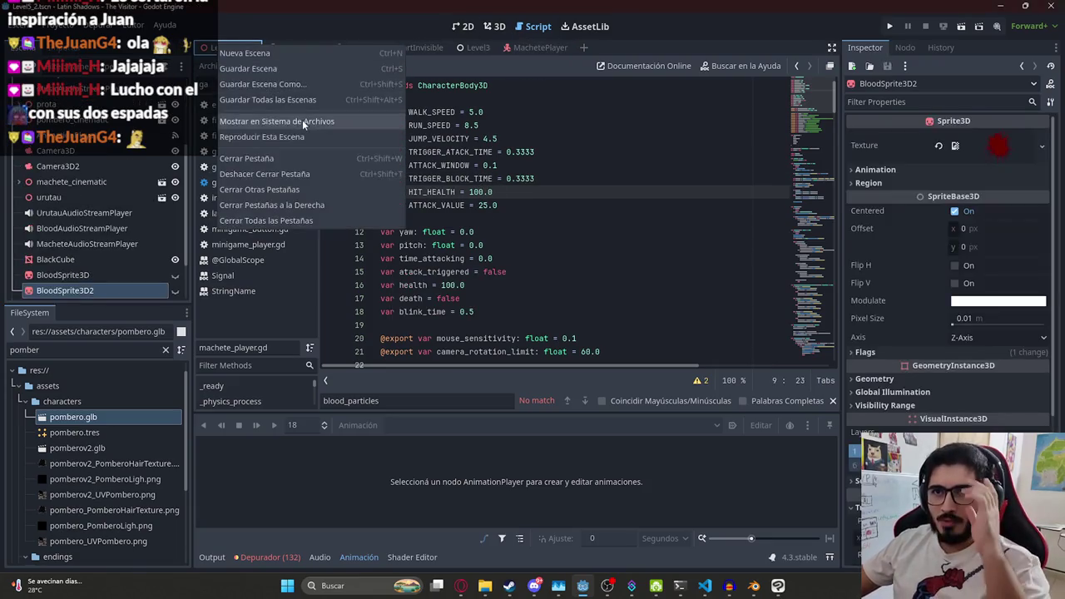
click(303, 129)
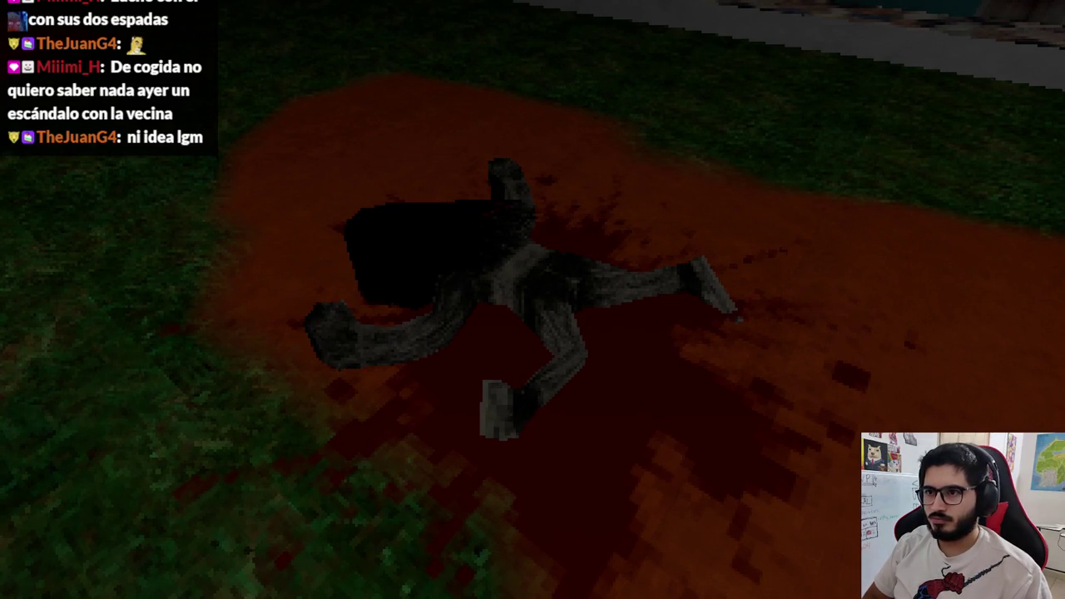
key(F8)
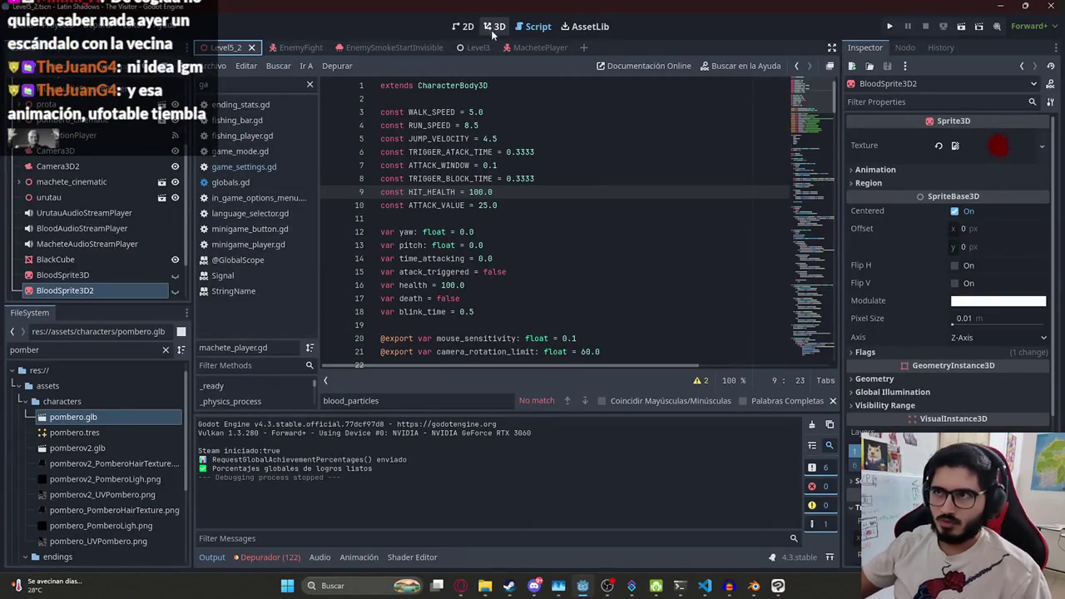
In the 3D view, nudge BloodSprite3D2 left along X, re-hide it, and save Level5_2
click(495, 26)
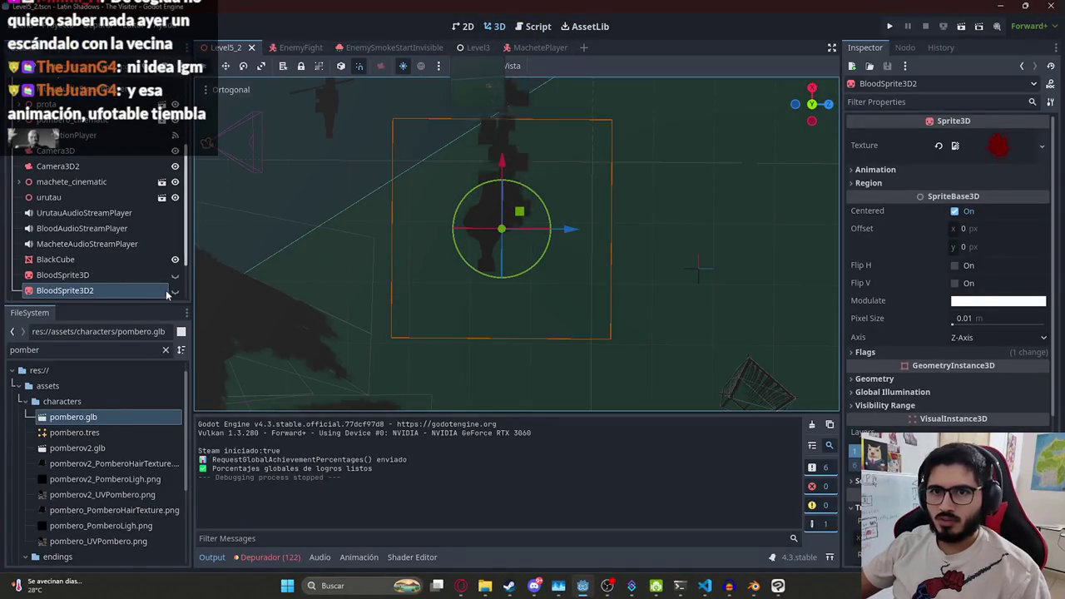
click(175, 290)
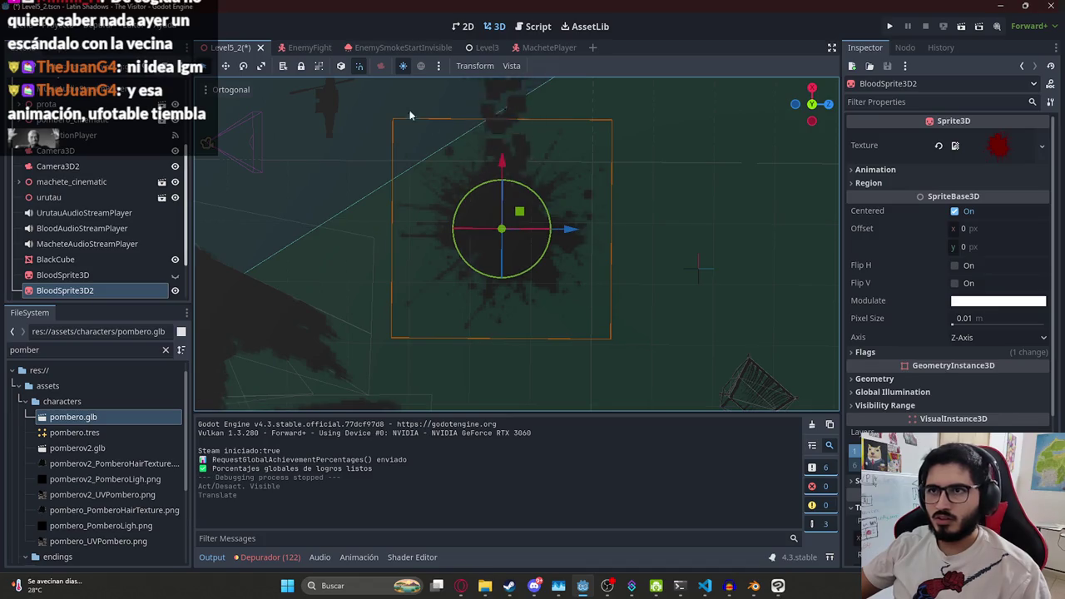
drag(580, 231, 550, 231)
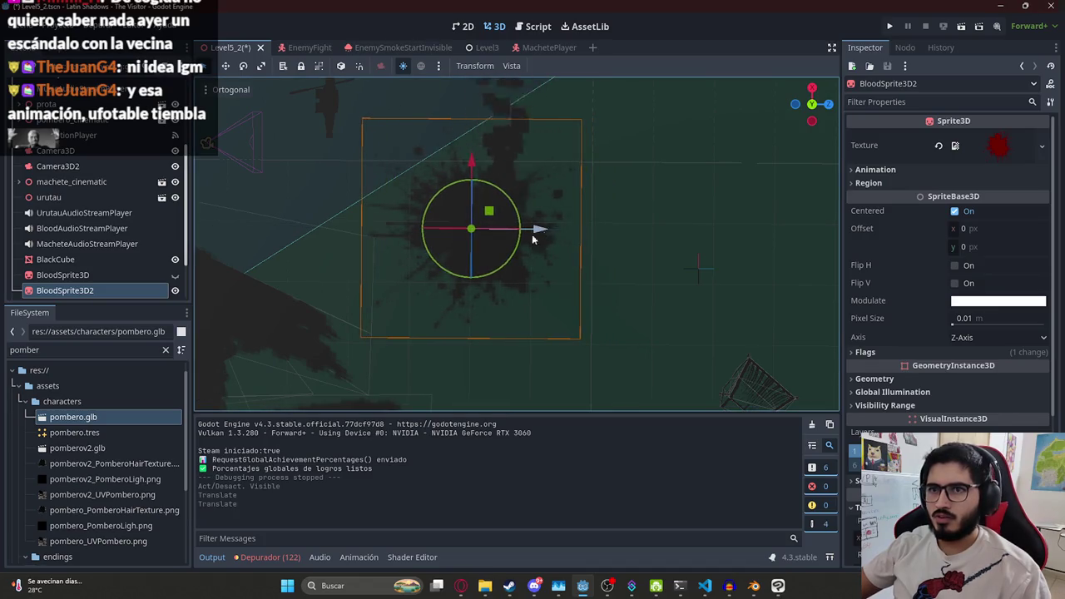
click(175, 291)
key(ctrl+s)
Select the AnimationPlayer node in the Scene tree
scroll(129, 173, up, 3)
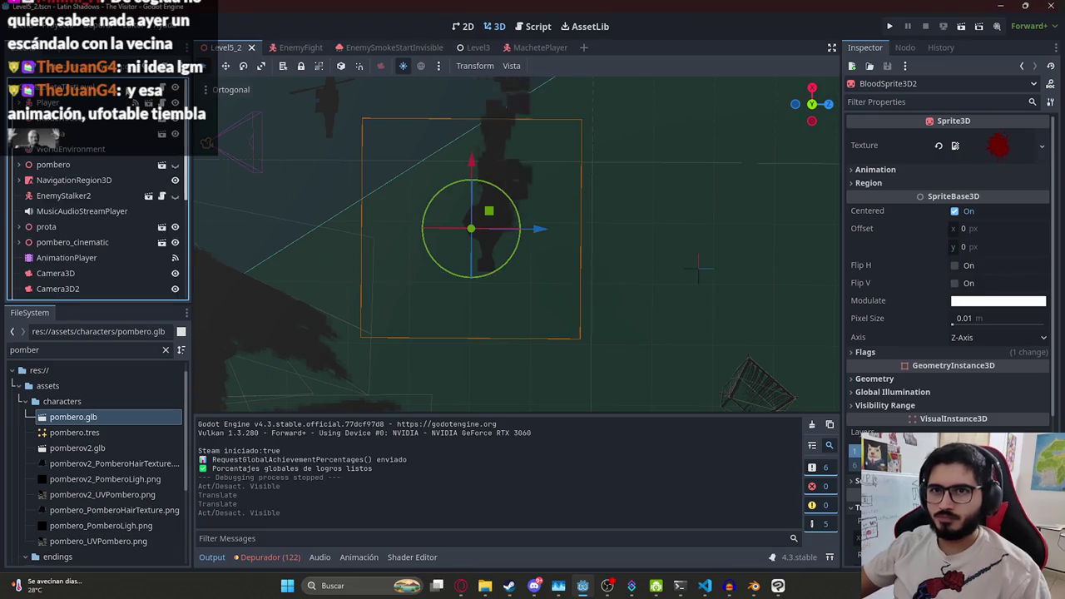
click(67, 273)
click(66, 258)
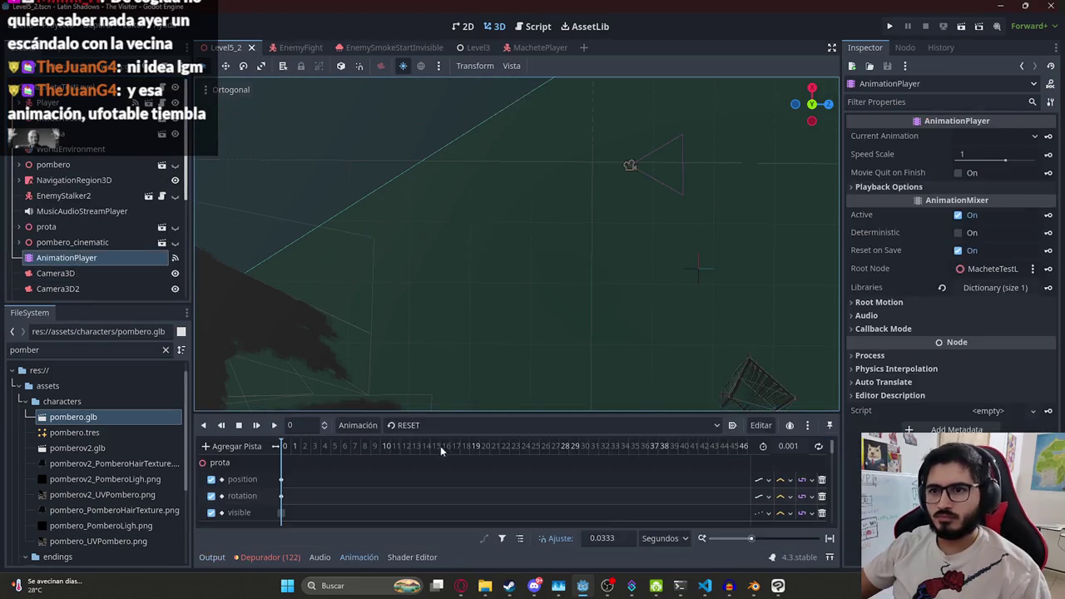
Check the AnimationPlayer's animation list, then run Level5_2 with Reproducir Esta Escena
click(442, 426)
right_click(234, 47)
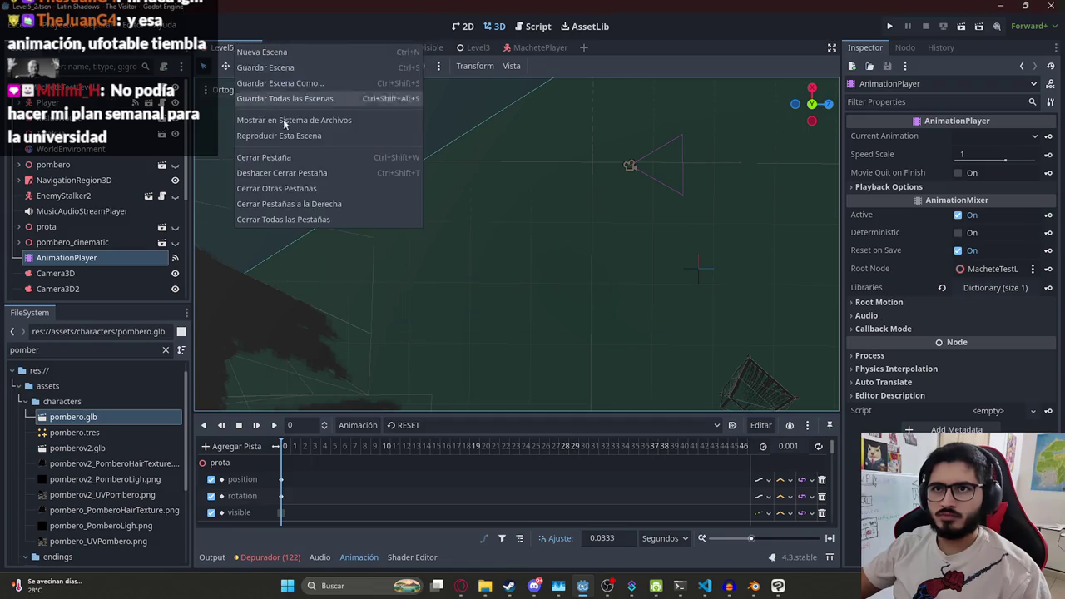
click(285, 135)
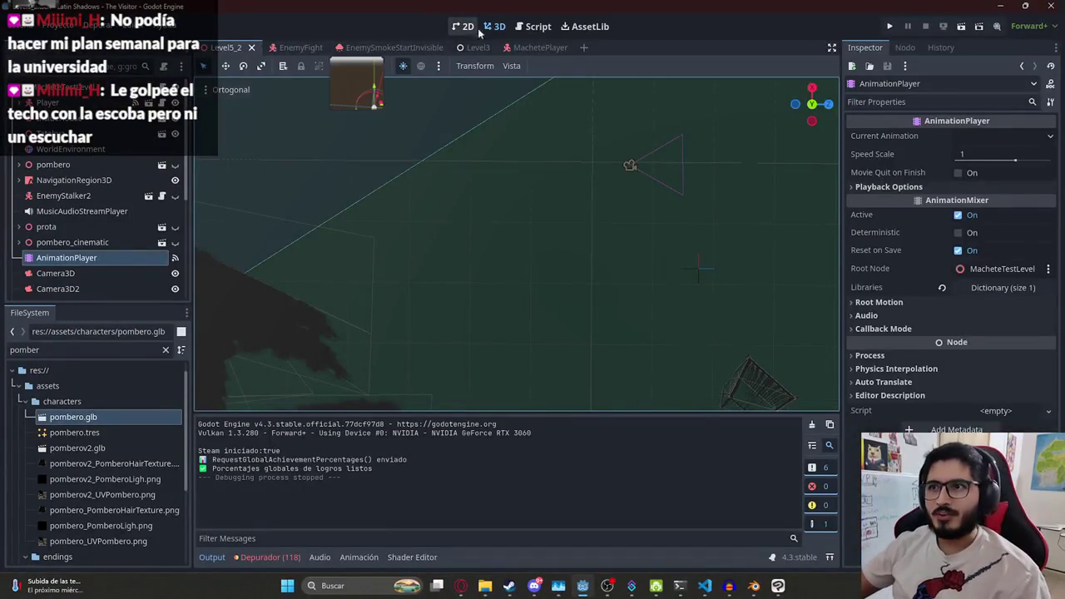
Restore HIT_HEALTH to 10.0 on line 9 of machete_player.gd and save
click(532, 47)
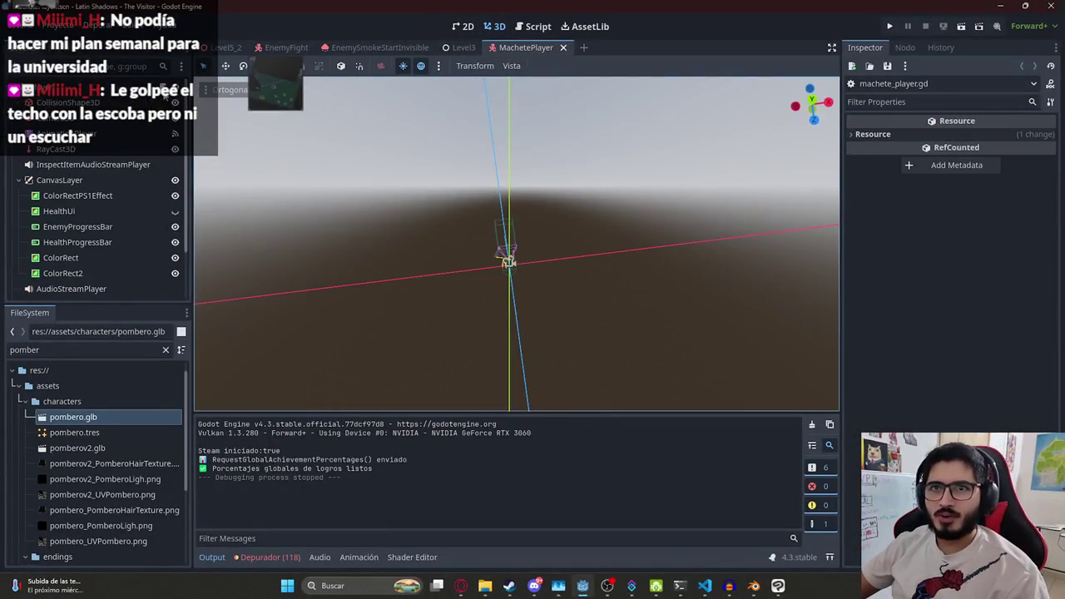
click(163, 110)
click(483, 191)
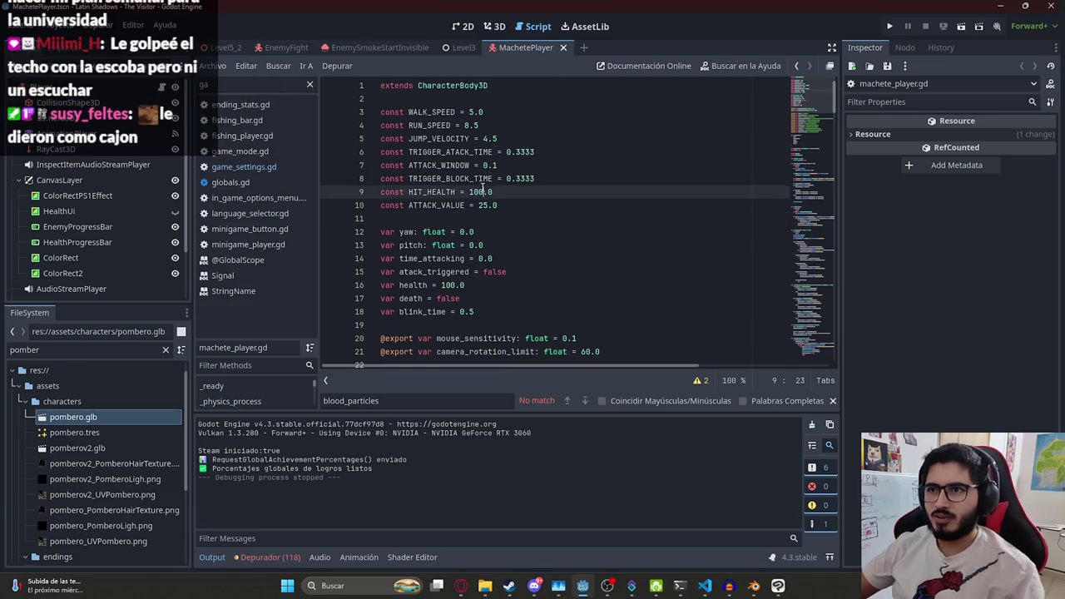
key(ctrl+s)
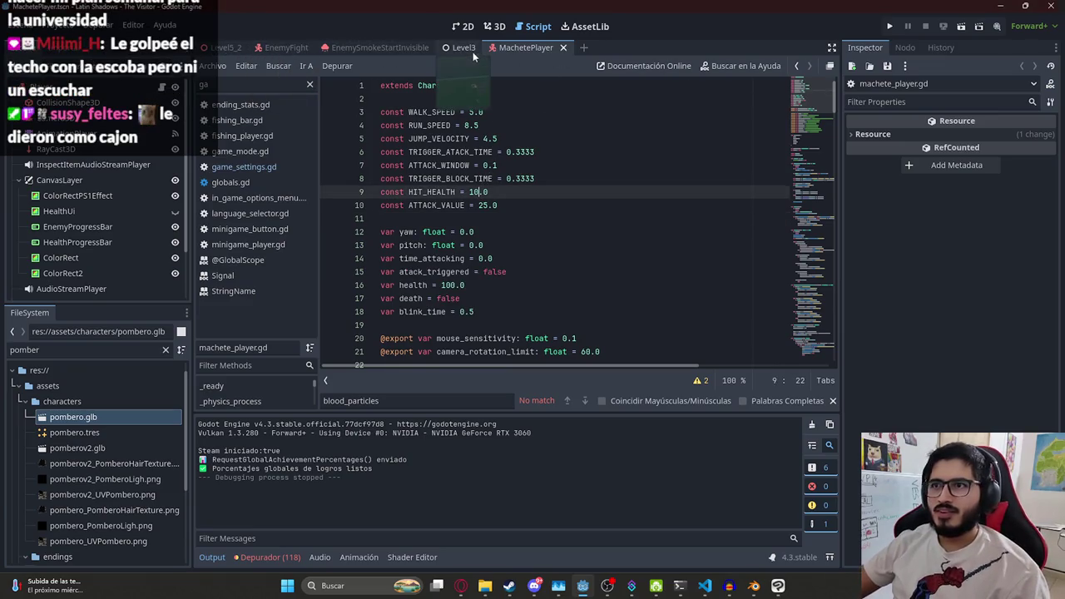
Set machete_taken to true in game_settings.gd and run the Level3 scene
click(460, 47)
click(244, 166)
click(554, 216)
scroll(566, 208, down, 4)
double_click(485, 191)
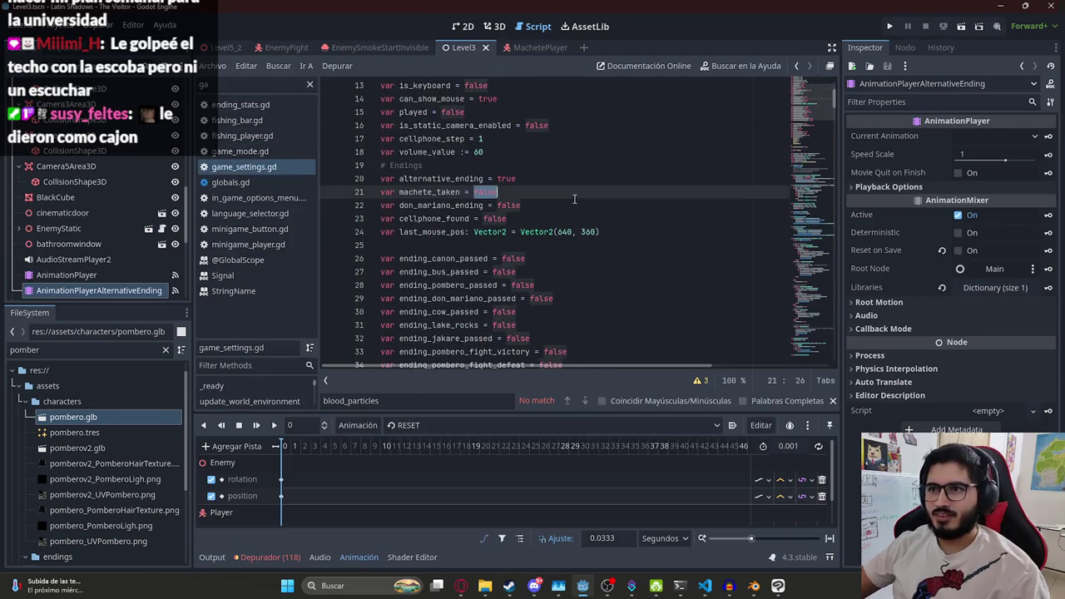
right_click(455, 47)
click(498, 136)
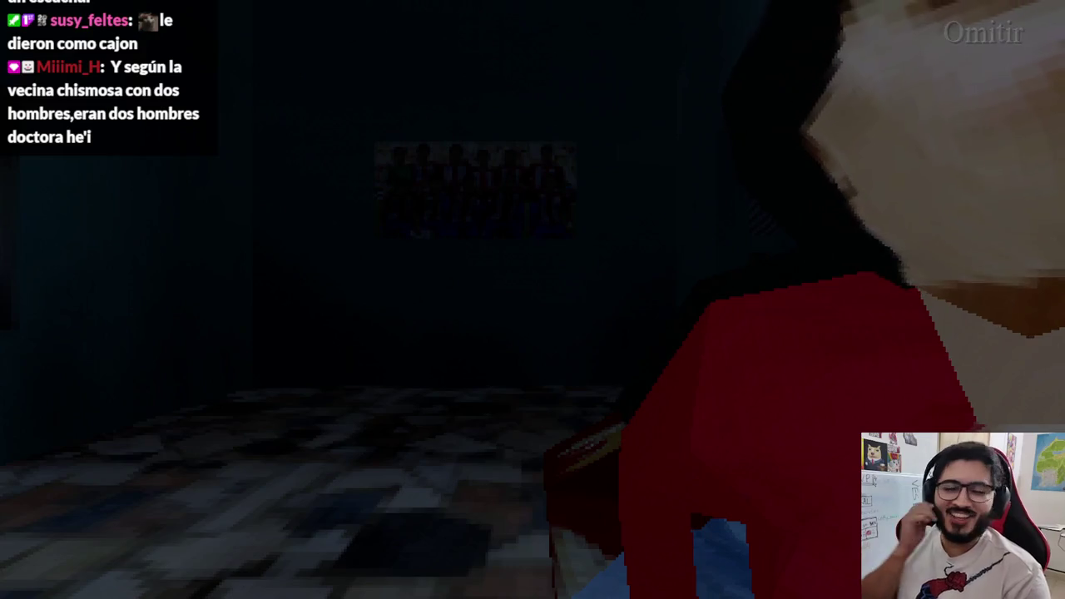
Skip the opening dialogue, walk through the corridor, and swing the machete at the pombero
key(Escape)
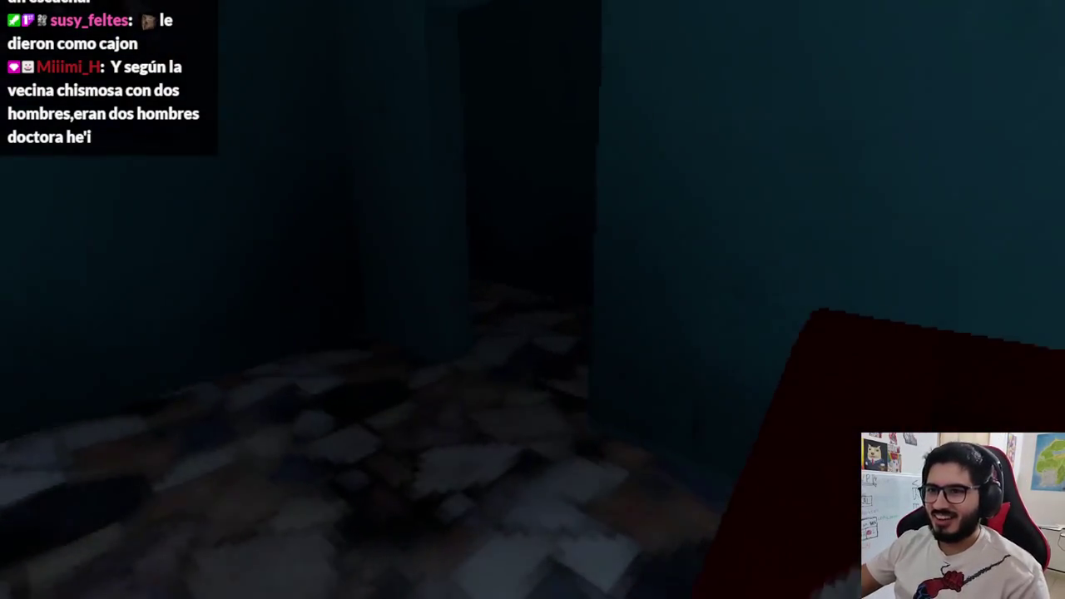
key(w)
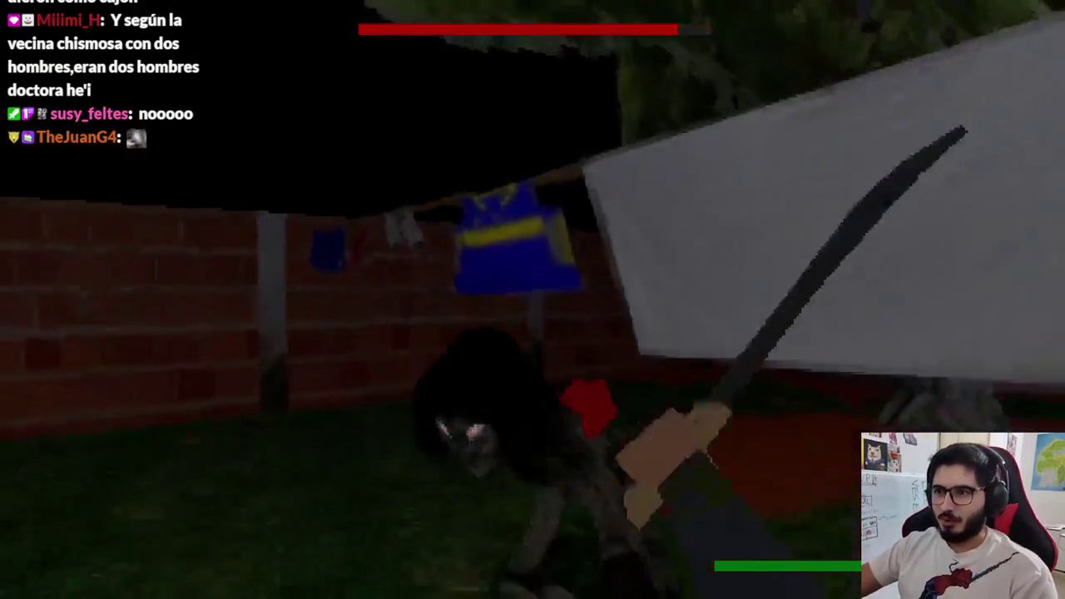
click(533, 299)
Keep striking the pombero with the machete until it falls, then pause with Escape
click(533, 300)
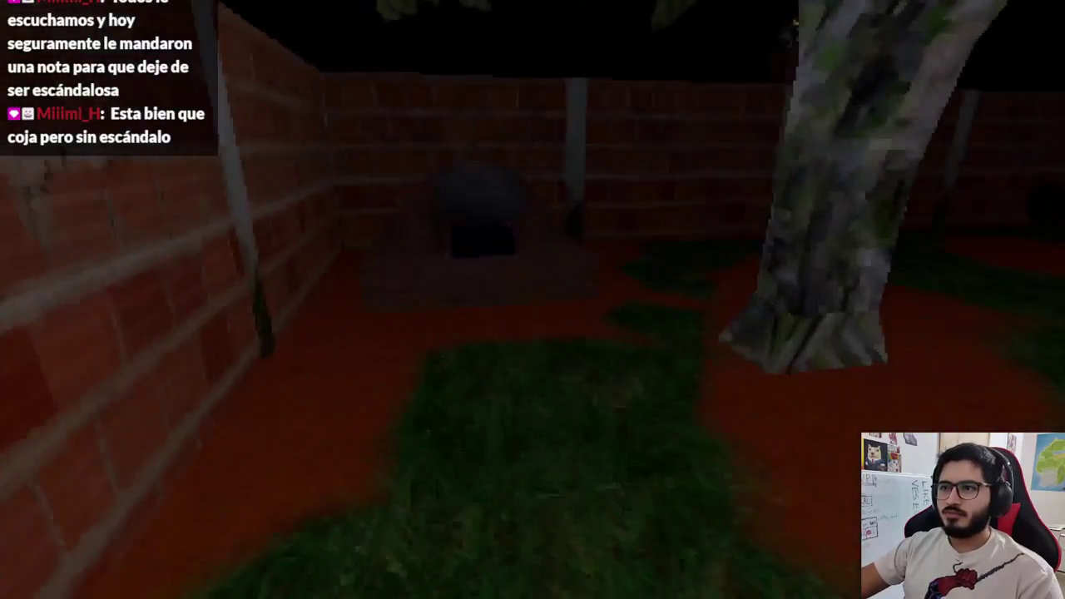
key(Escape)
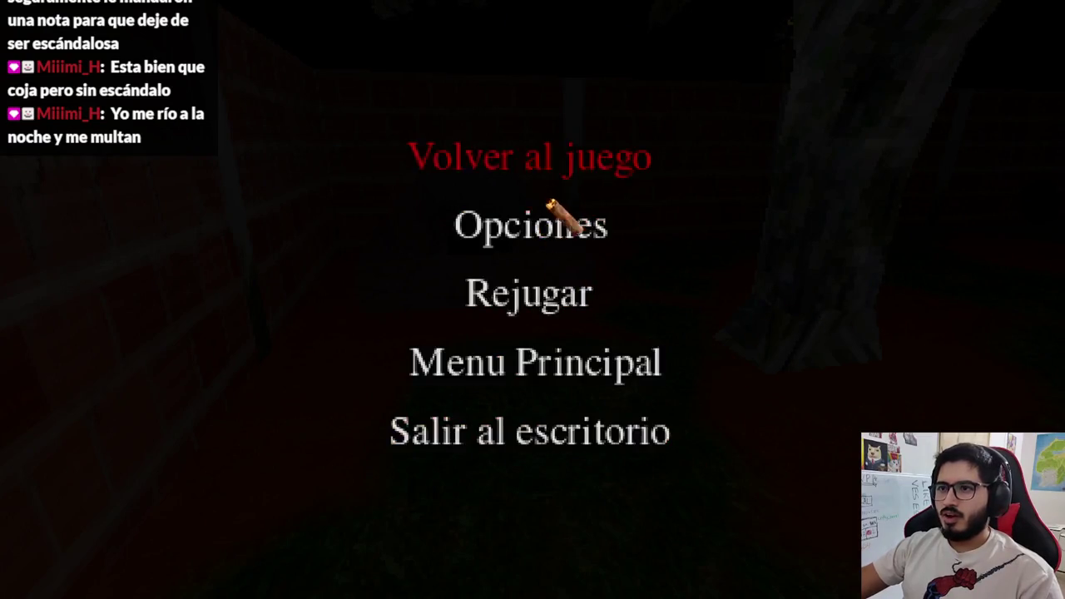
Quit to the desktop via Salir al escritorio and switch to the Level5_2 scene
click(539, 426)
right_click(467, 50)
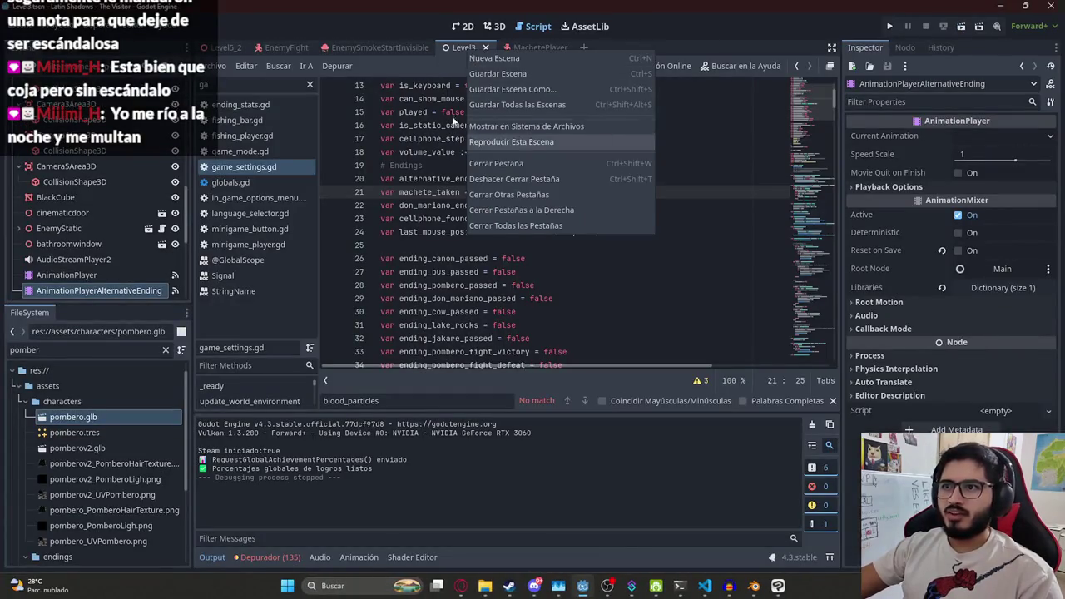
click(223, 47)
right_click(228, 48)
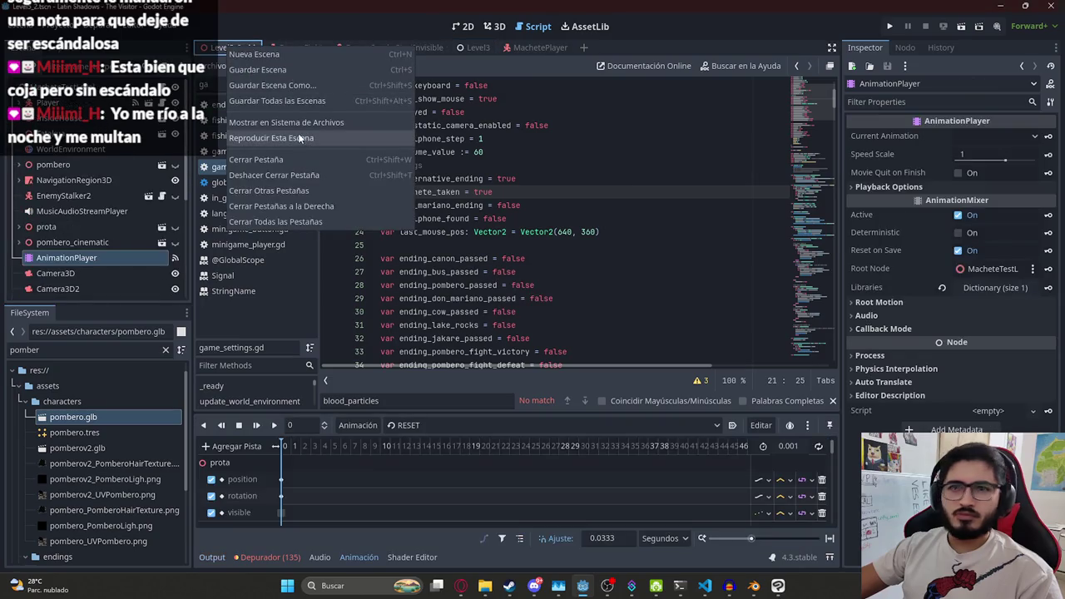
click(299, 139)
Launch the game with F5, walk toward the clothesline, and back away from the pombero
key(F5)
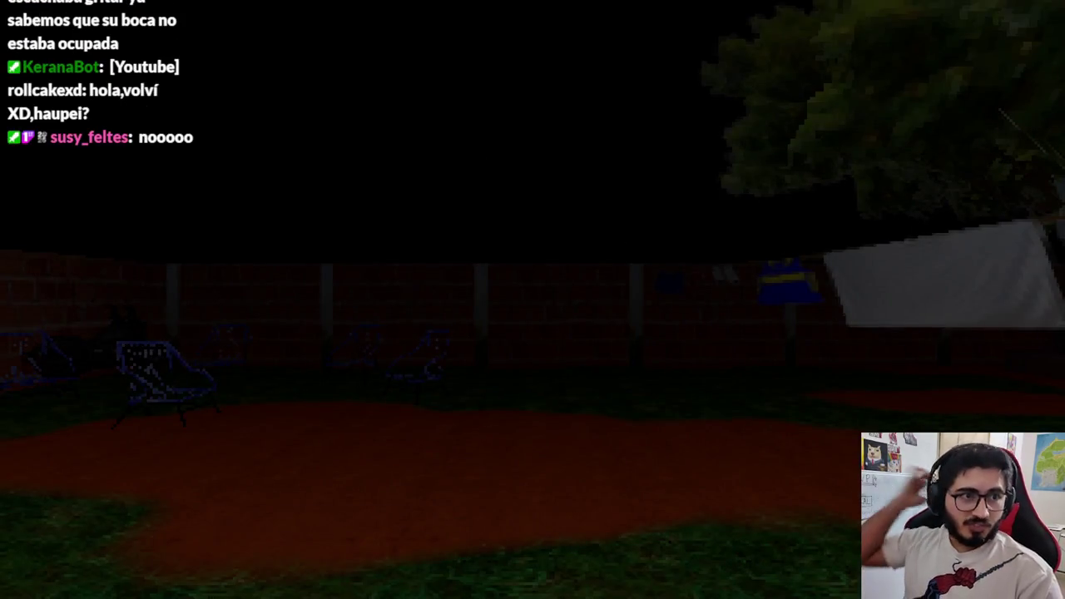
key(w)
key(w)
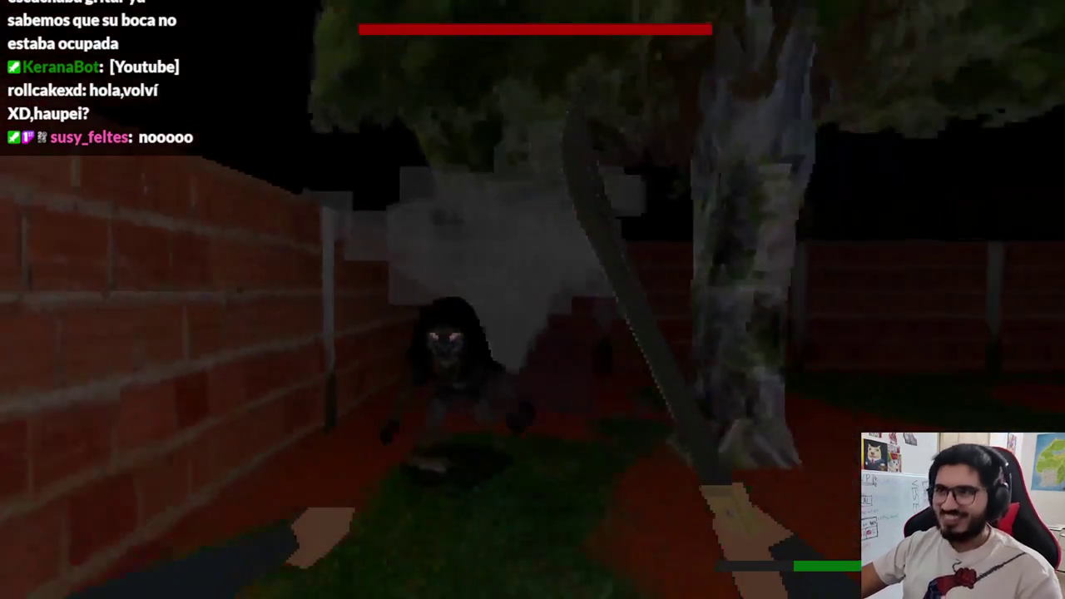
key(s)
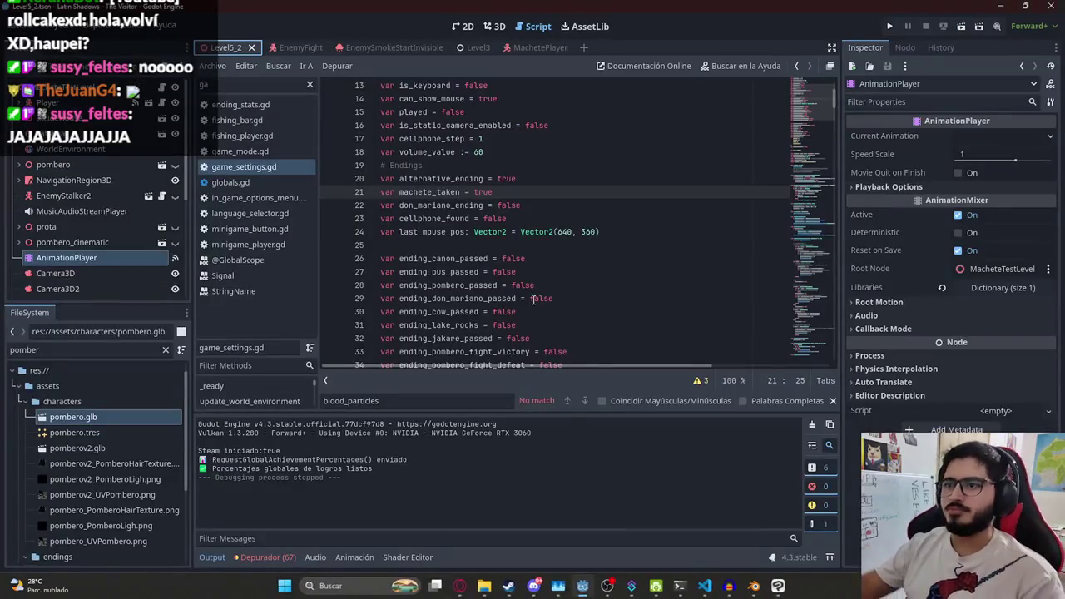
Open machete_player.gd from the MachetePlayer scene and locate HIT_HEALTH on line 9
scroll(557, 217, up, 4)
scroll(503, 198, down, 10)
scroll(503, 198, down, 2)
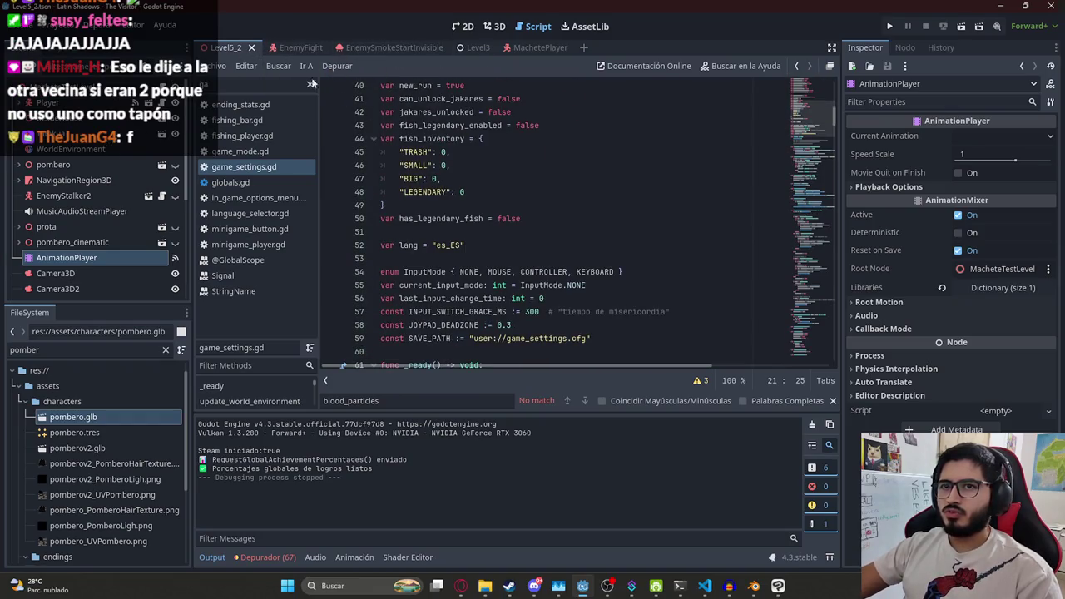
click(532, 47)
click(660, 237)
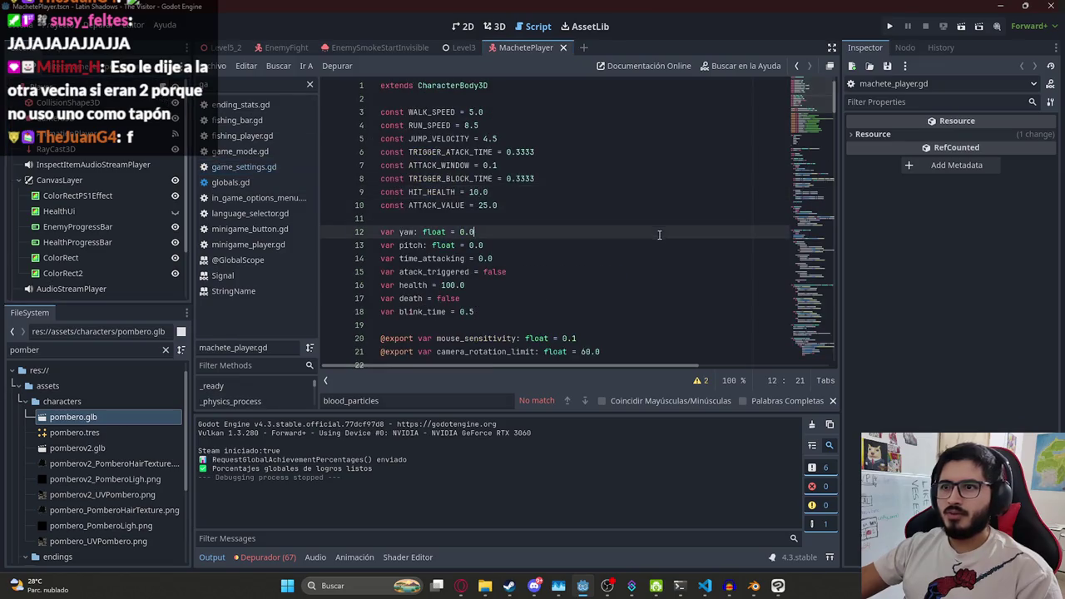
scroll(527, 188, down, 1)
click(524, 176)
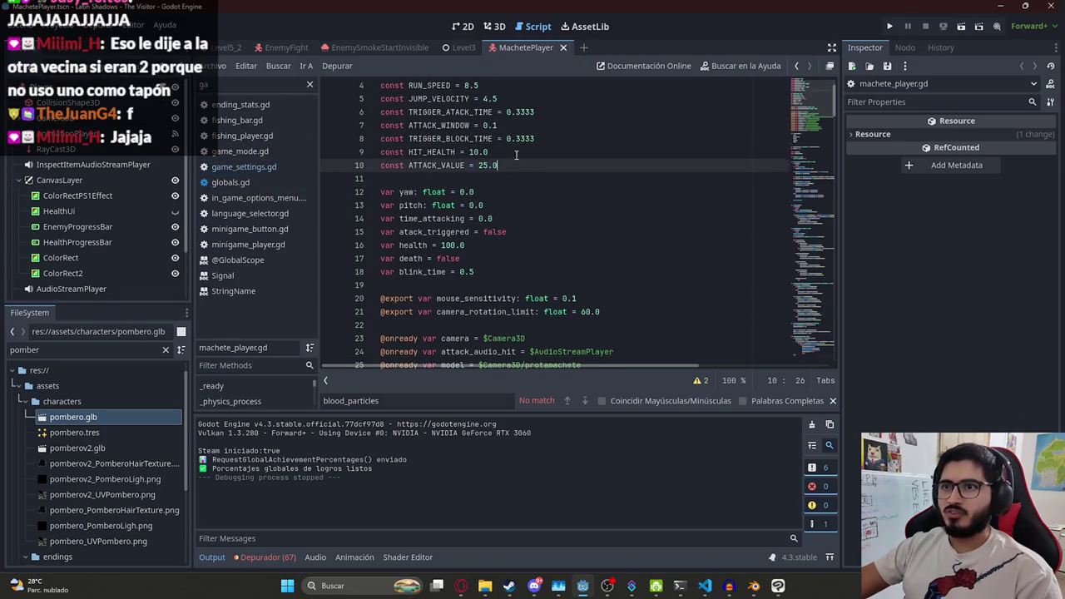
click(516, 153)
click(518, 178)
click(472, 151)
Review lines 14-17, then edit HIT_HEALTH on line 9 to 100.0
click(631, 258)
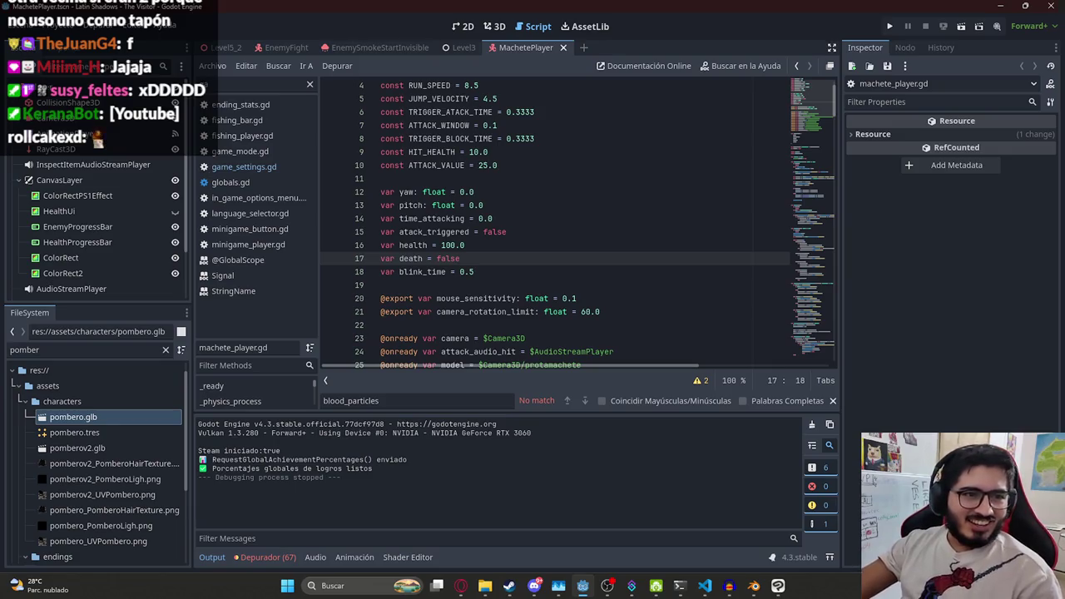
click(479, 218)
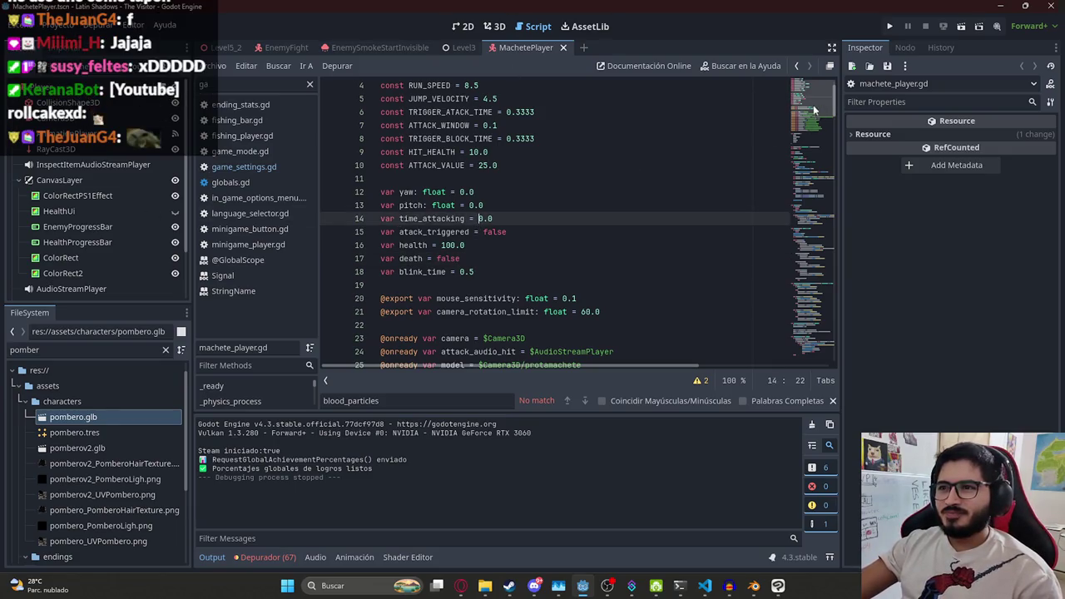
click(526, 190)
key(Up)
key(Up)
key(Up)
key(Right)
text(0)
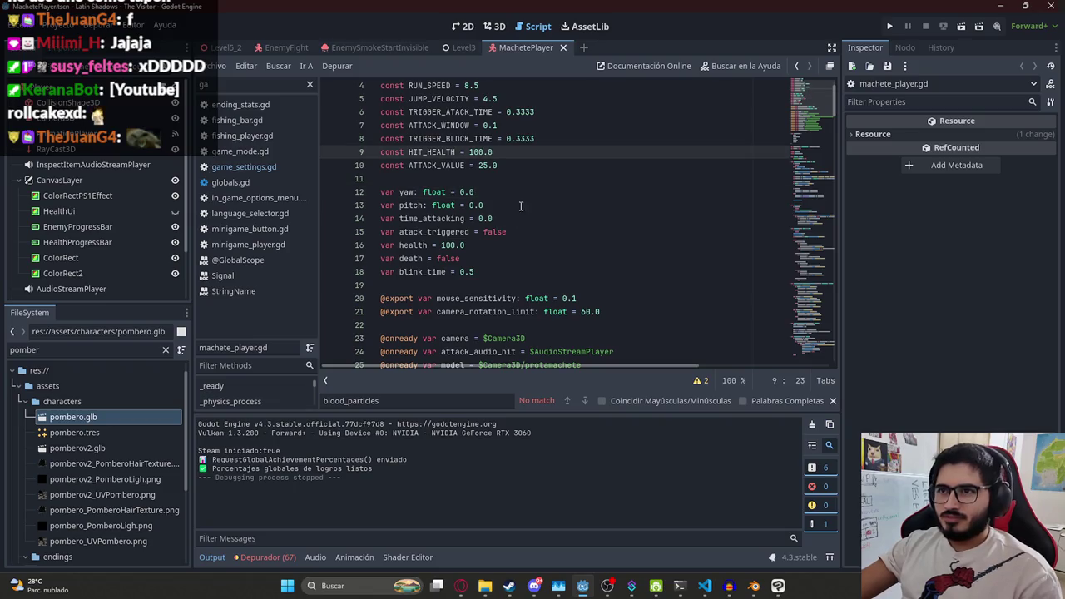
key(BackSpace)
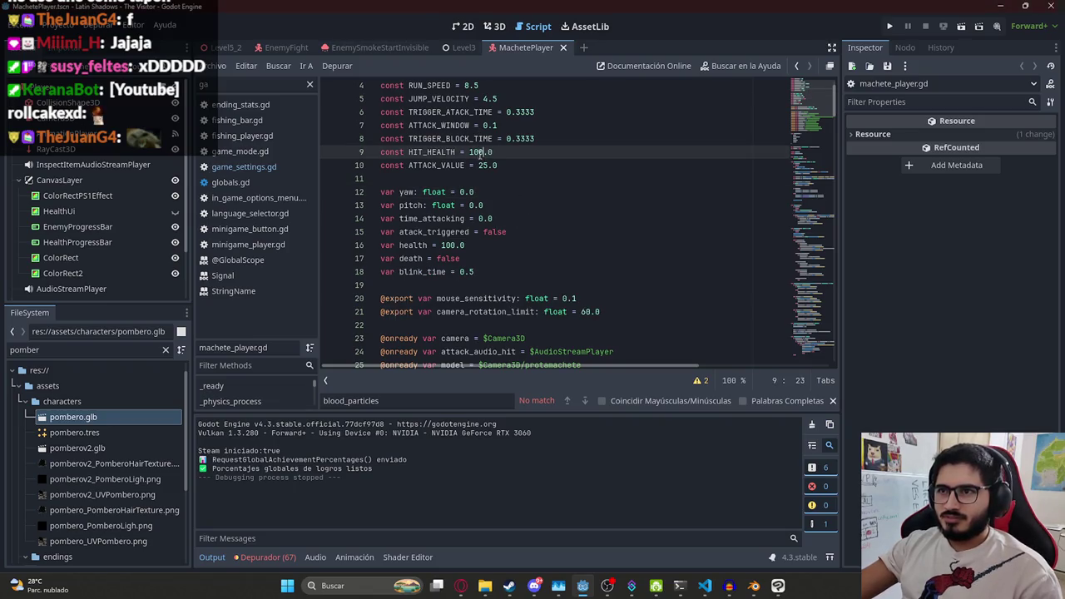
Save the Level5_2 scene via Archivo > Guardar Escena
click(224, 48)
click(213, 66)
click(246, 148)
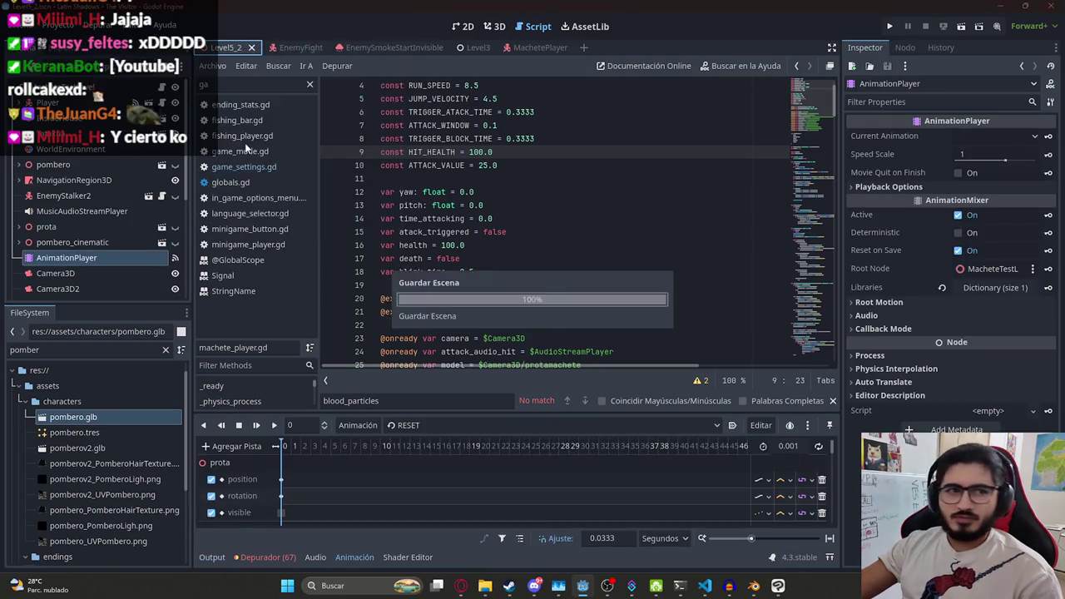
key(F5)
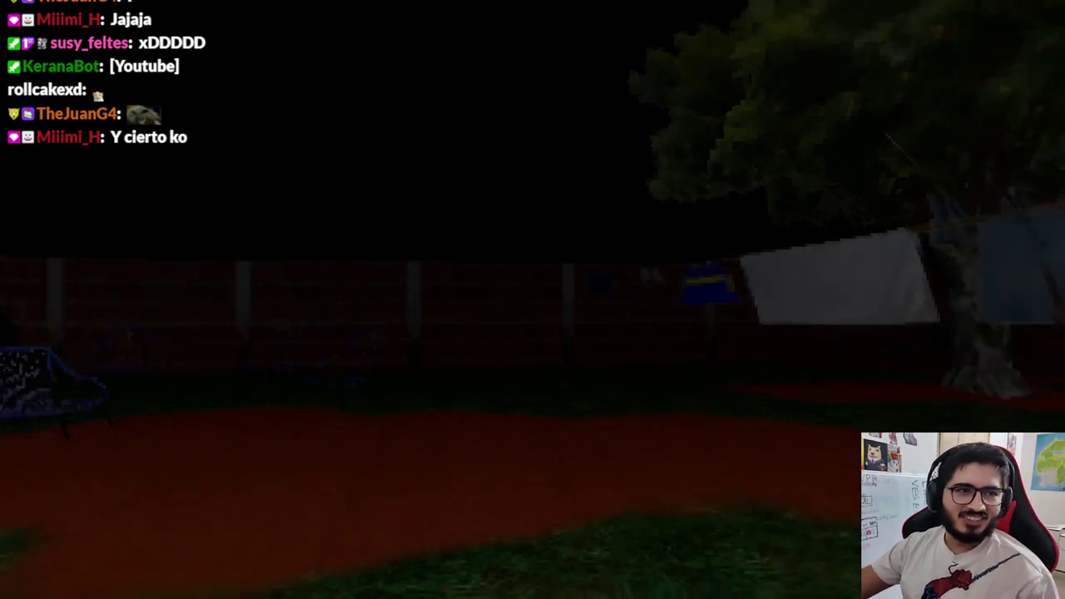
key(w)
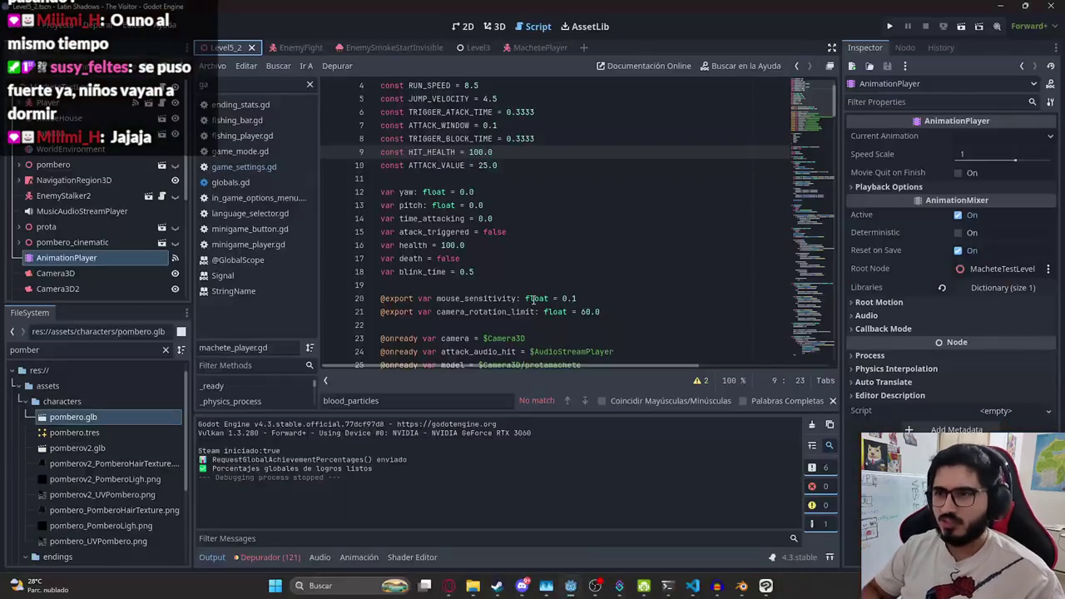
In the 3D view, show the AnimationPlayer timeline with the scene1 animation
click(495, 27)
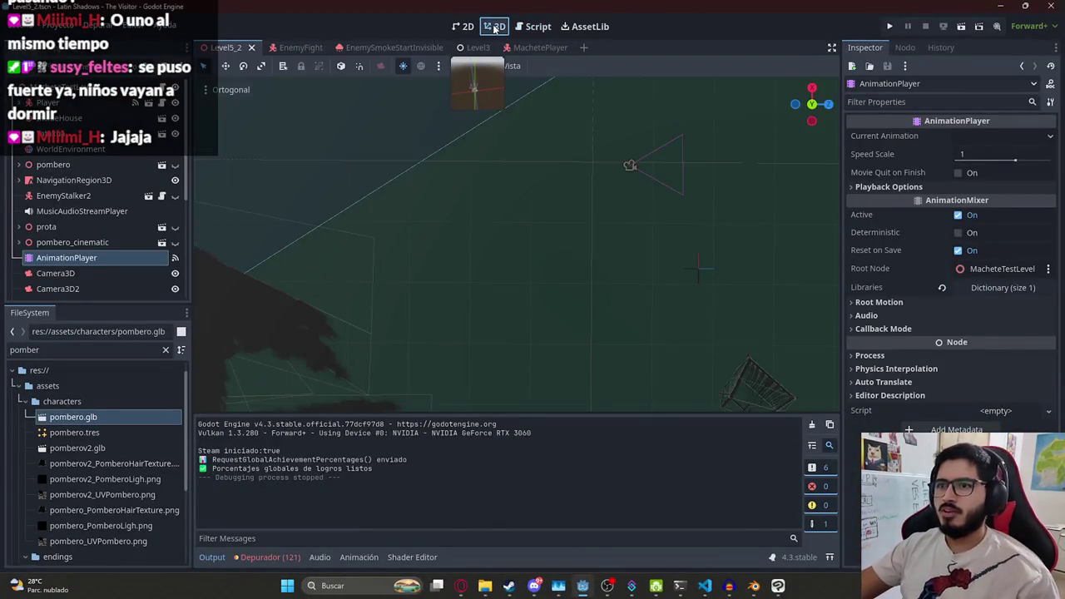
click(105, 257)
click(422, 428)
click(432, 470)
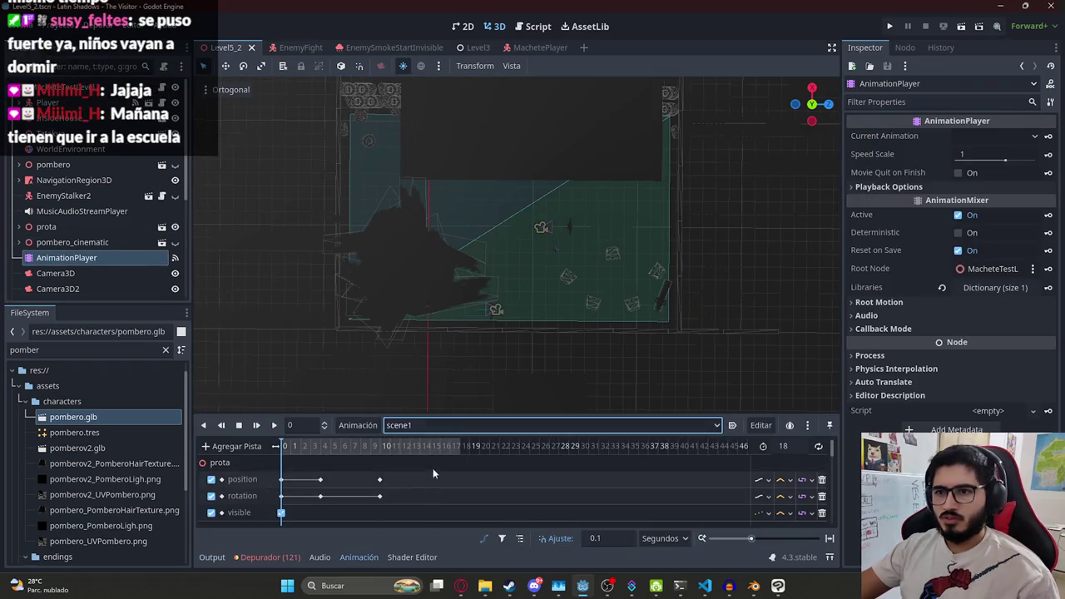
scroll(641, 368, up, 10)
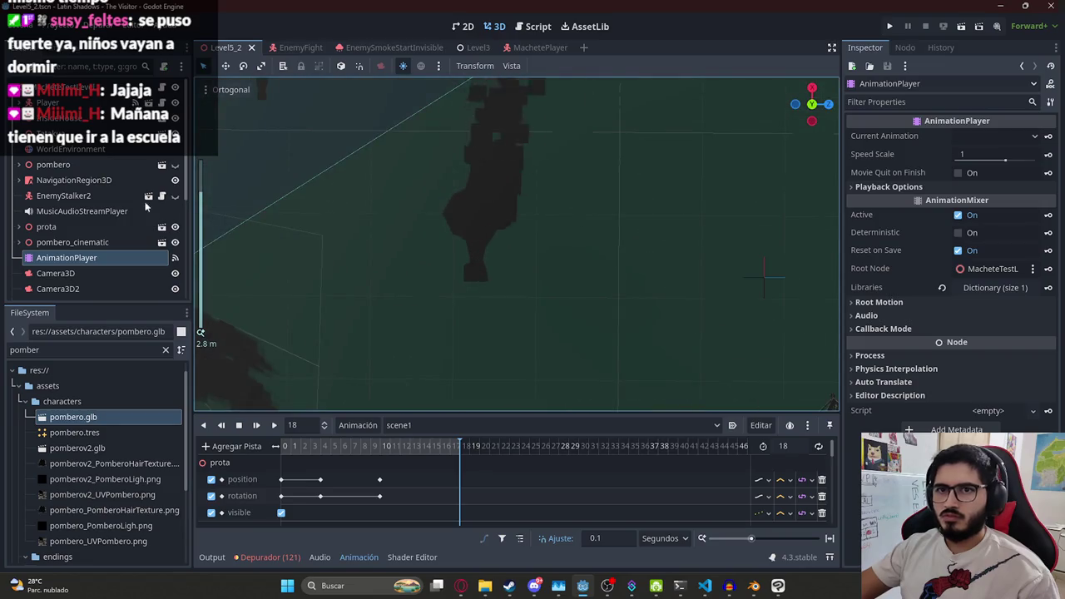
scroll(68, 226, down, 5)
Filter FileSystem for 'npc', drop Npc.tscn into the level, and rename it PomberoNpc
click(59, 352)
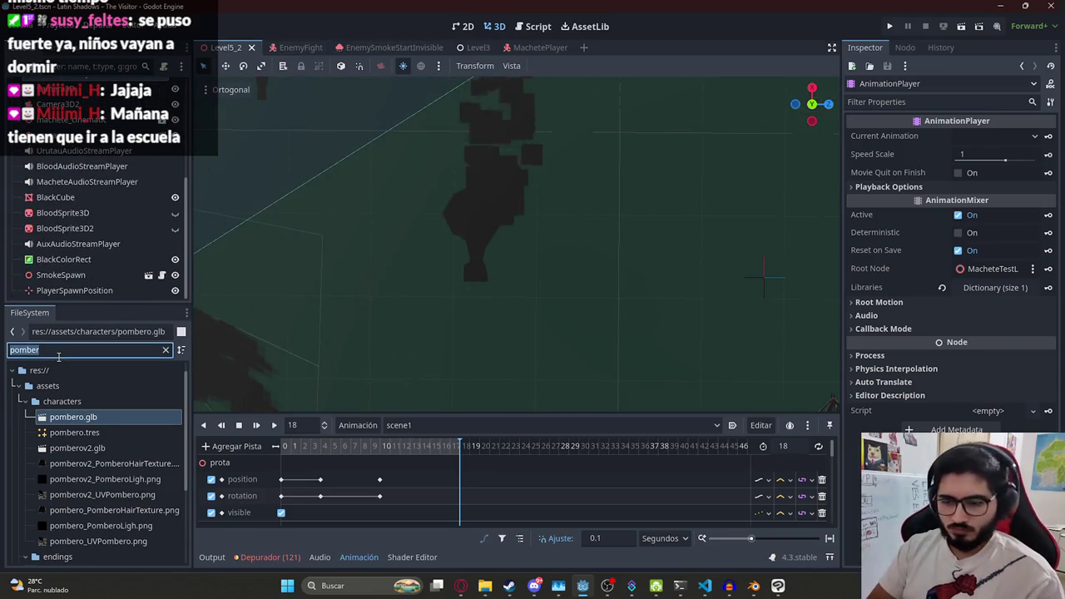
text(npc)
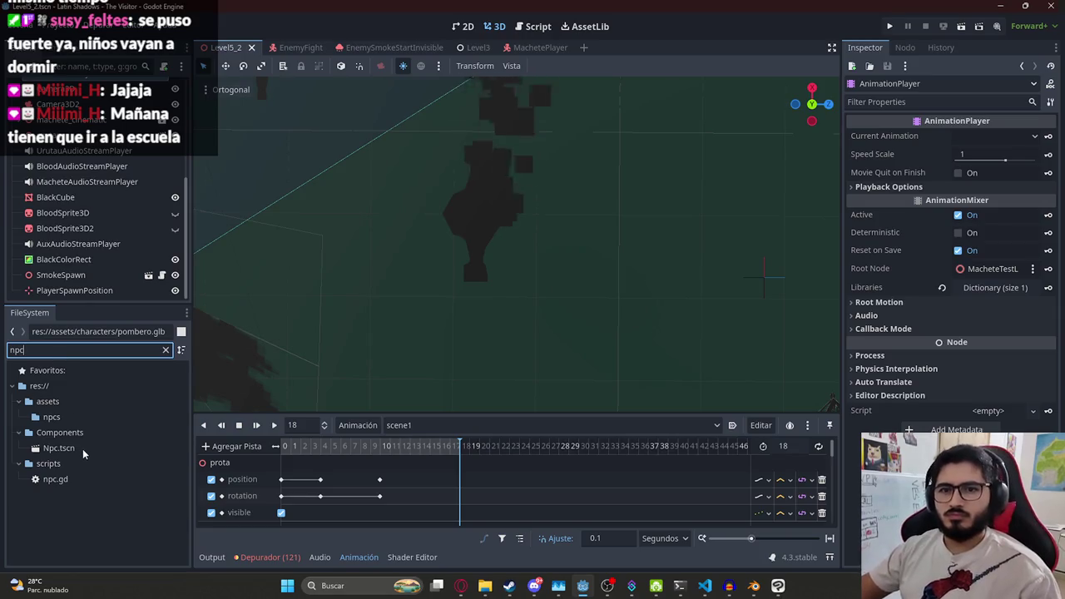
drag(80, 451, 422, 296)
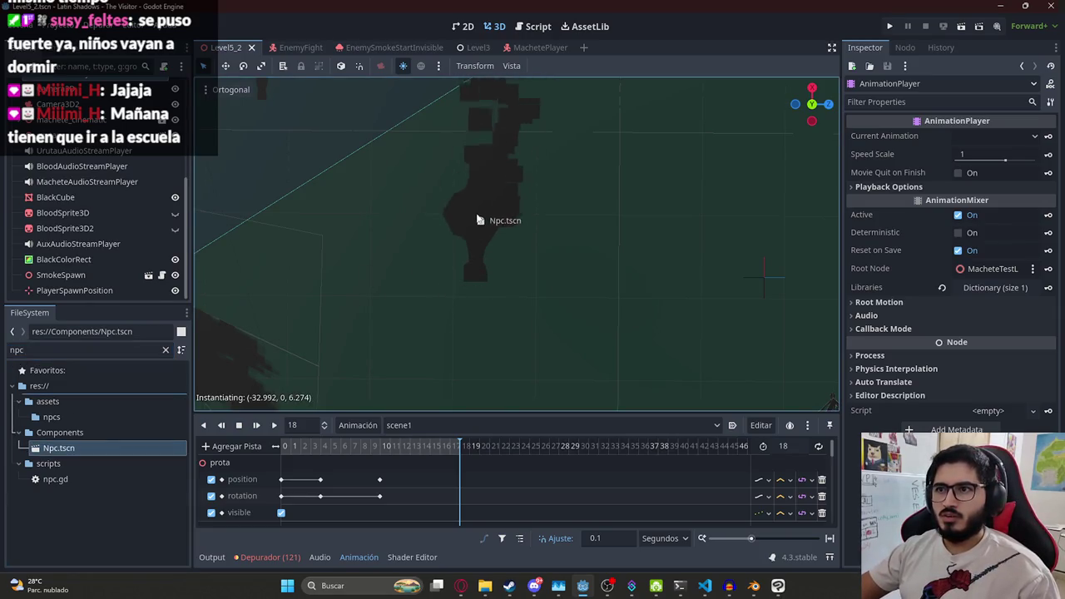
drag(479, 220, 476, 218)
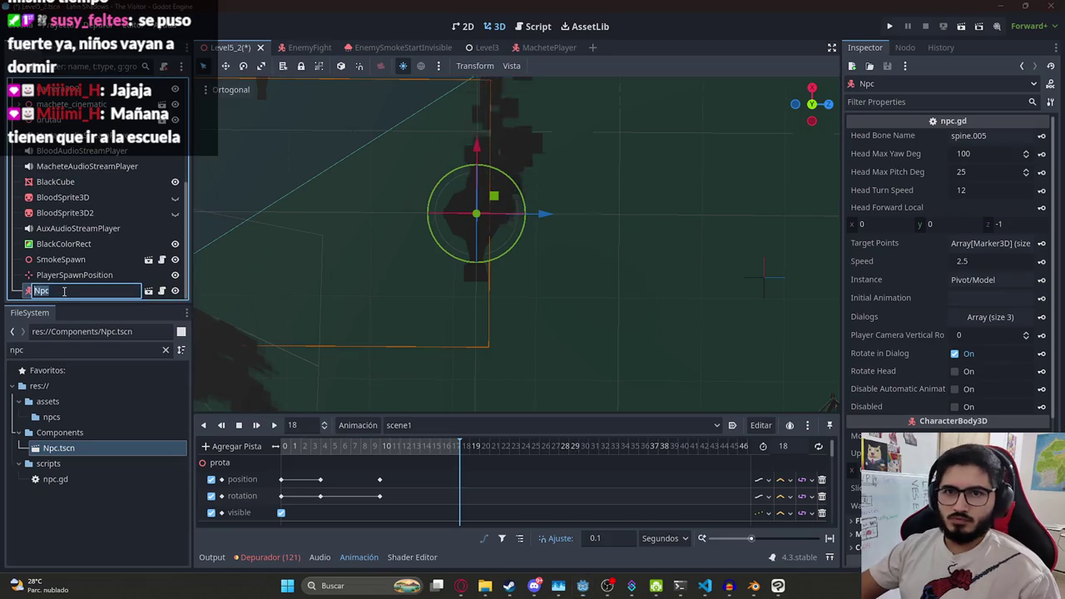
double_click(64, 291)
text(omber)
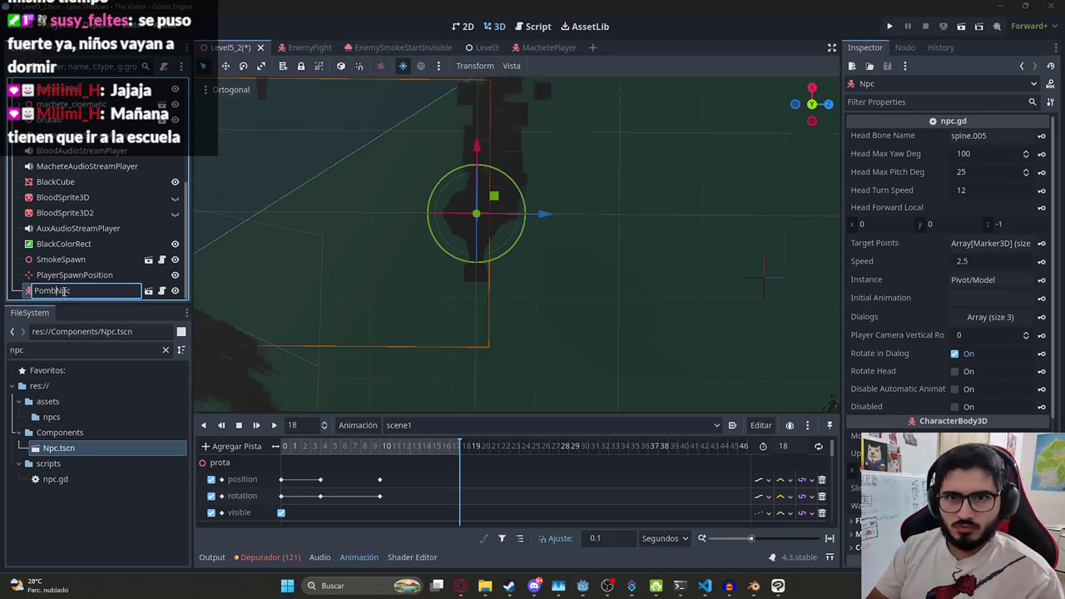
text(o)
key(Return)
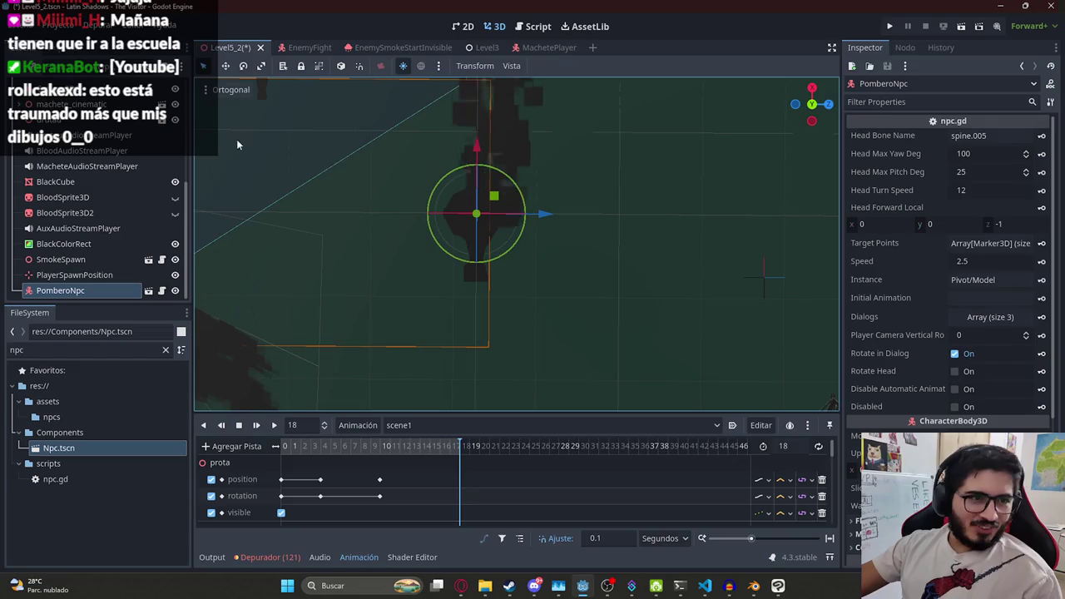
Make PomberoNpc's children editable, collapse its Model and Pivot nodes, and save Level5_2
scroll(414, 266, up, 2)
scroll(358, 254, down, 2)
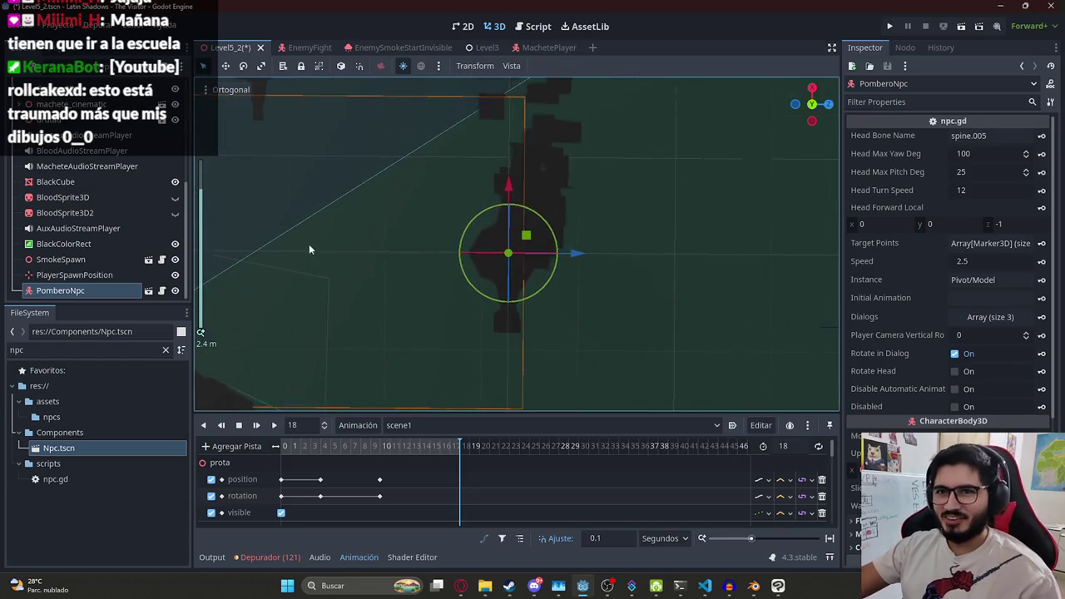
right_click(116, 292)
click(202, 471)
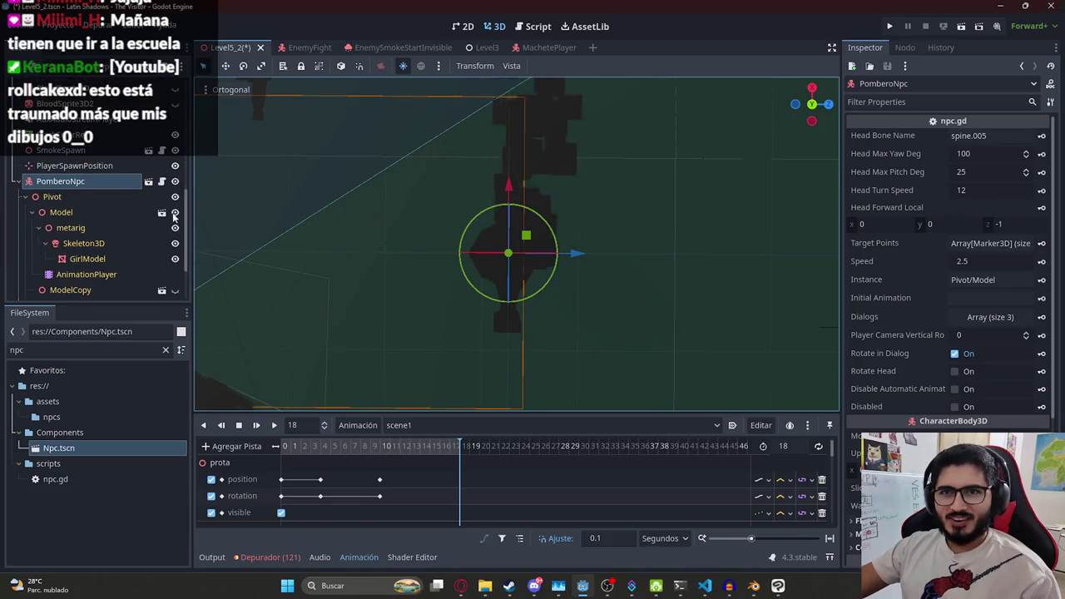
scroll(117, 220, down, 3)
scroll(125, 162, up, 2)
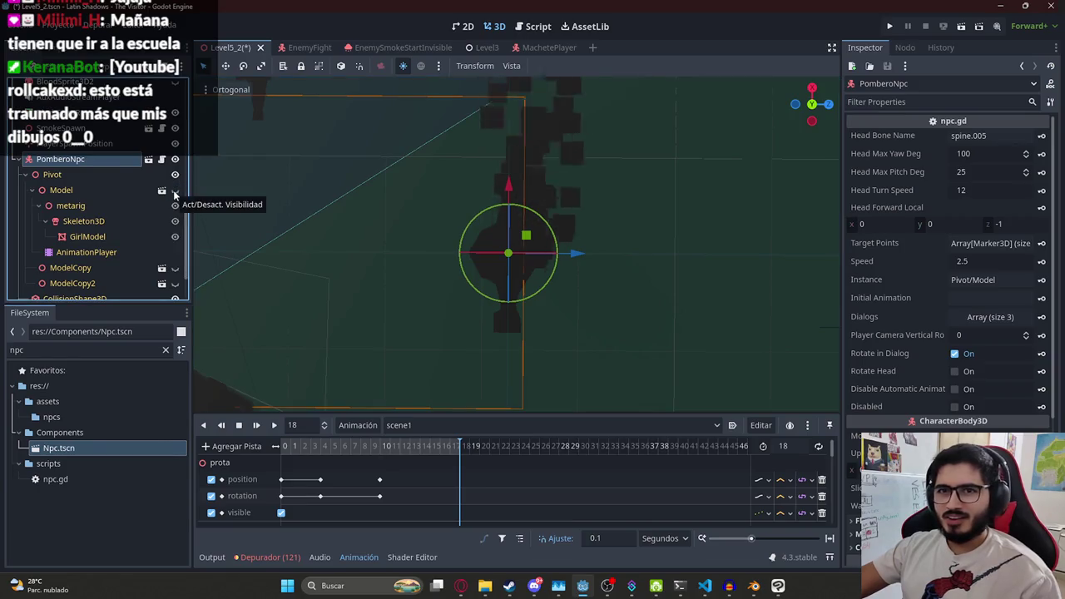
click(35, 190)
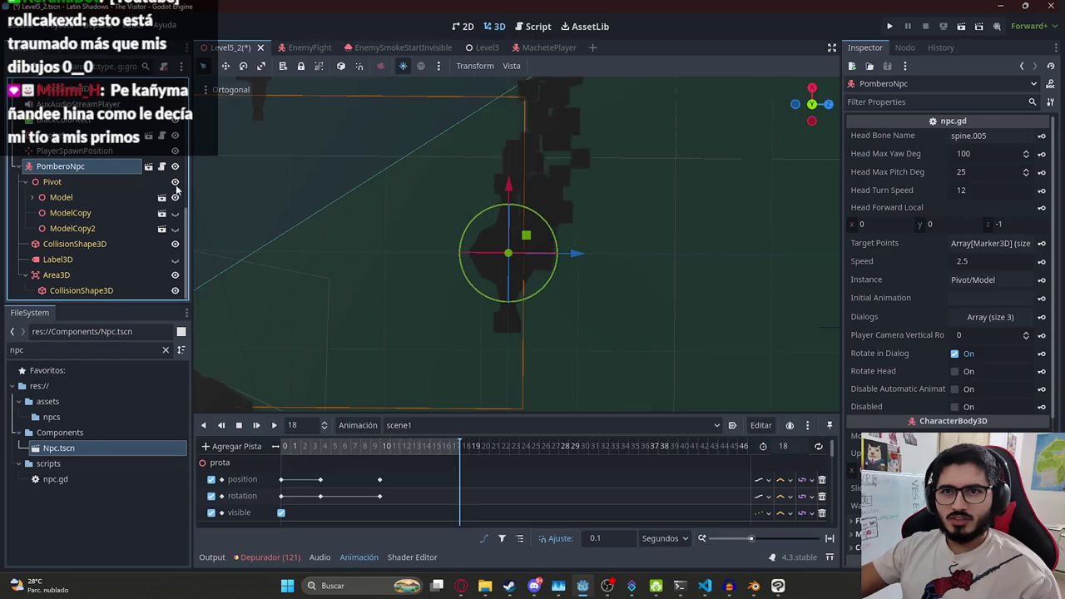
click(25, 181)
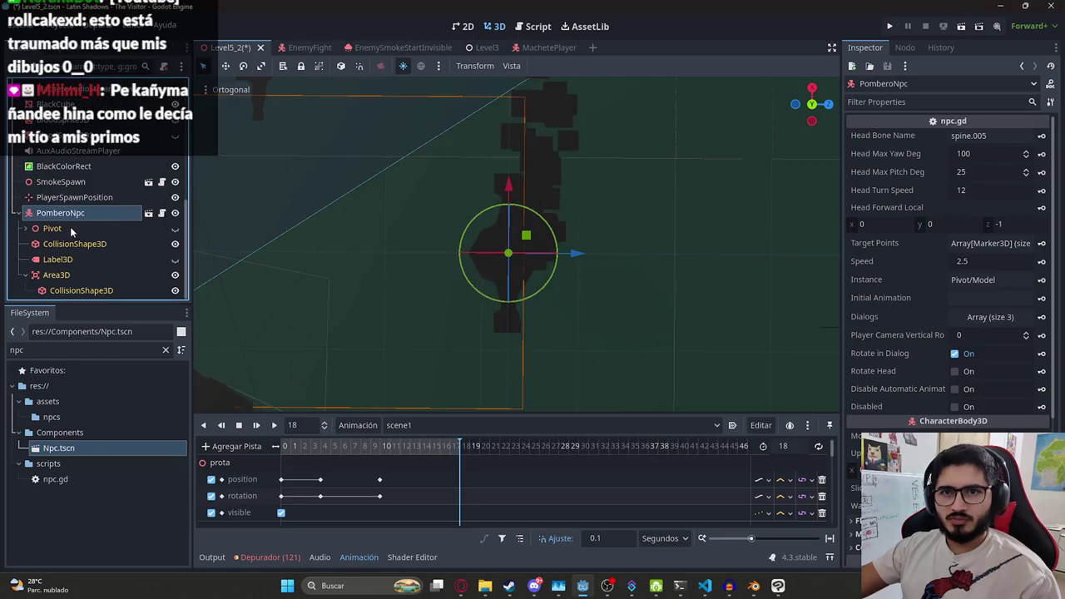
key(ctrl+s)
Raise PomberoNpc along its vertical axis, collapse it in the tree, and open the level script
click(63, 166)
click(60, 212)
scroll(983, 281, down, 3)
scroll(980, 290, down, 3)
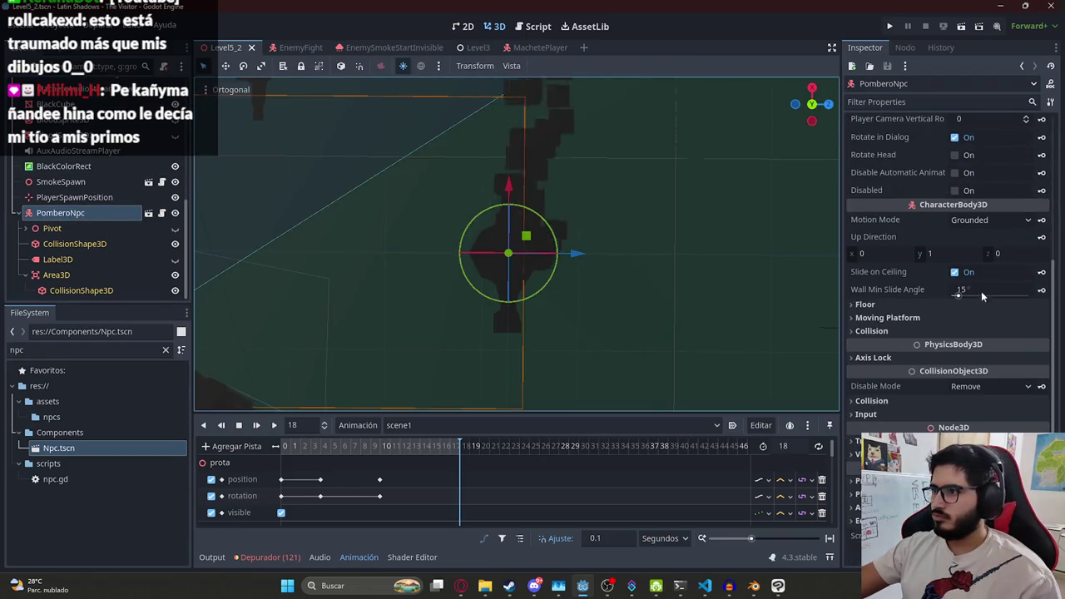
scroll(1014, 266, up, 4)
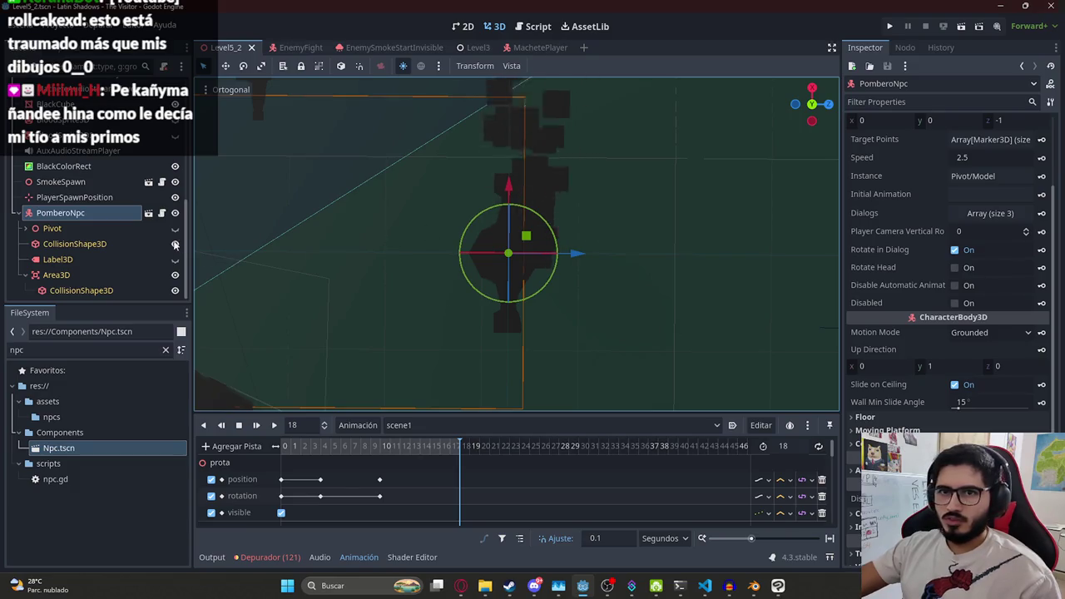
mouse_move(537, 252)
mouse_down()
mouse_move(503, 207)
mouse_move(399, 218)
mouse_move(334, 113)
mouse_up()
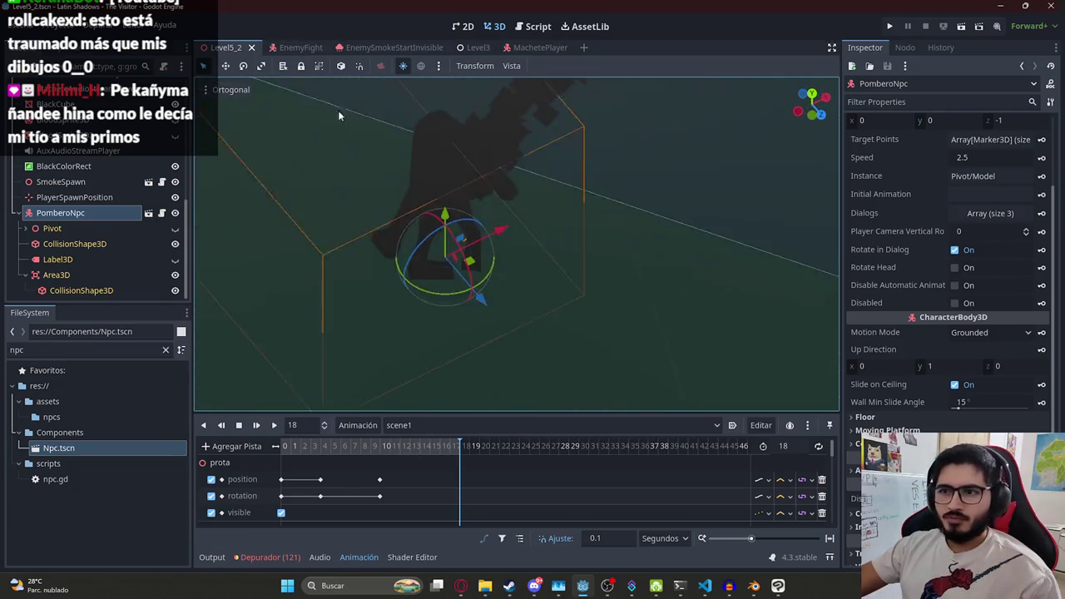
mouse_move(444, 214)
mouse_down()
mouse_move(433, 99)
mouse_move(421, 257)
mouse_move(469, 308)
mouse_up()
click(28, 213)
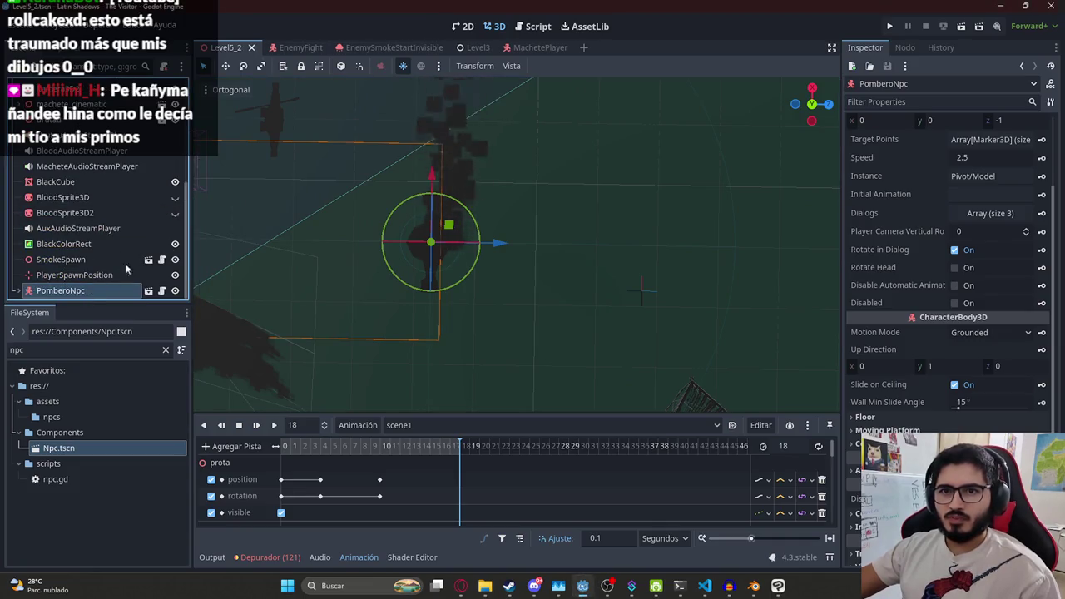
scroll(95, 250, up, 5)
key(ctrl+F3)
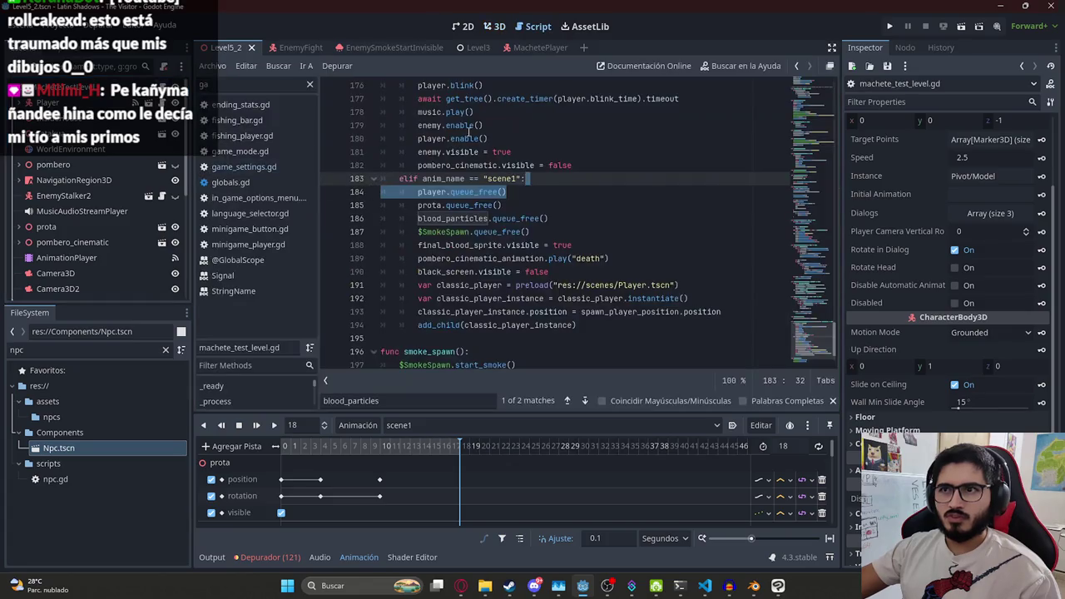
drag(812, 341, 811, 94)
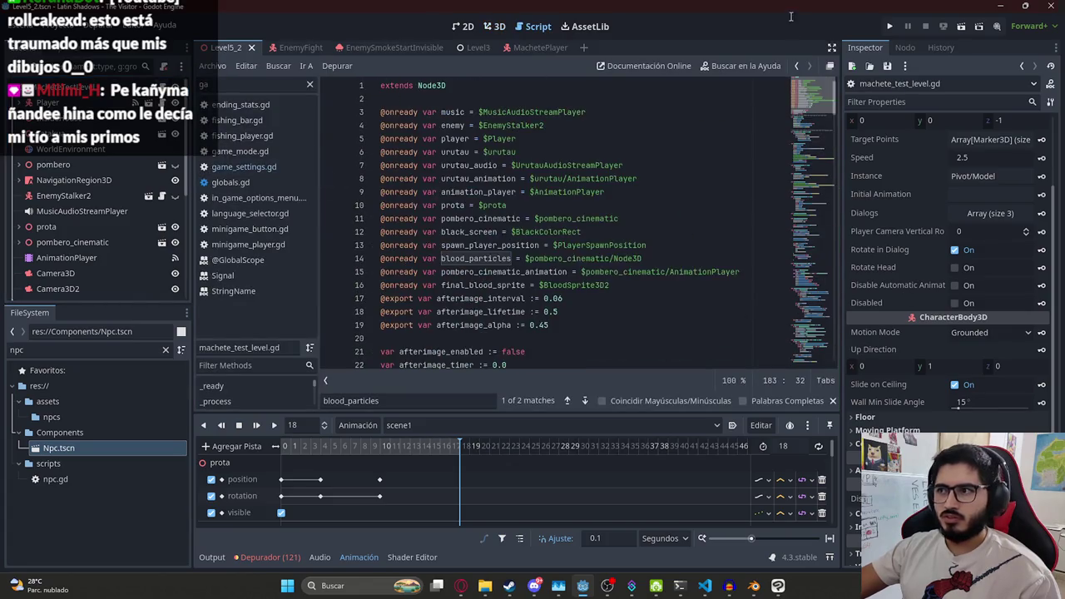
click(631, 284)
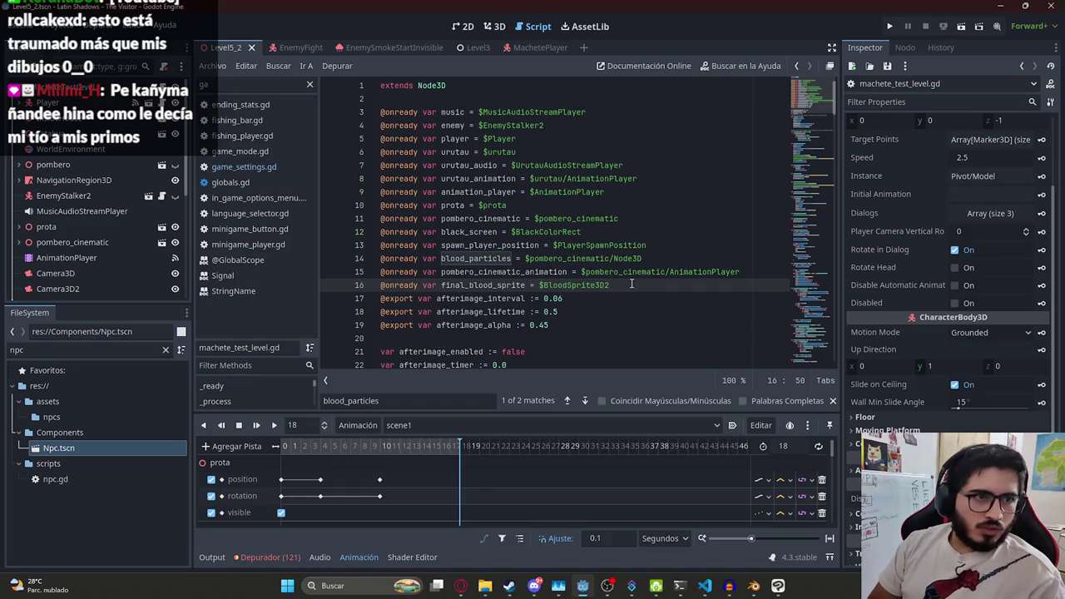
key(Return)
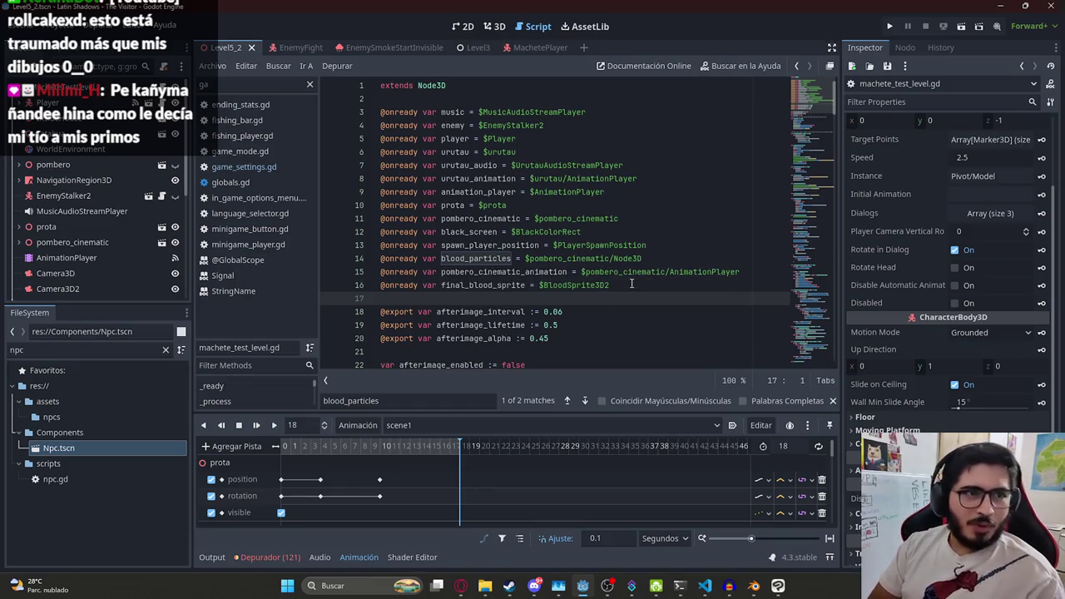
text(@onready var pombero_npc =)
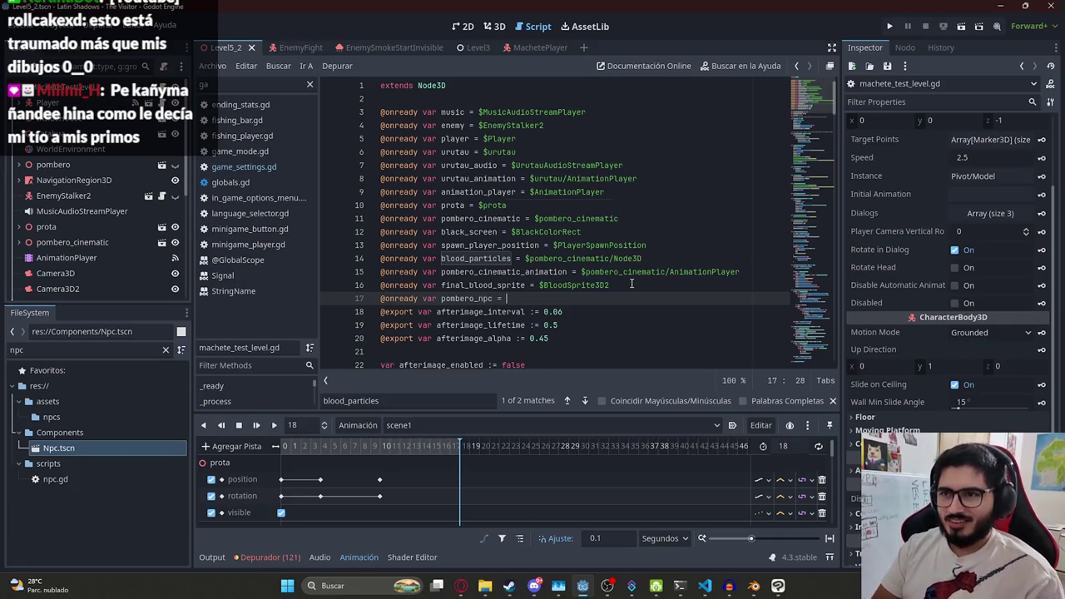
text($PomberoN)
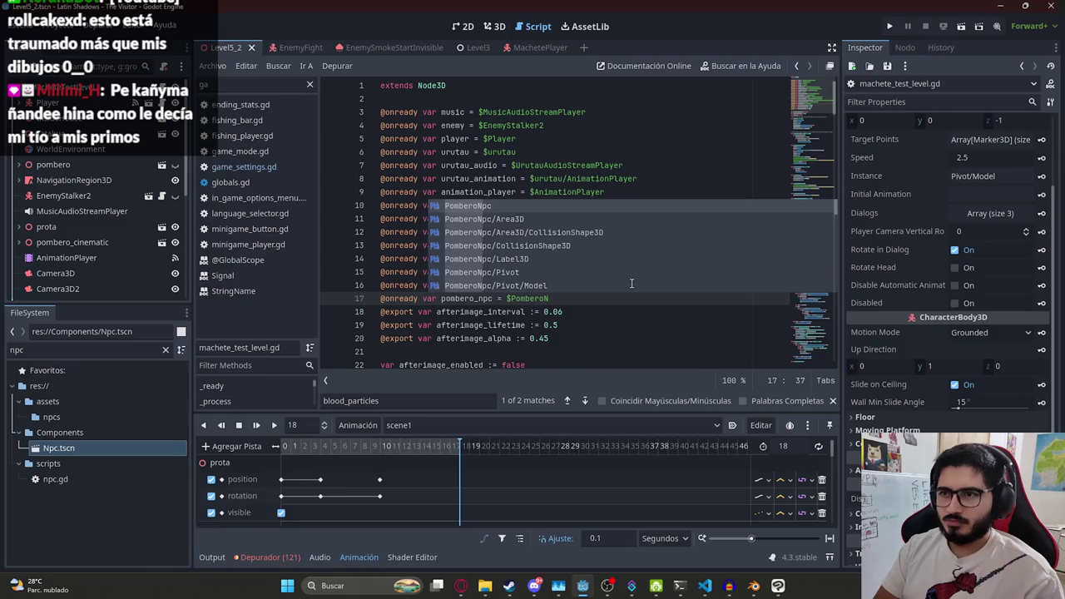
key(Return)
key(Up)
key(Up)
key(Up)
double_click(468, 299)
Search for pombero_npc, tidy the blank last line, and save the script
key(ctrl+f)
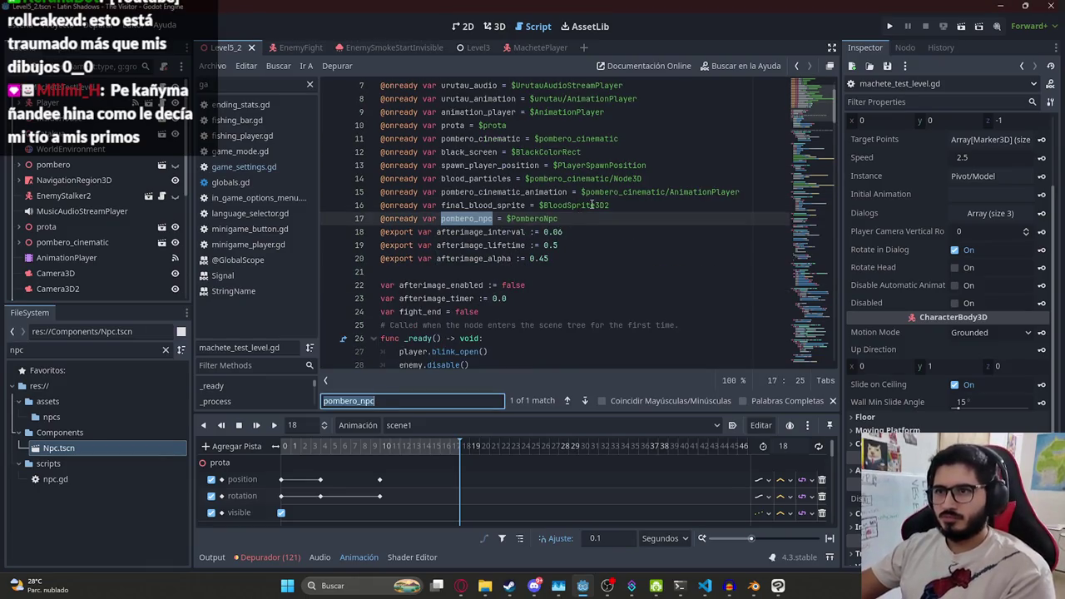
drag(812, 104, 811, 349)
click(607, 315)
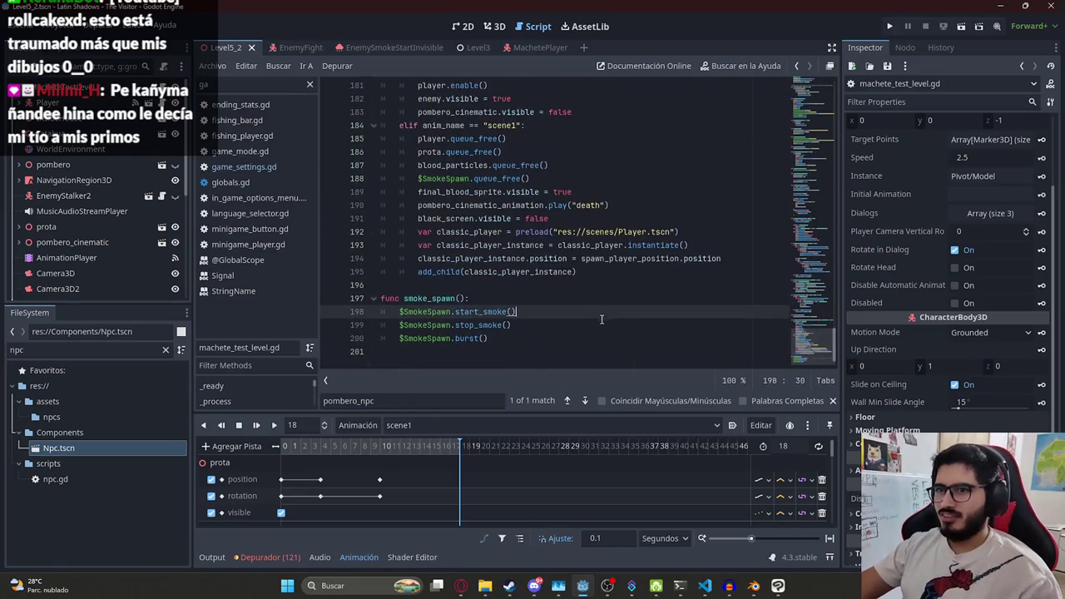
click(512, 352)
key(BackSpace)
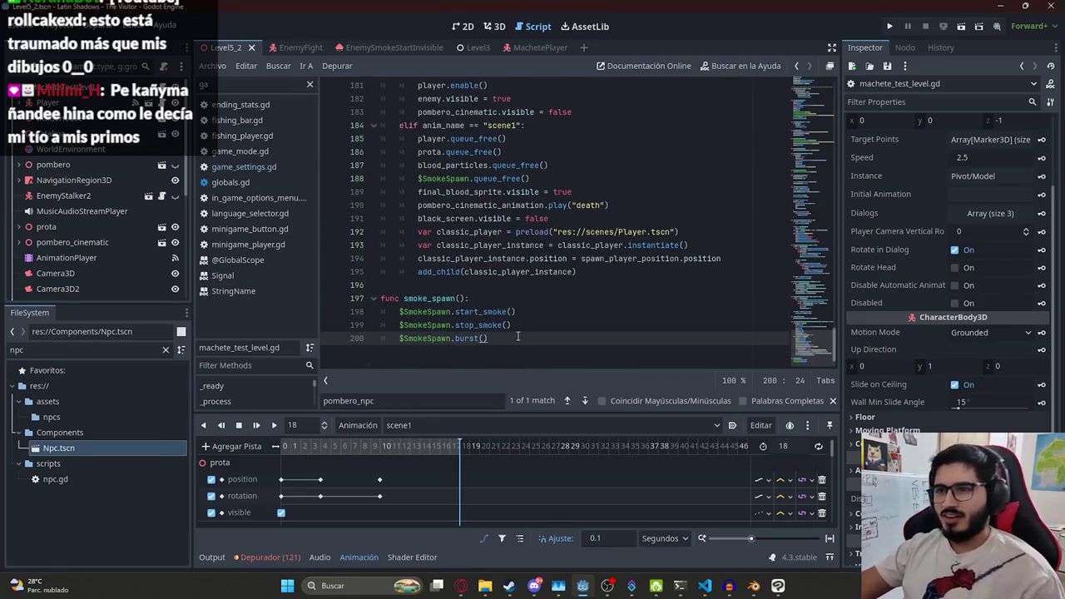
key(ctrl+s)
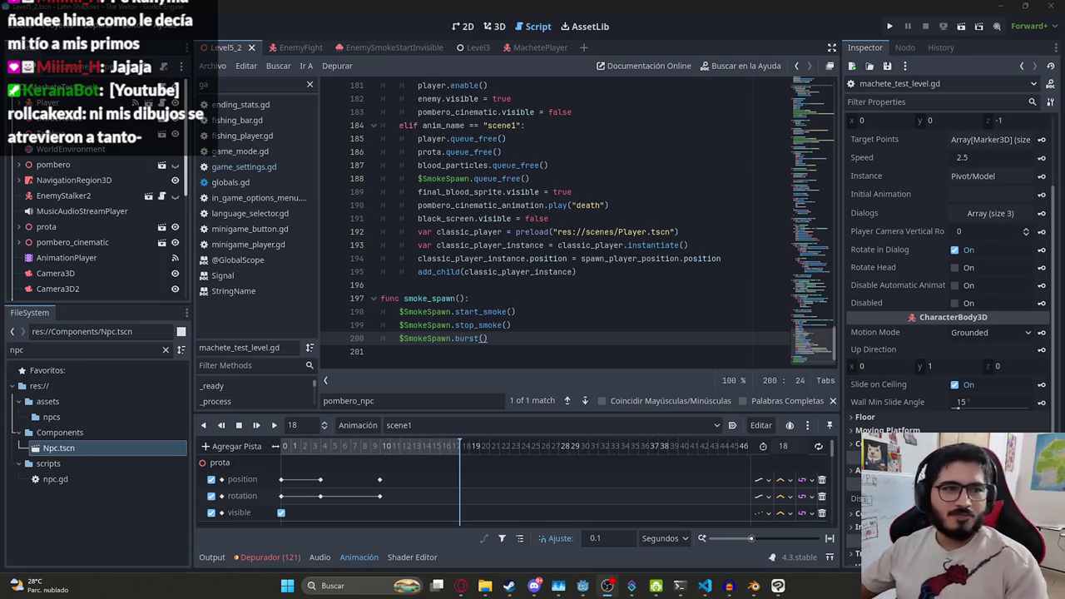
key(Down)
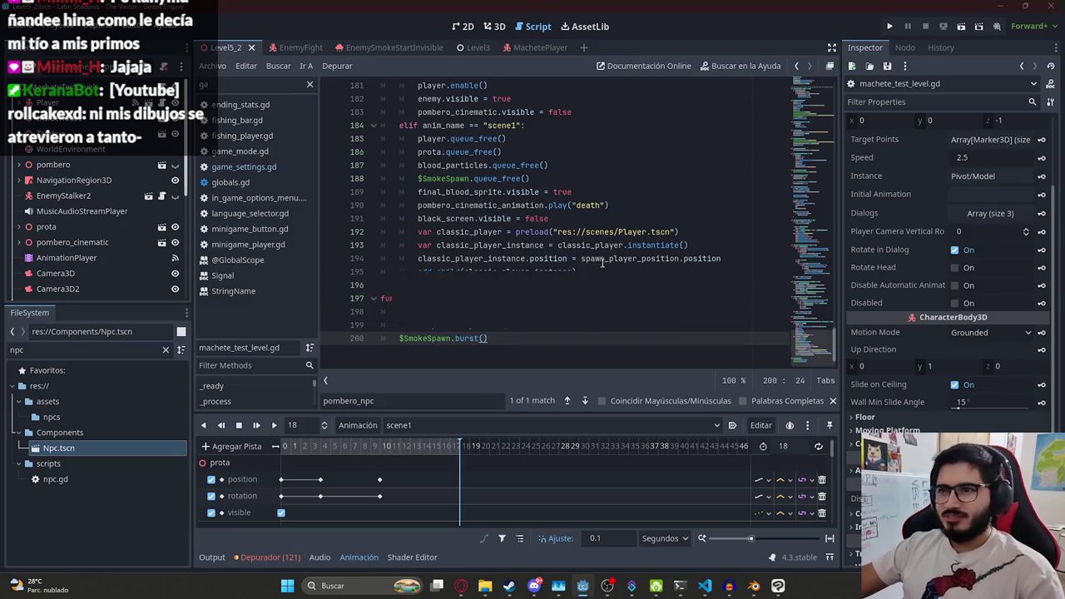
Review the scene1 ending lines, then start a text search for 'ready'
click(491, 232)
click(728, 250)
click(724, 258)
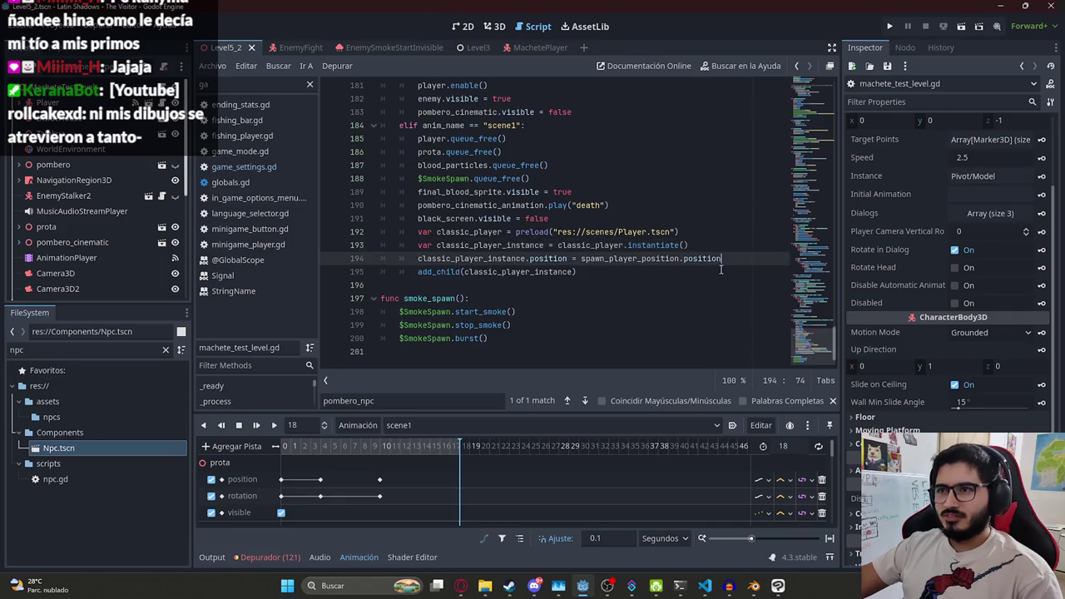
click(560, 179)
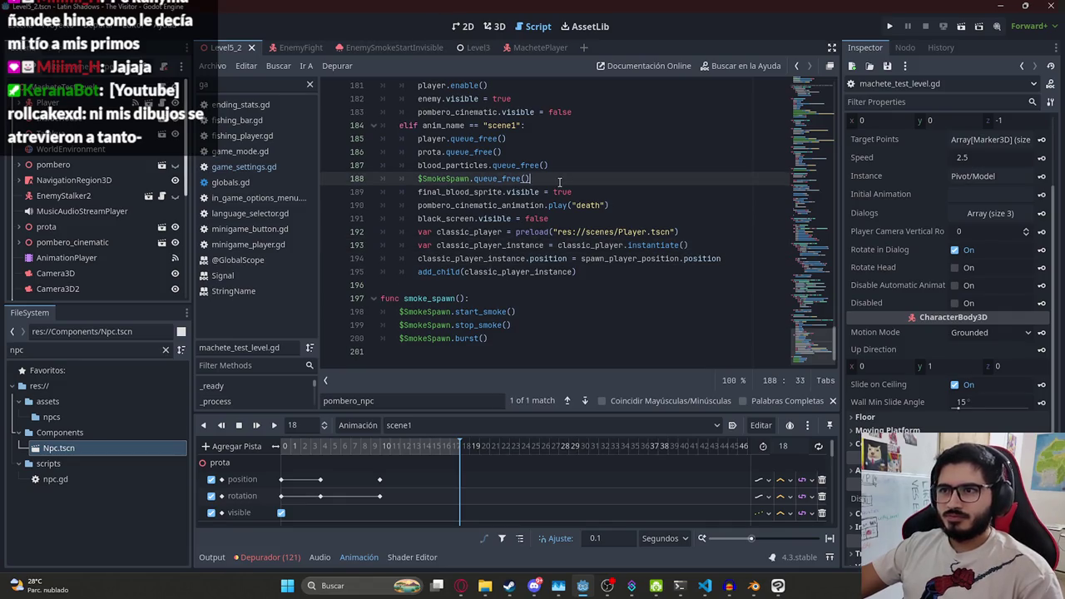
click(630, 193)
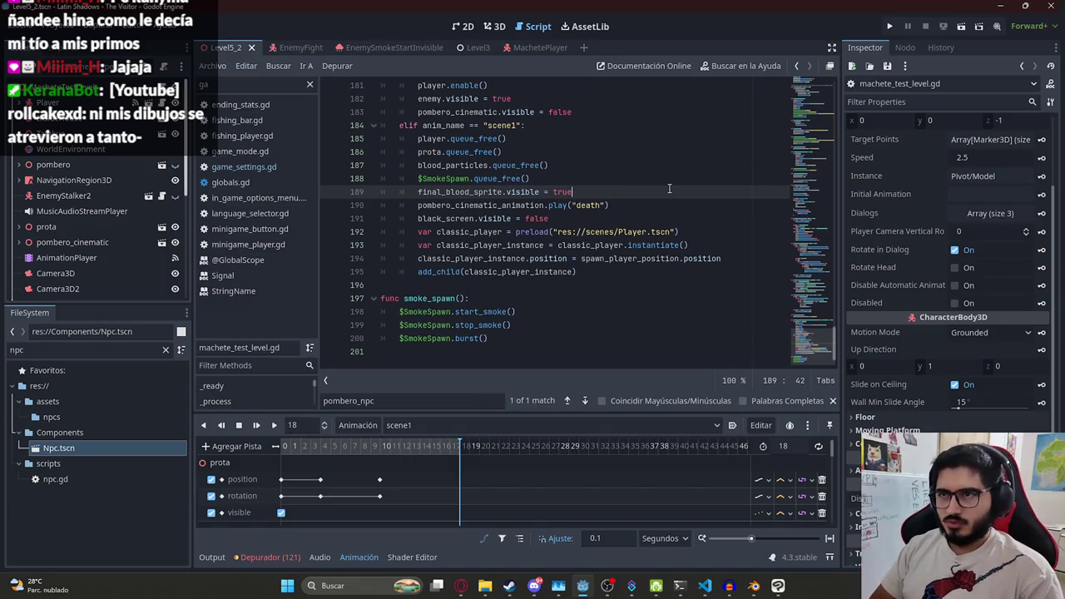
key(ctrl+f)
In _ready, add a line that begins assigning pombero_npc.dialogs
text(ready()
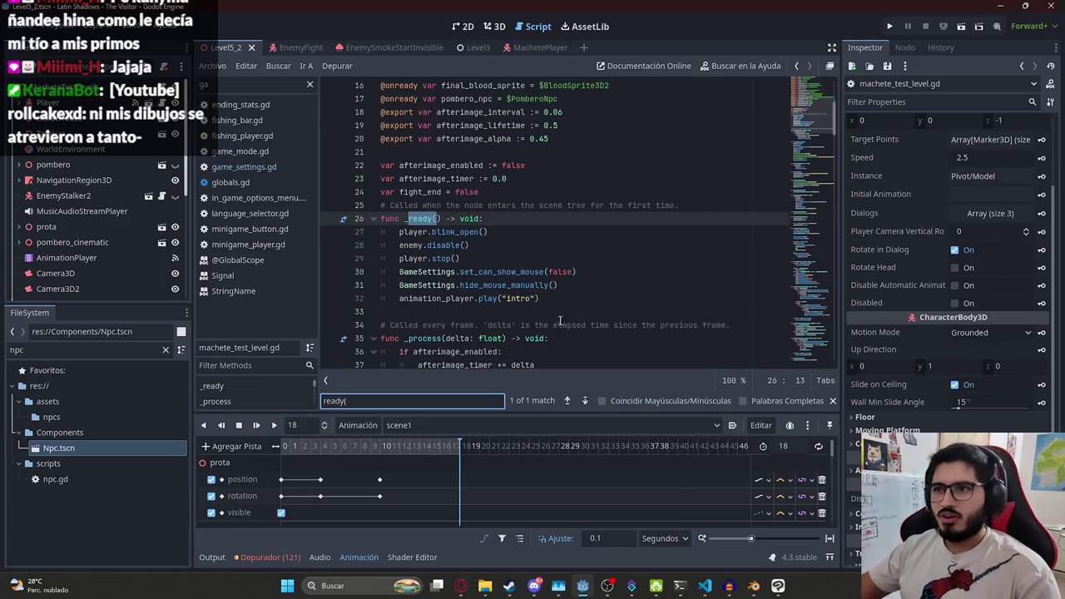
click(560, 301)
key(Return)
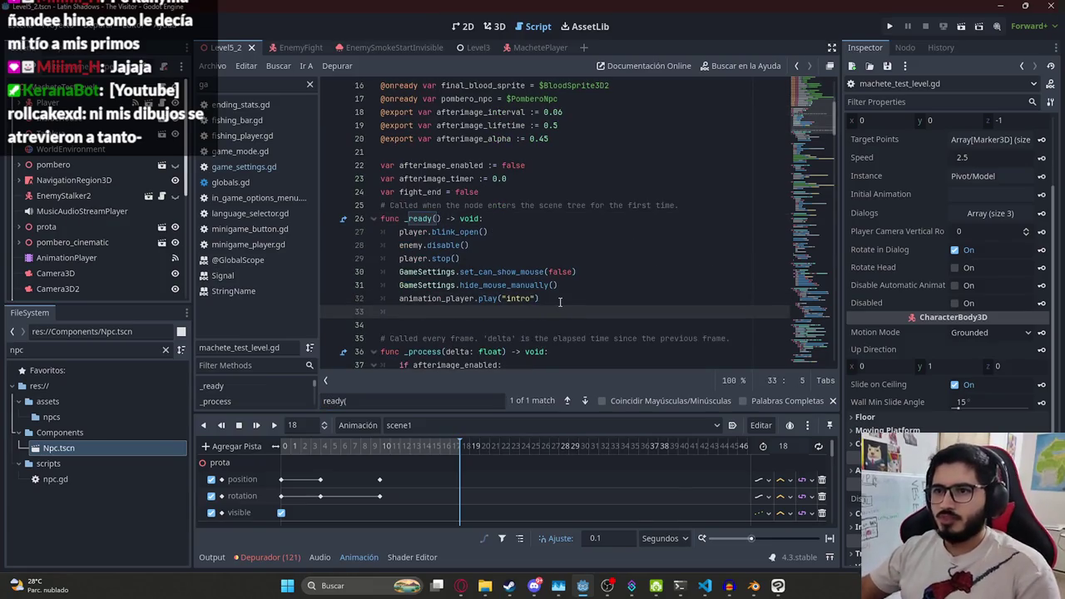
text(pombero_npc.dialogs =)
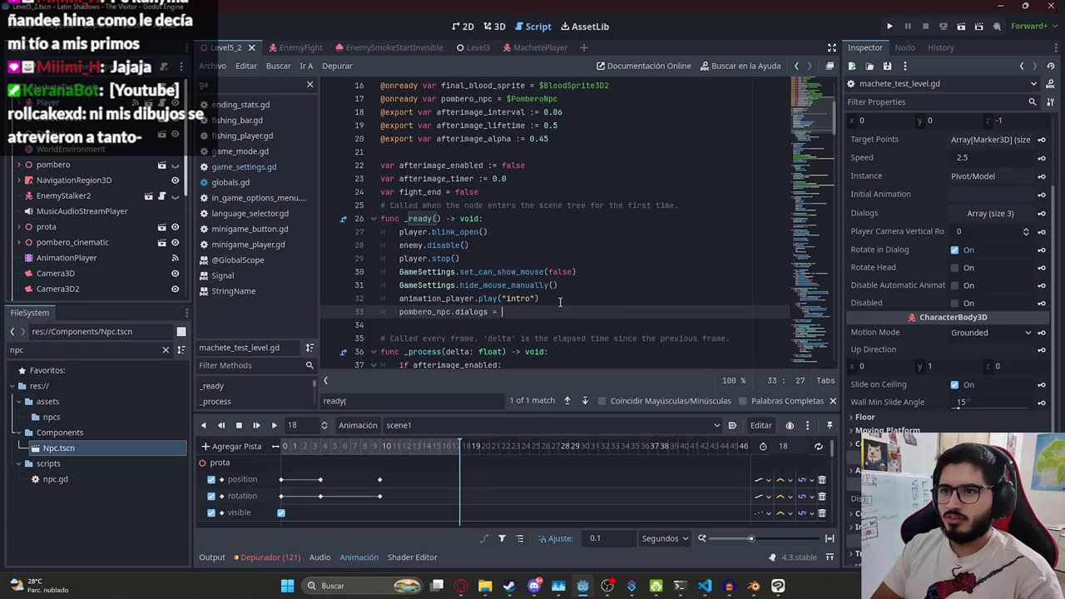
Declare a multi-line pombero_death_dialog array with an empty entry above the afterimage variables
scroll(560, 301, up, 1)
click(403, 205)
key(Return)
text(var pombero_death_dialog = [)
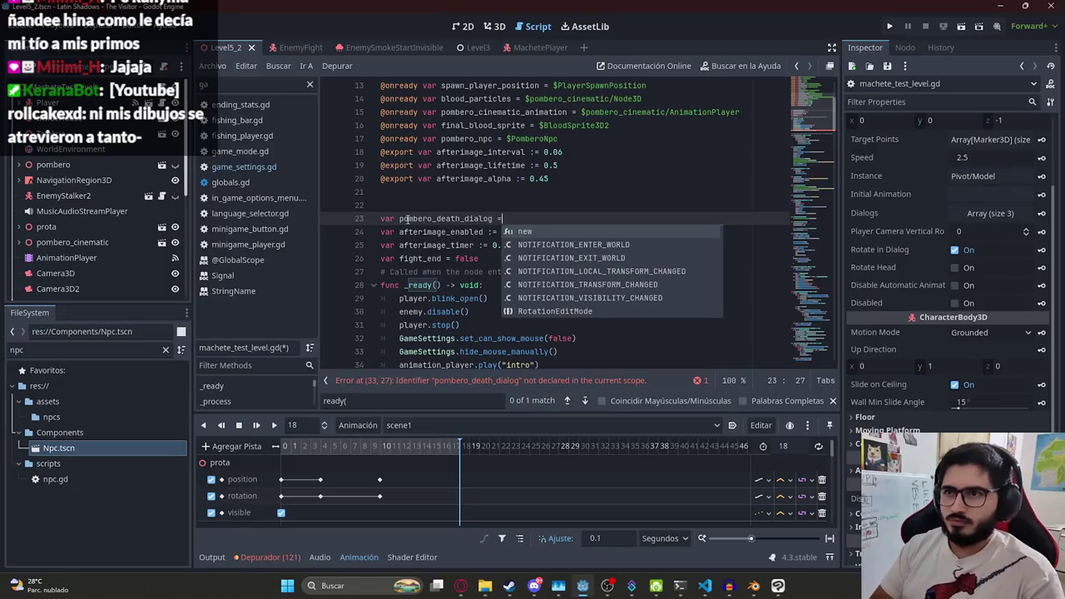
key(Return)
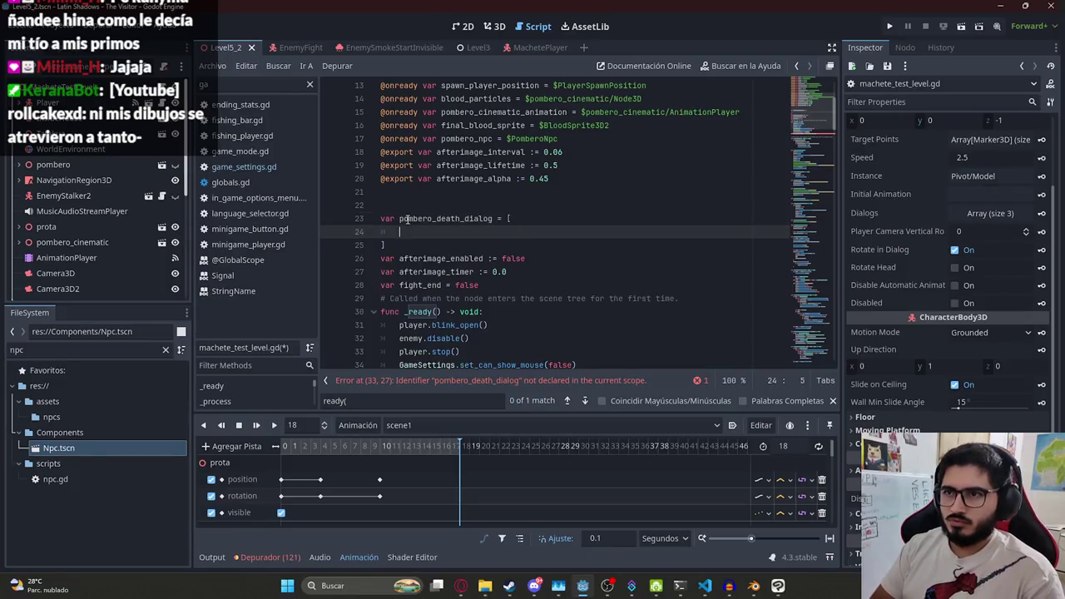
text({)
key(Return)
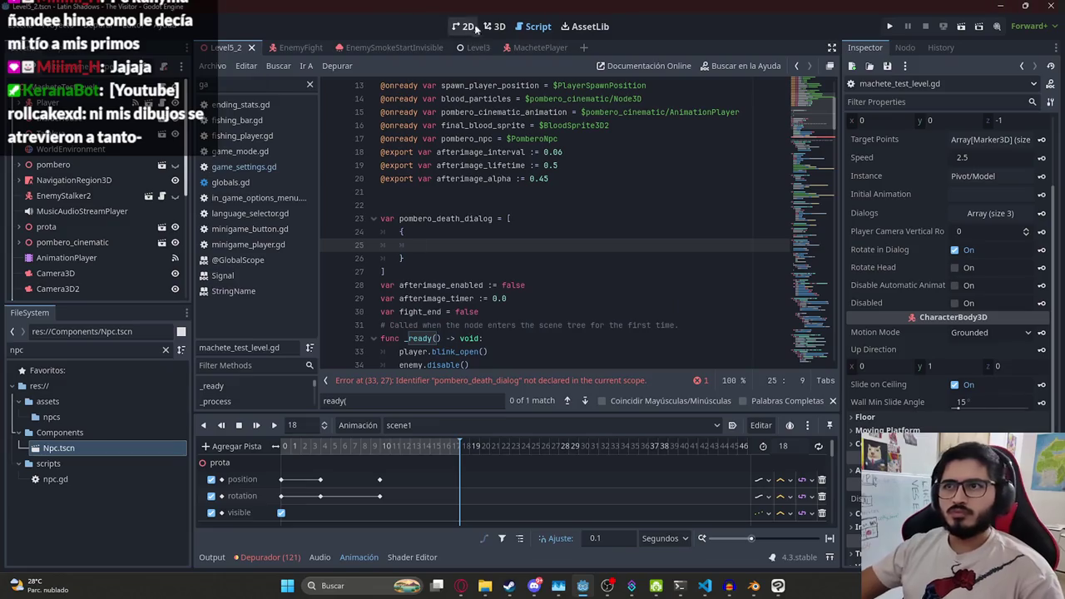
Copy the dialog2 entry from the Level3 script and paste it into the death dialog
click(476, 47)
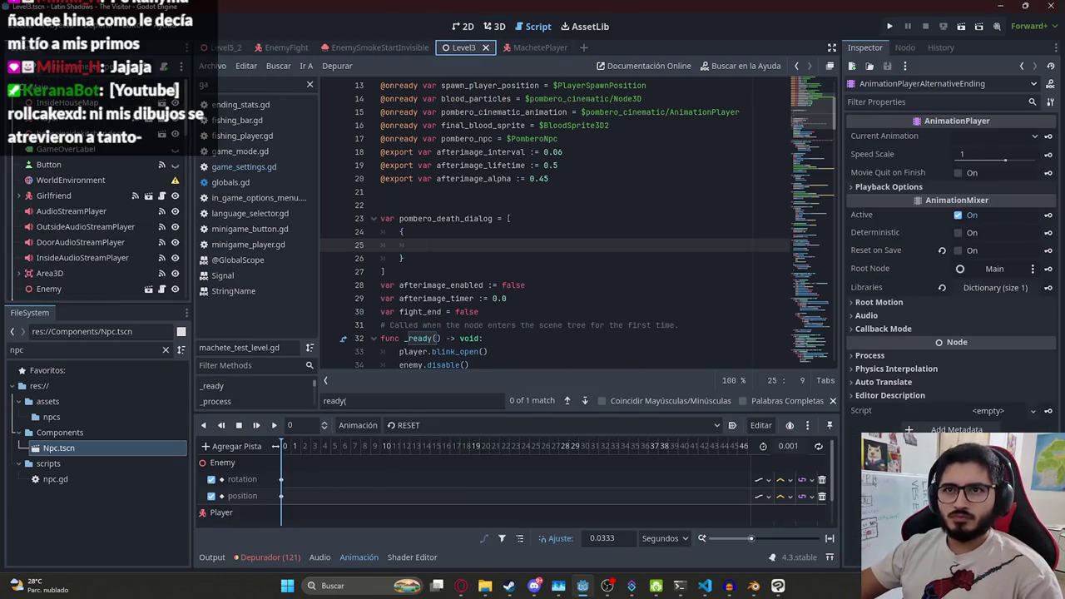
click(819, 123)
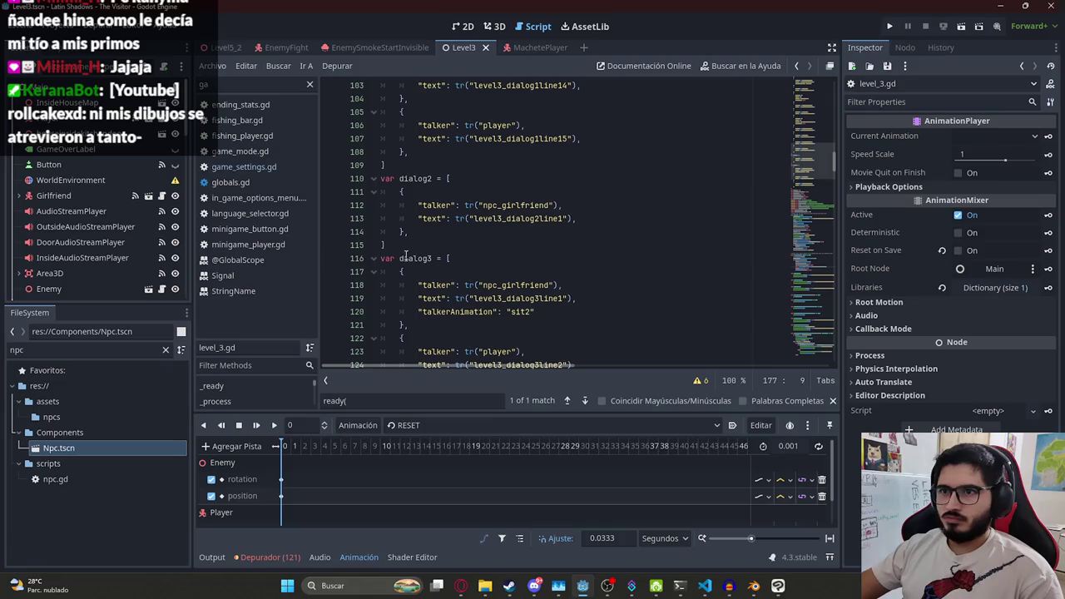
mouse_move(382, 191)
mouse_down()
mouse_move(574, 218)
mouse_move(409, 231)
mouse_up()
key(ctrl+c)
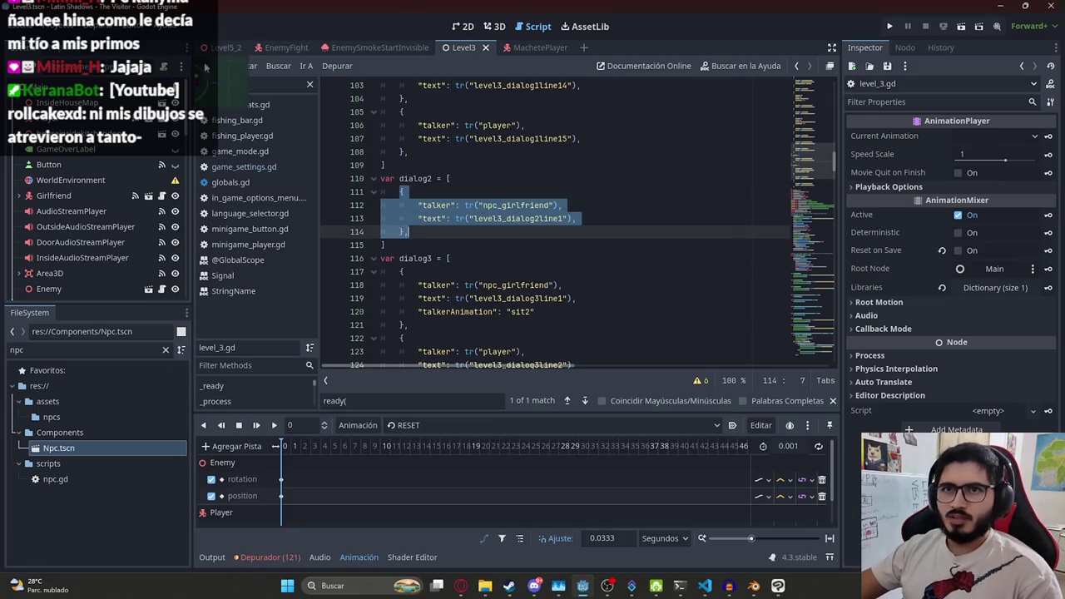
click(237, 47)
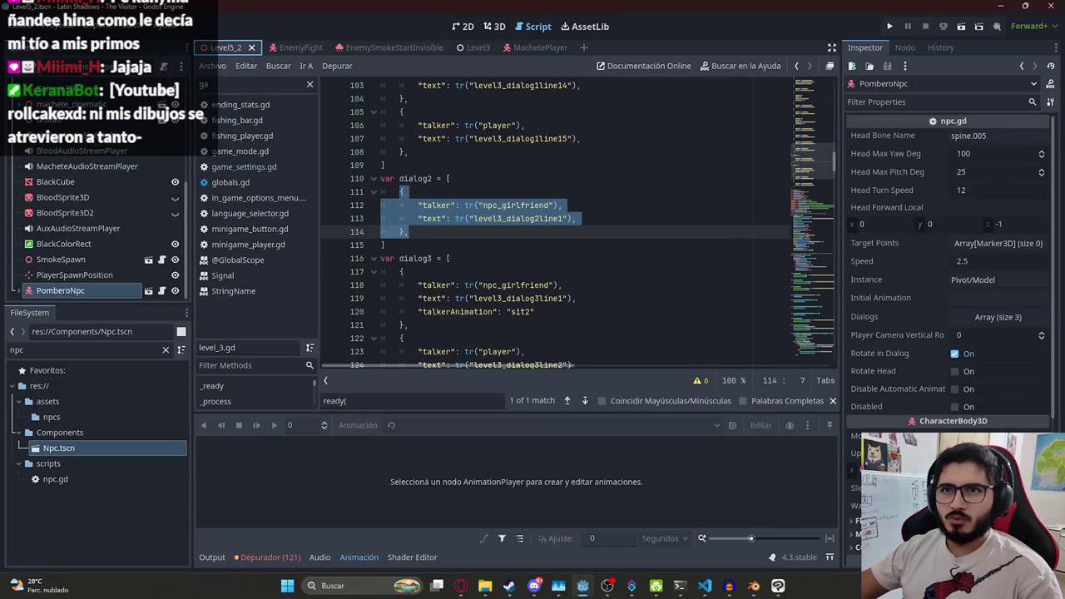
drag(441, 250, 432, 261)
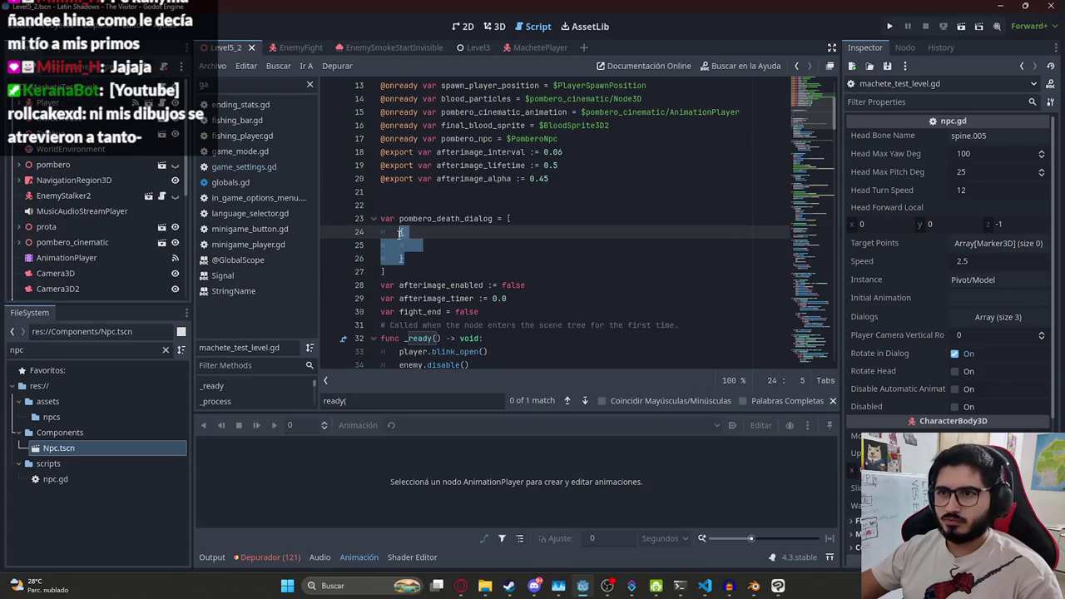
key(ctrl+v)
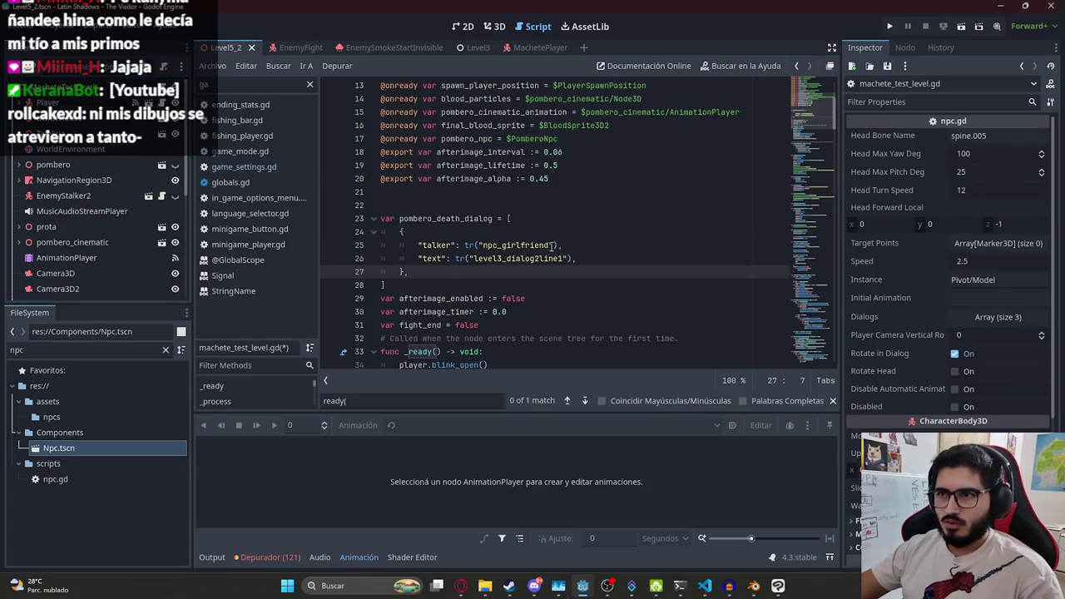
Replace the npc_girlfriend talker in the pasted entry with the player
double_click(550, 247)
key(Right)
double_click(533, 248)
text(play)
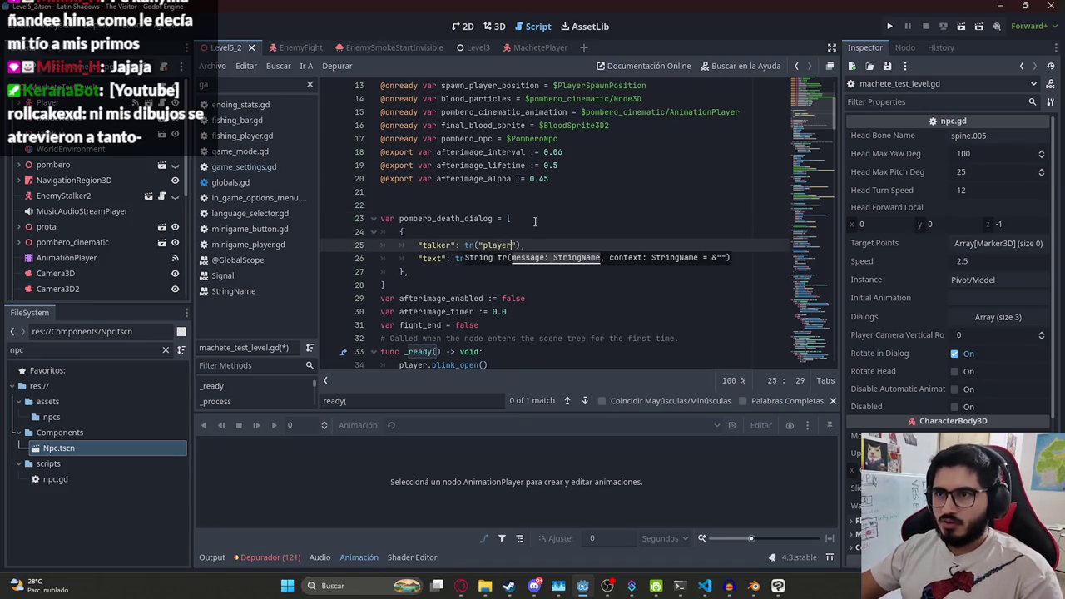
Set the entry's text to the string "Vos me buscaste nde tembo..."
click(535, 221)
click(572, 258)
key(ctrl+shift+Left)
key(ctrl+shift+Left)
key(ctrl+shift+Left)
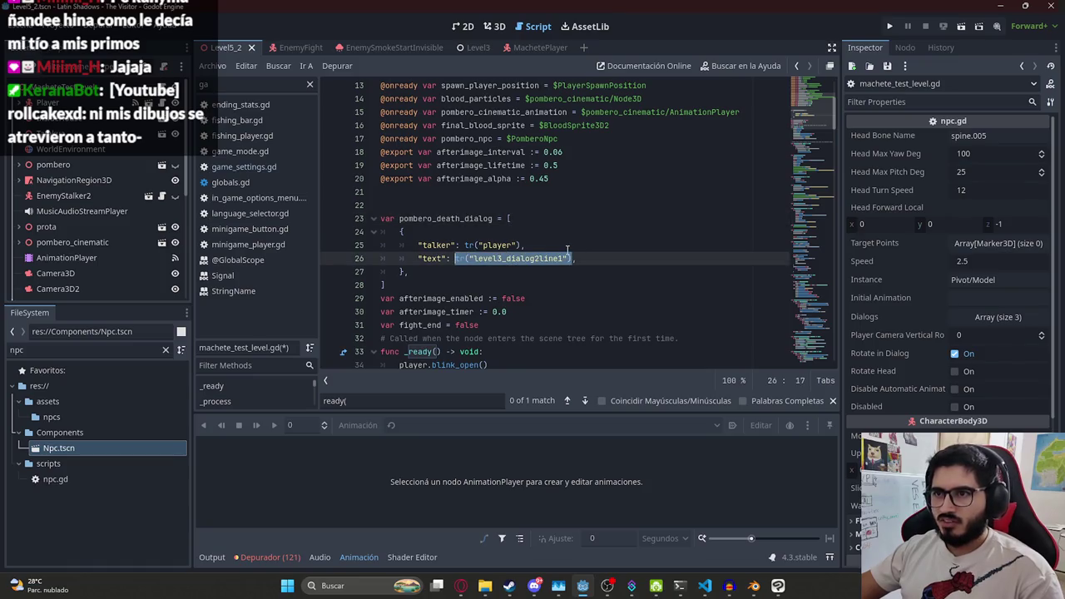
key(BackSpace)
text("text": "Vos me",)
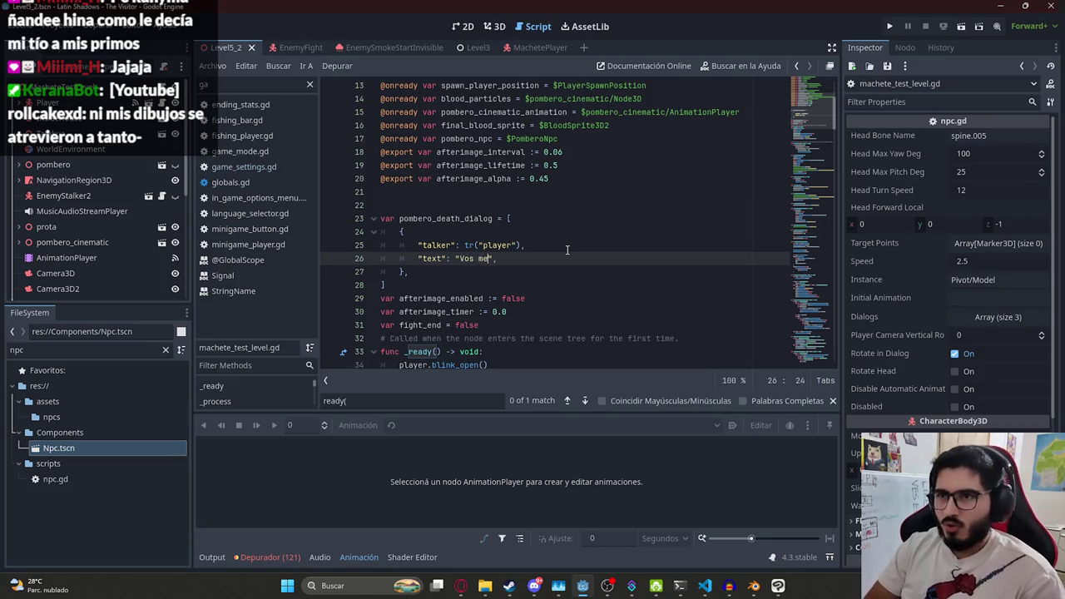
text(nde tembo...)
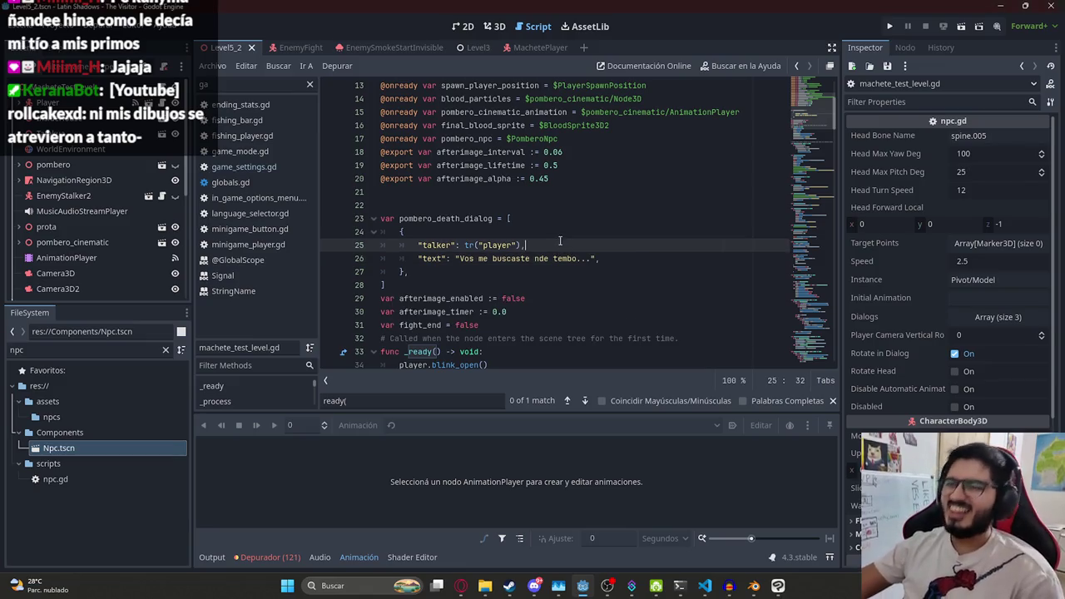
double_click(487, 219)
scroll(561, 221, down, 3)
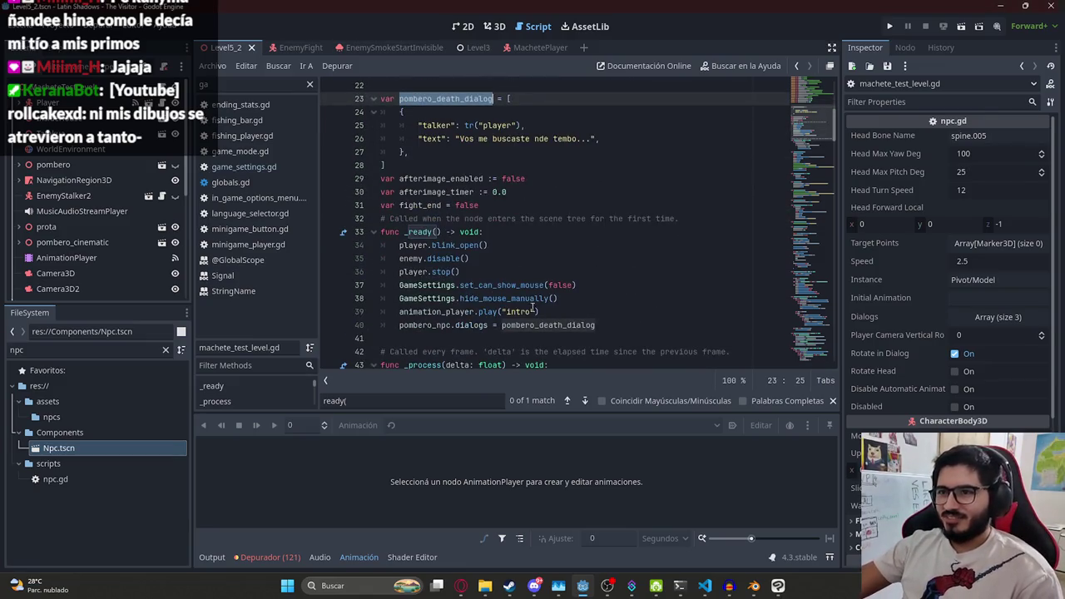
right_click(223, 50)
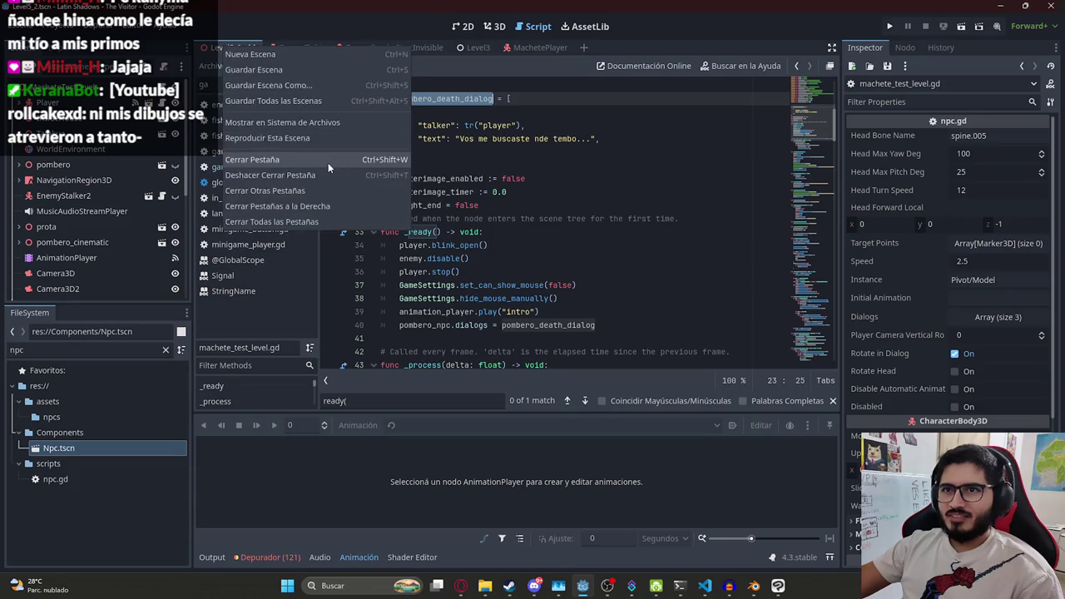
Playtest the level to see Juan's death line, then stop and select PomberoNpc
click(313, 144)
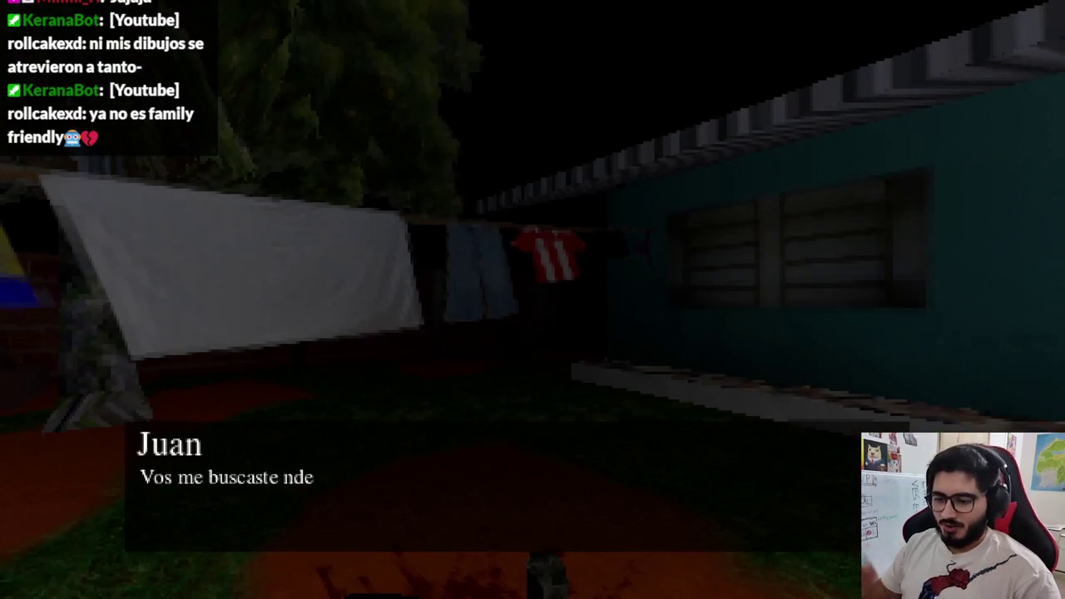
key(F8)
scroll(49, 225, down, 5)
click(59, 290)
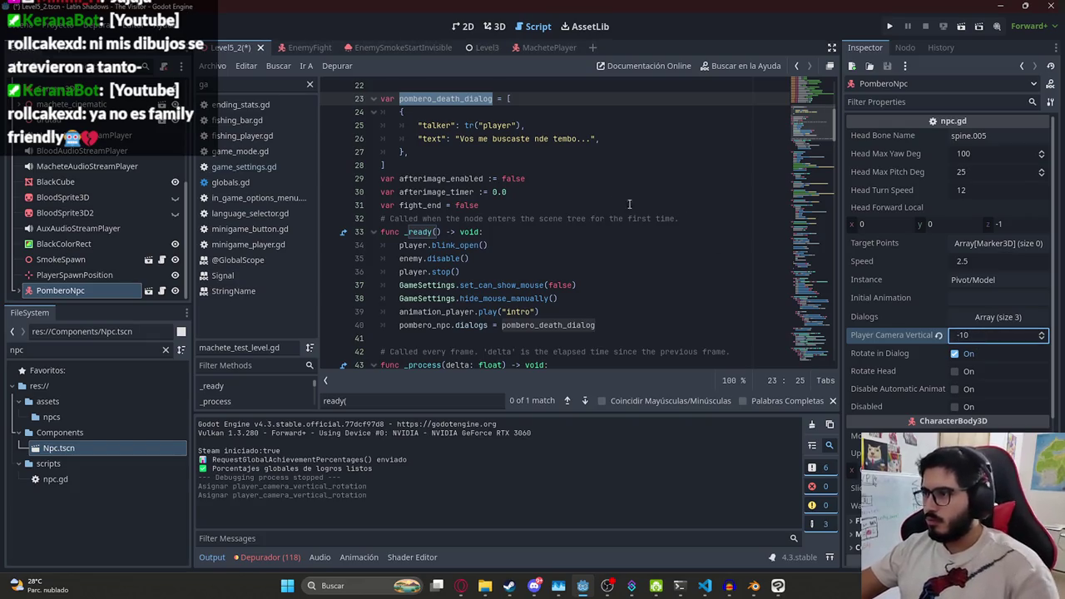
Run only the Level5_2 scene, then pause it and bring the editor forward
right_click(223, 48)
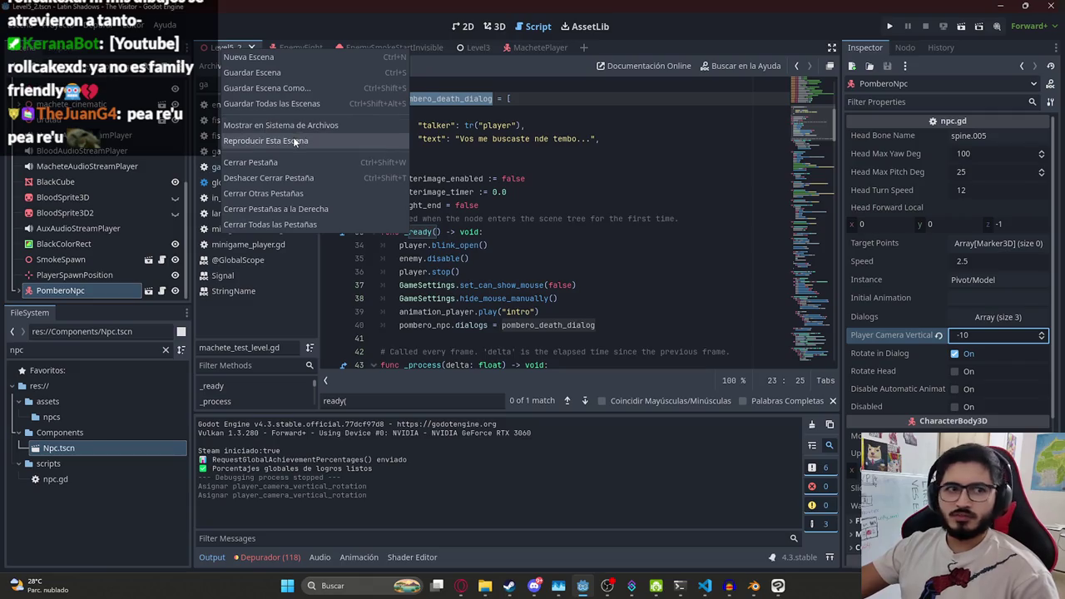
click(294, 141)
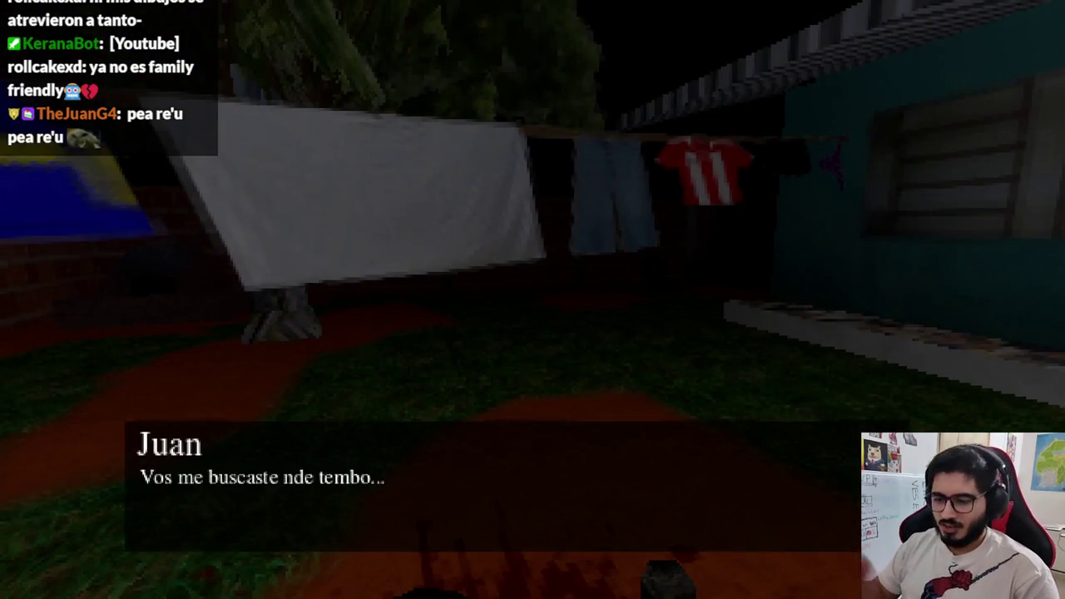
key(Escape)
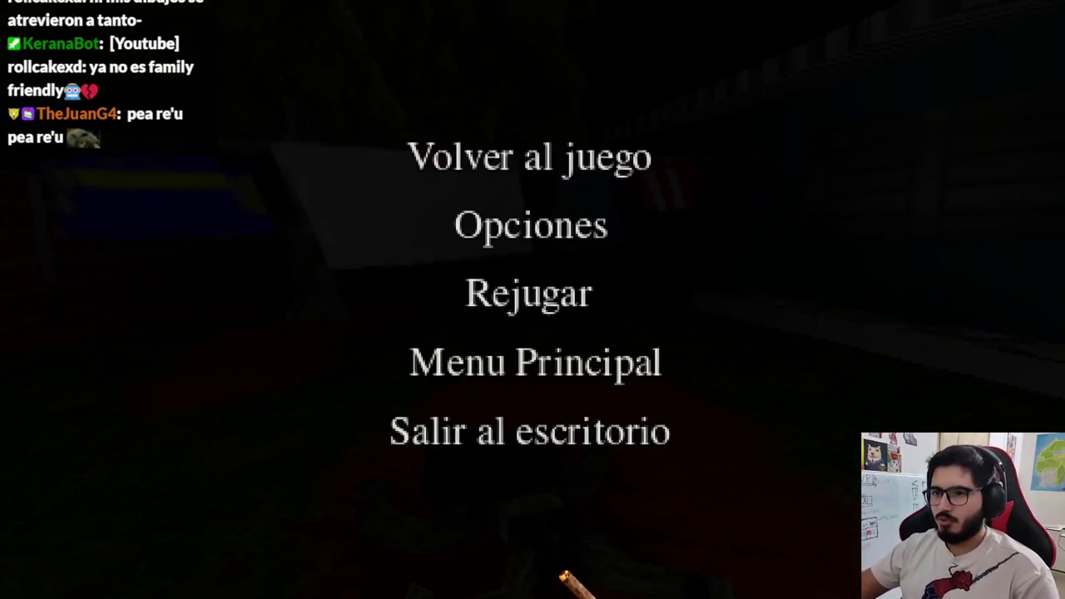
key(super)
click(570, 586)
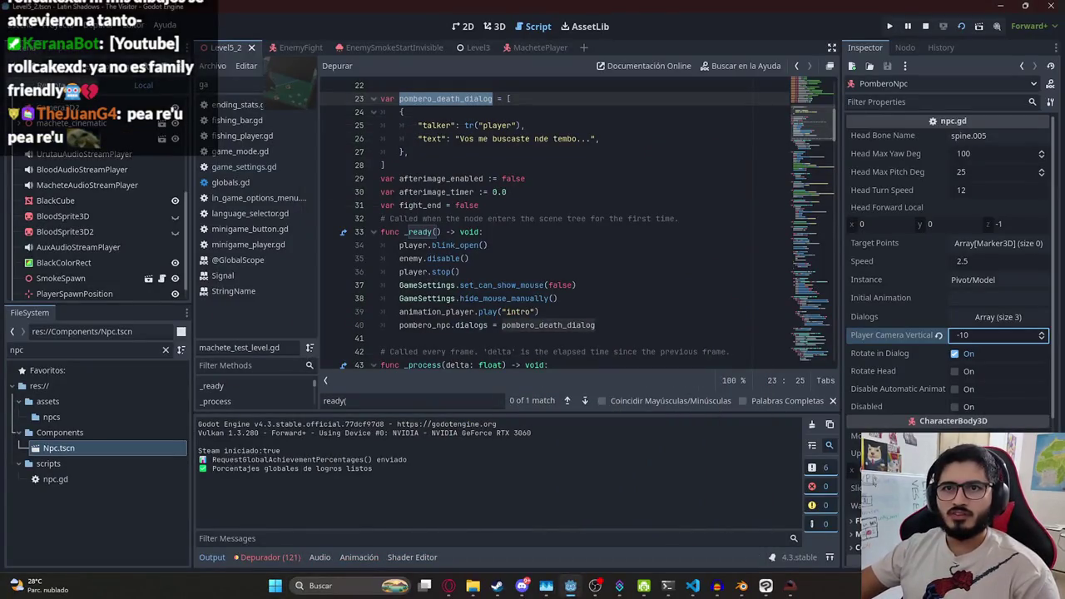
Set the live PomberoNpc's Player Camera Vertical Rotation to -20 in the Remote tree, then resume
click(53, 154)
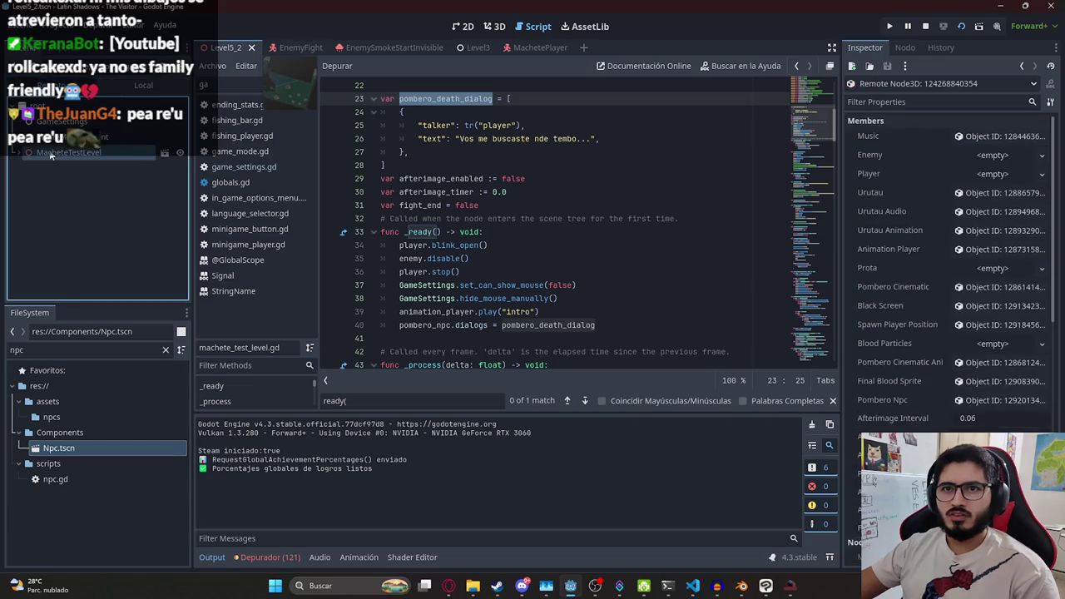
scroll(37, 208, down, 3)
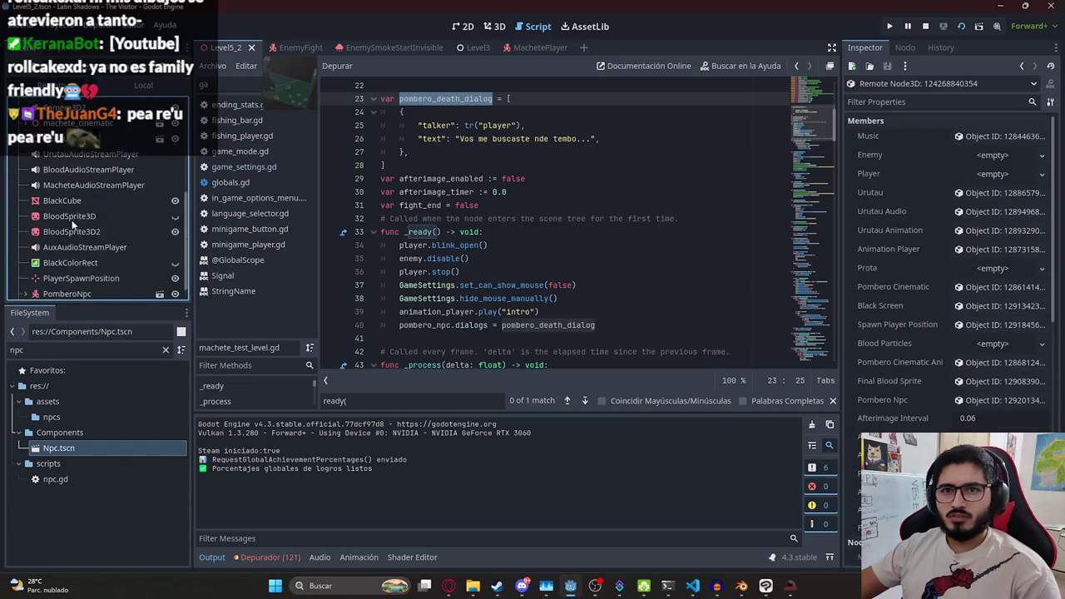
click(89, 281)
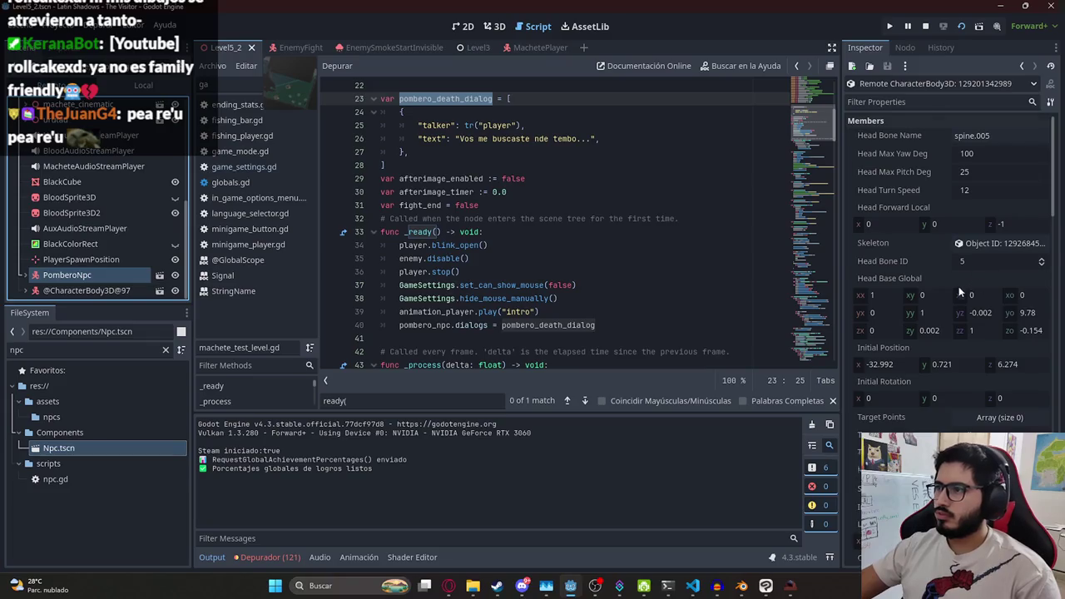
scroll(962, 289, down, 5)
scroll(987, 301, down, 5)
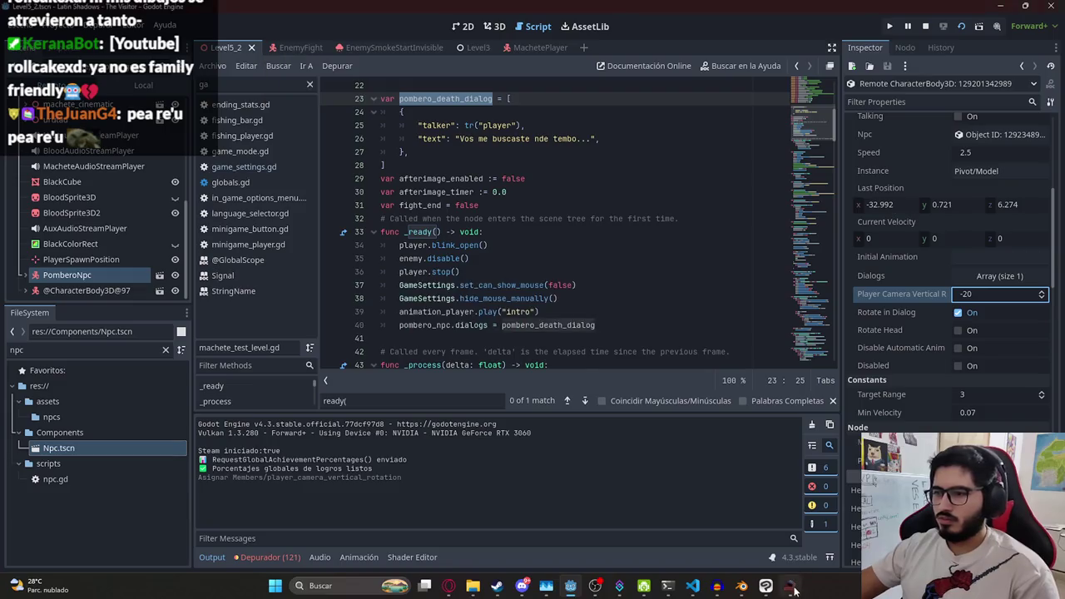
key(alt+Tab)
key(Escape)
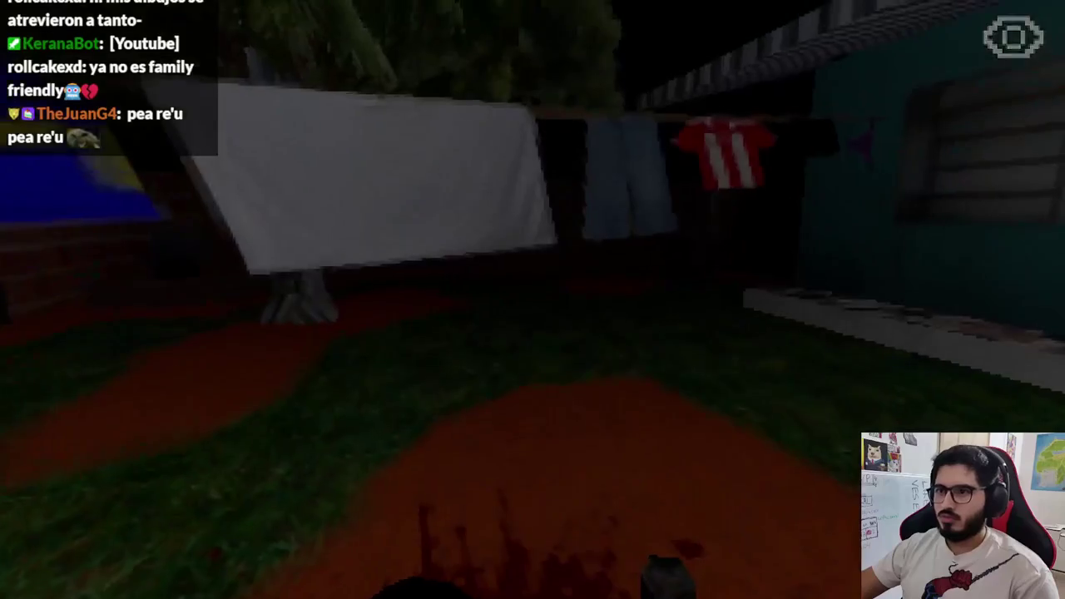
Trigger Juan's ending dialog, close the test run, and return to the Level5_2 scene
key(e)
key(alt+F4)
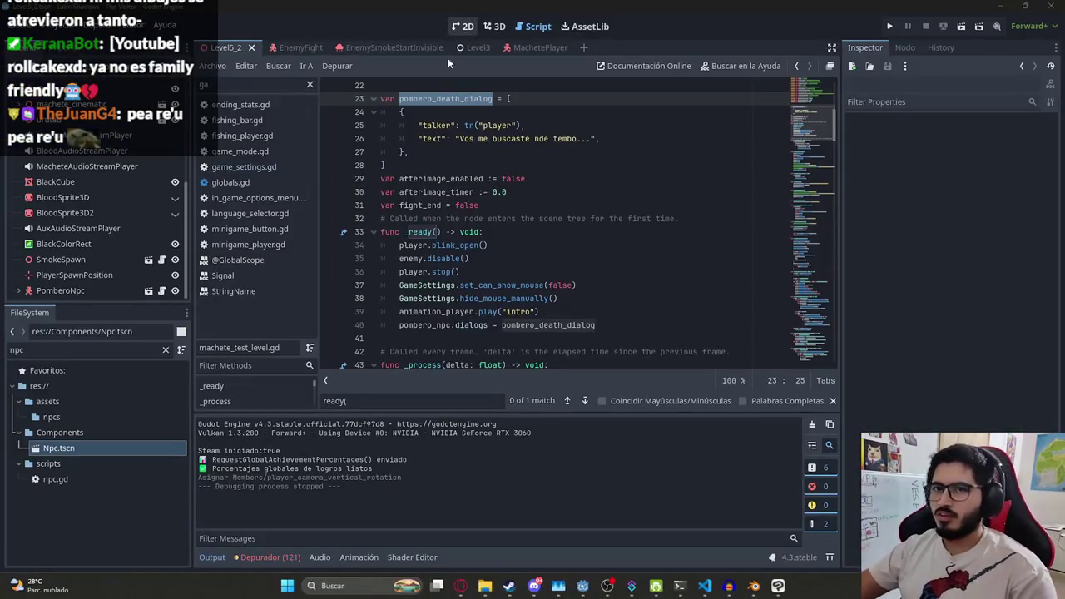
click(524, 178)
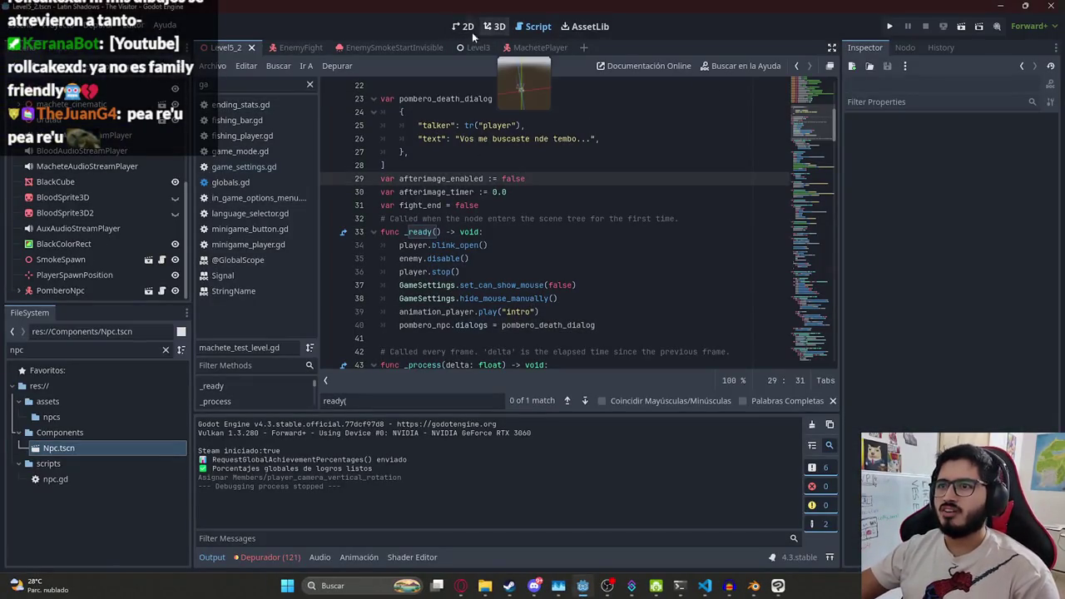
scroll(478, 88, up, 7)
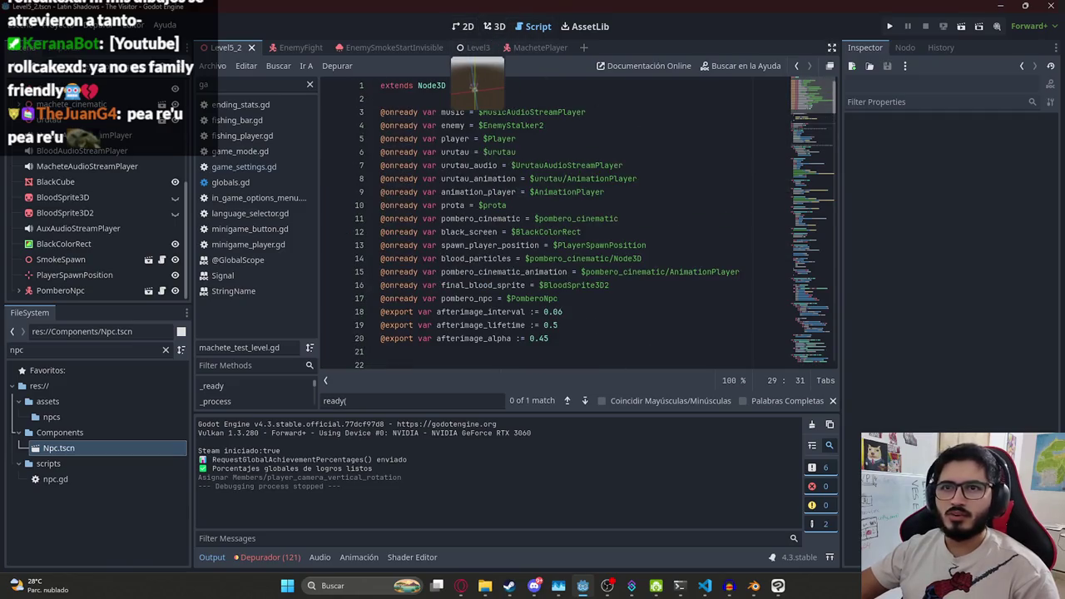
click(297, 51)
click(225, 47)
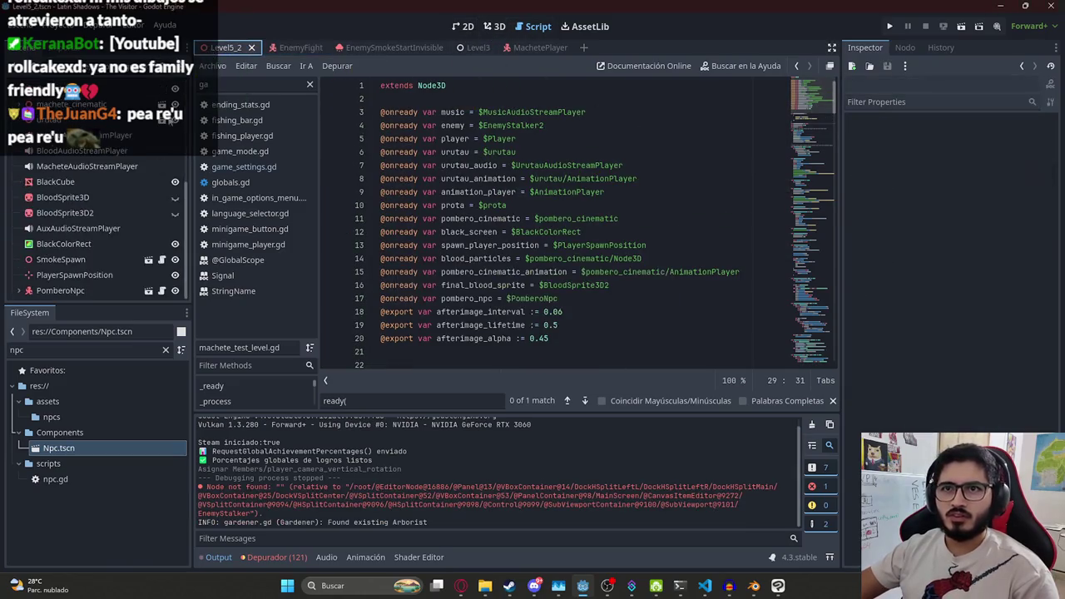
Set PomberoNpc's Player Camera Vertical Rotation to -40 and save the Level5_2 scene
click(74, 291)
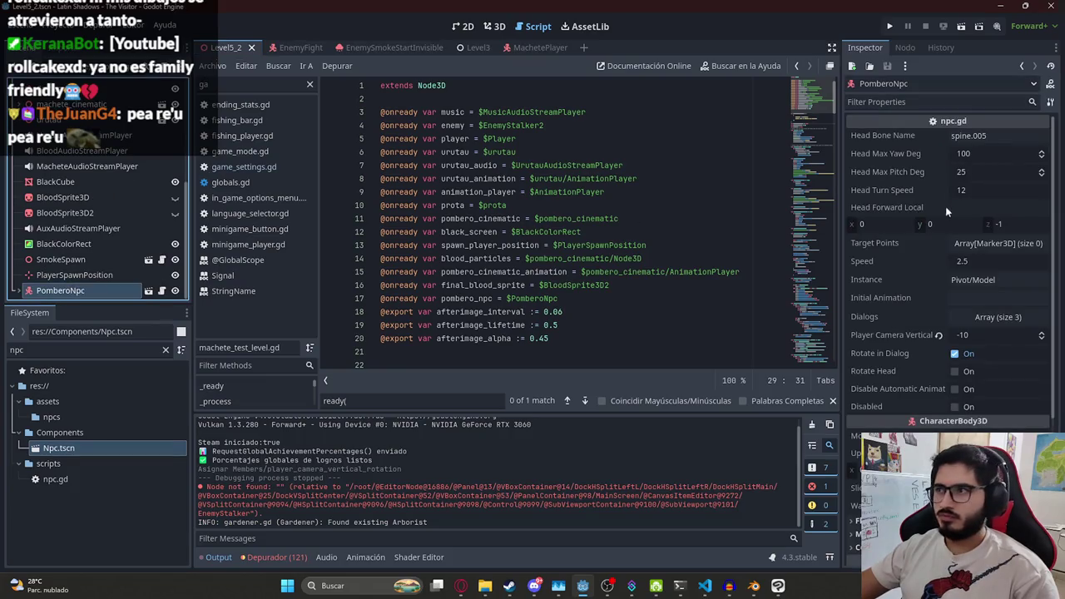
double_click(983, 334)
text(-40)
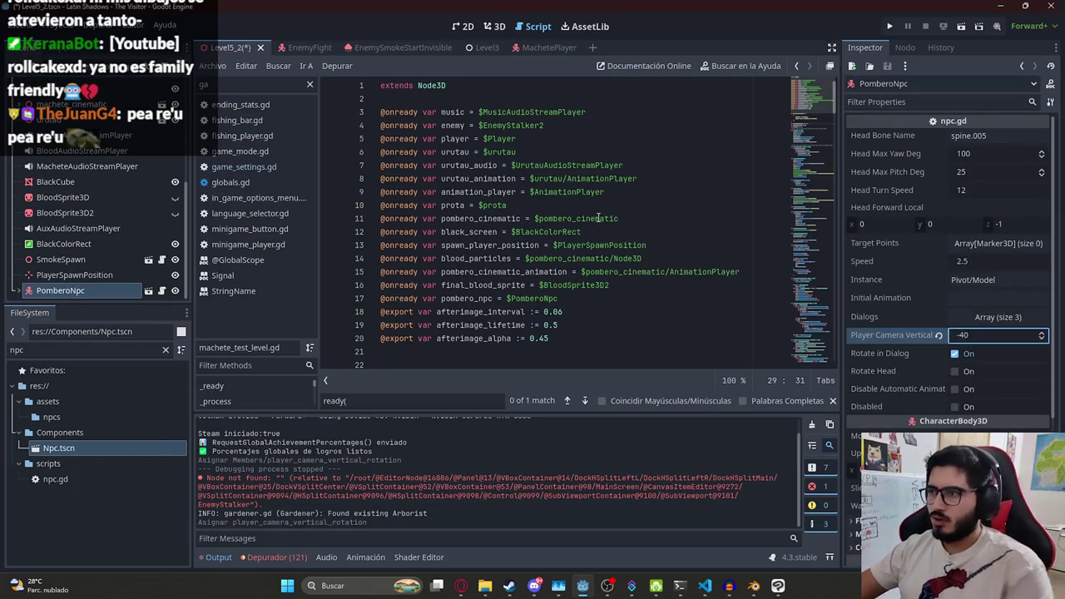
click(212, 65)
click(324, 142)
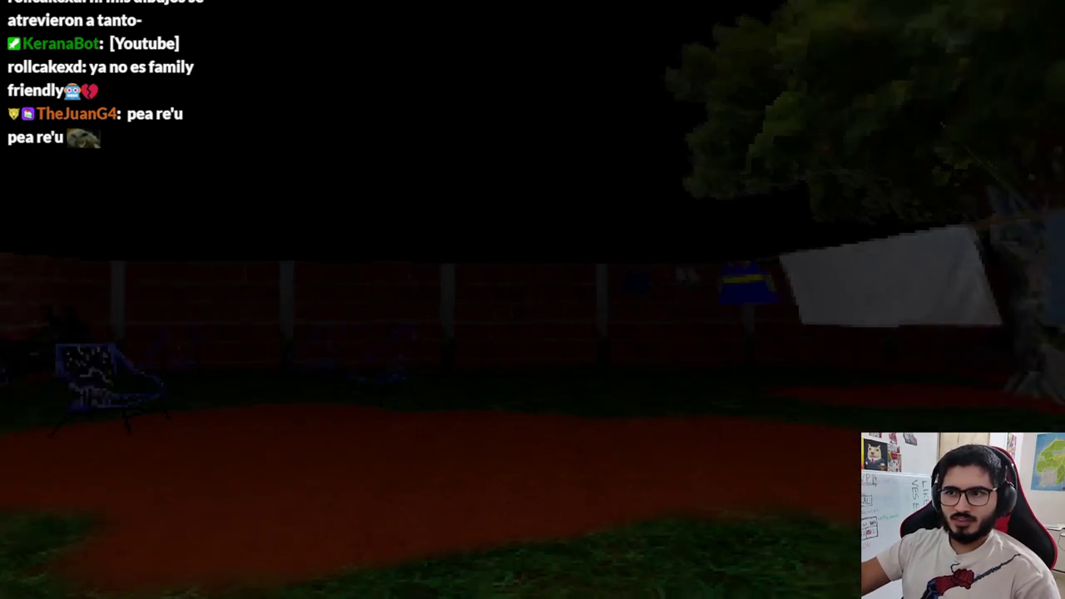
Walk Juan through the hanging clothes toward the brick wall to reach the ending
key(w)
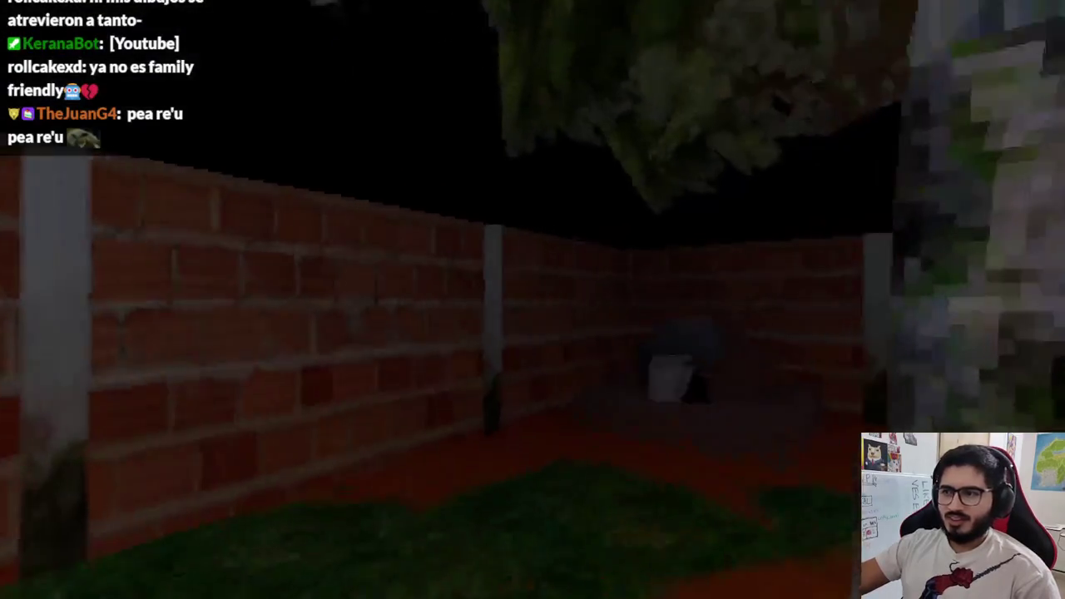
key(w)
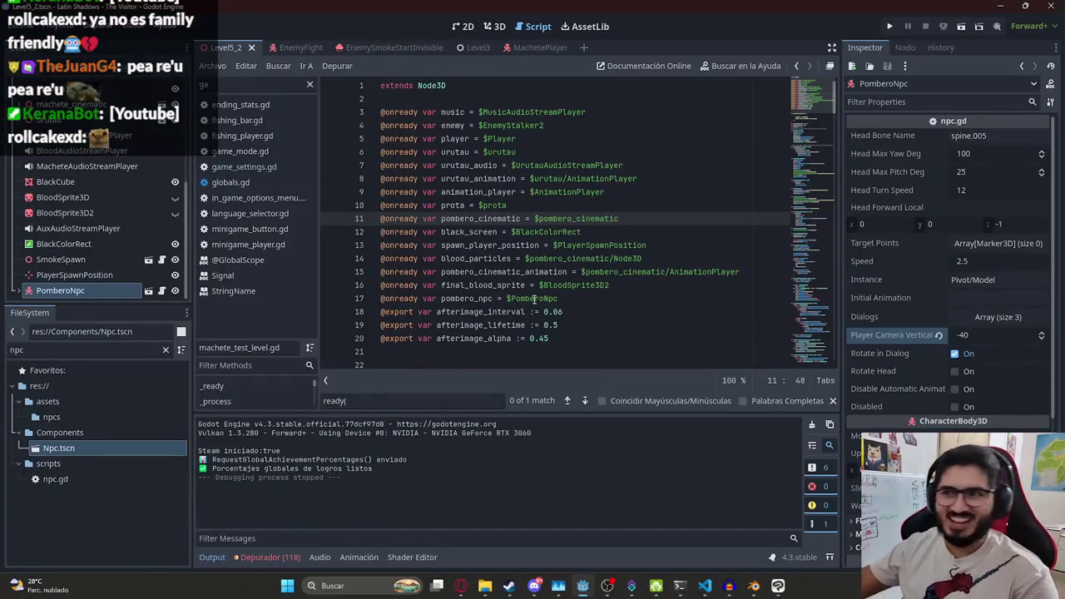
Switch to the browser showing the Extra Ending 4 Trello card
click(546, 286)
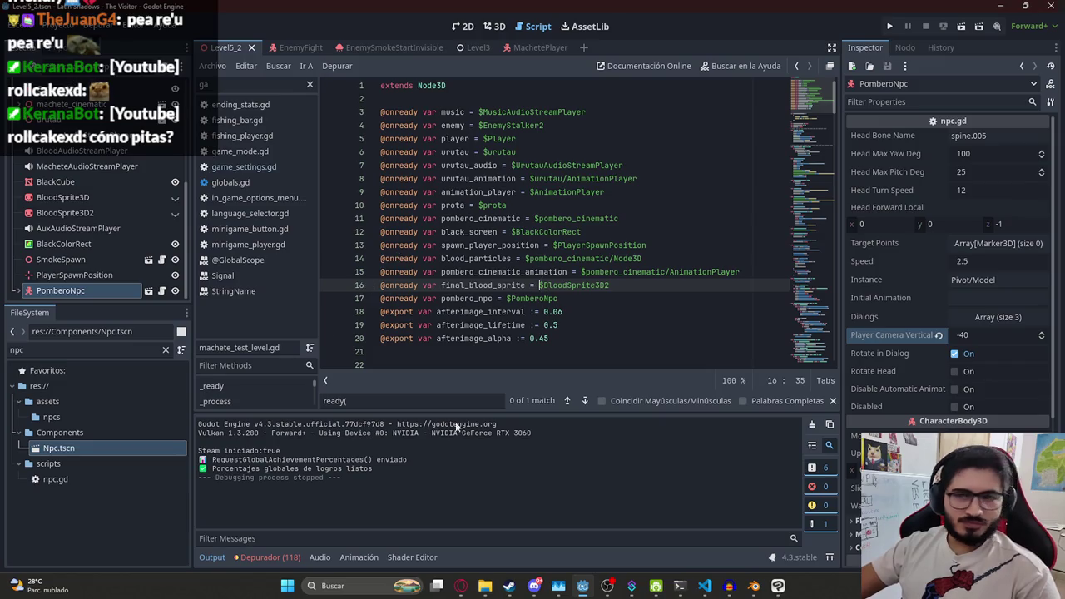
click(460, 586)
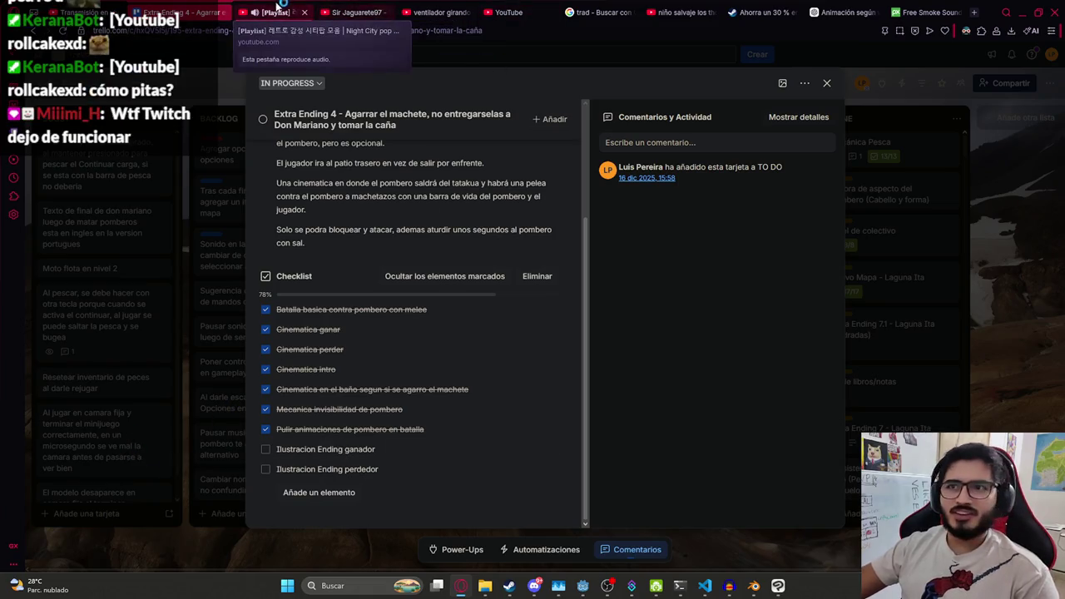
Play '[10 HOURS] Happy Monkey Circle (meme)' fullscreen from the cosas girando playlist
click(272, 8)
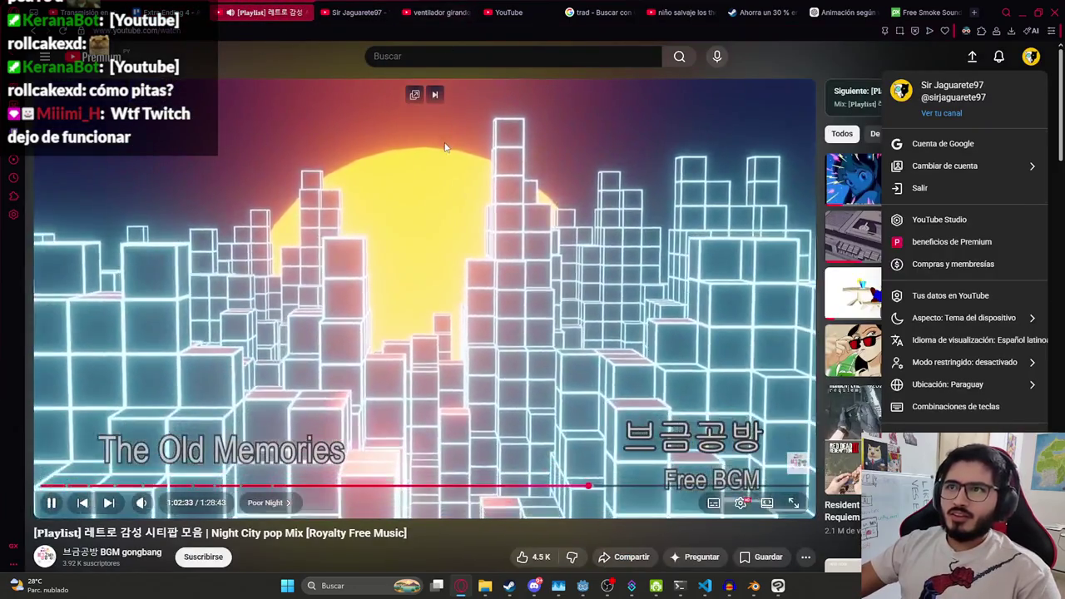
click(391, 208)
click(434, 12)
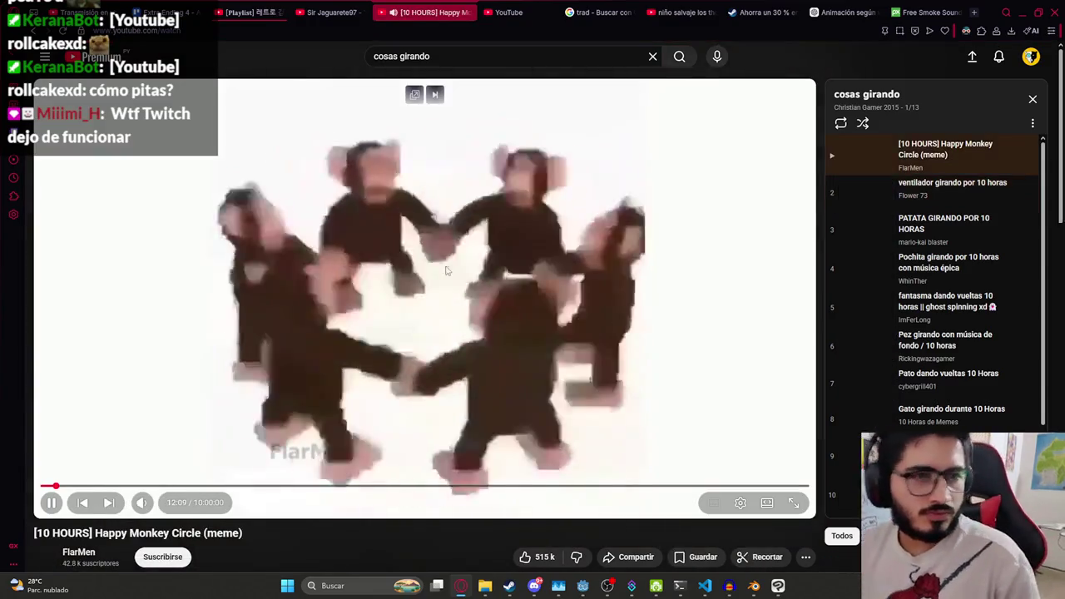
click(436, 311)
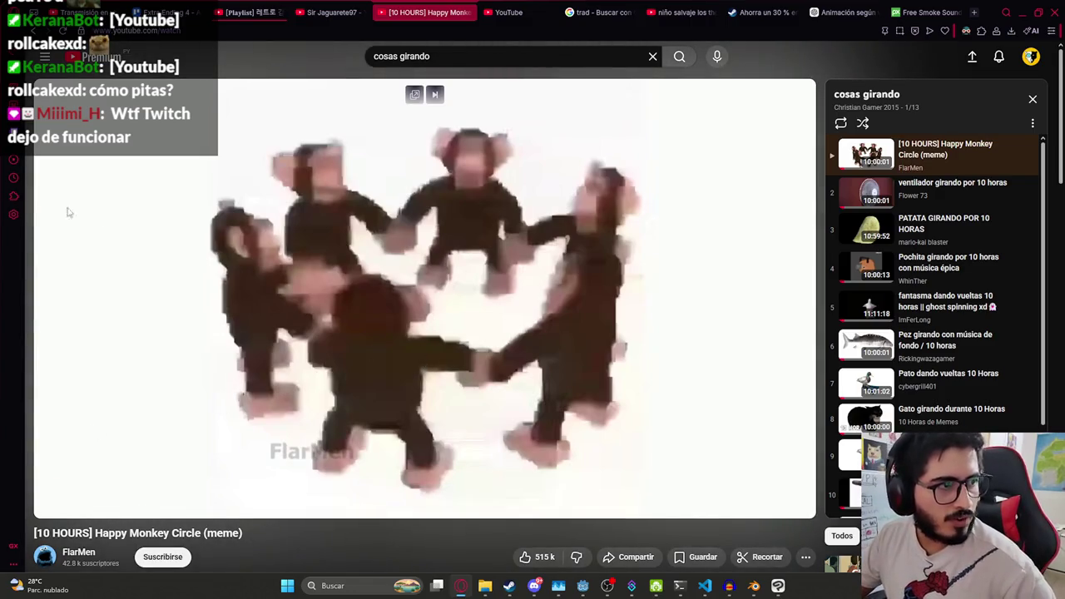
double_click(308, 201)
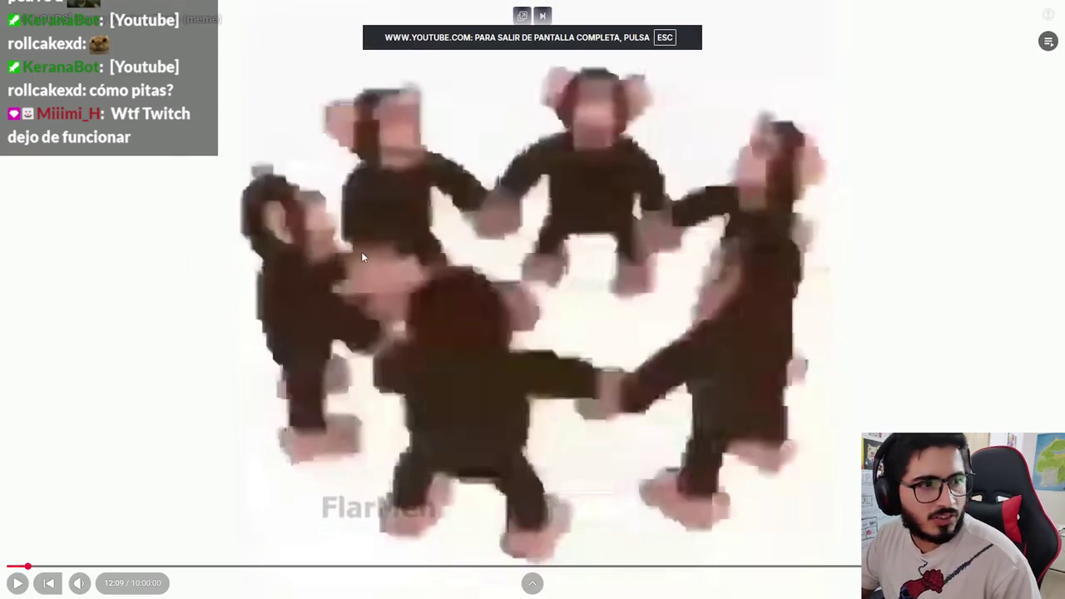
Watch then pause the monkey video, exit fullscreen, open the City Pop playlist, and return to Godot
click(362, 254)
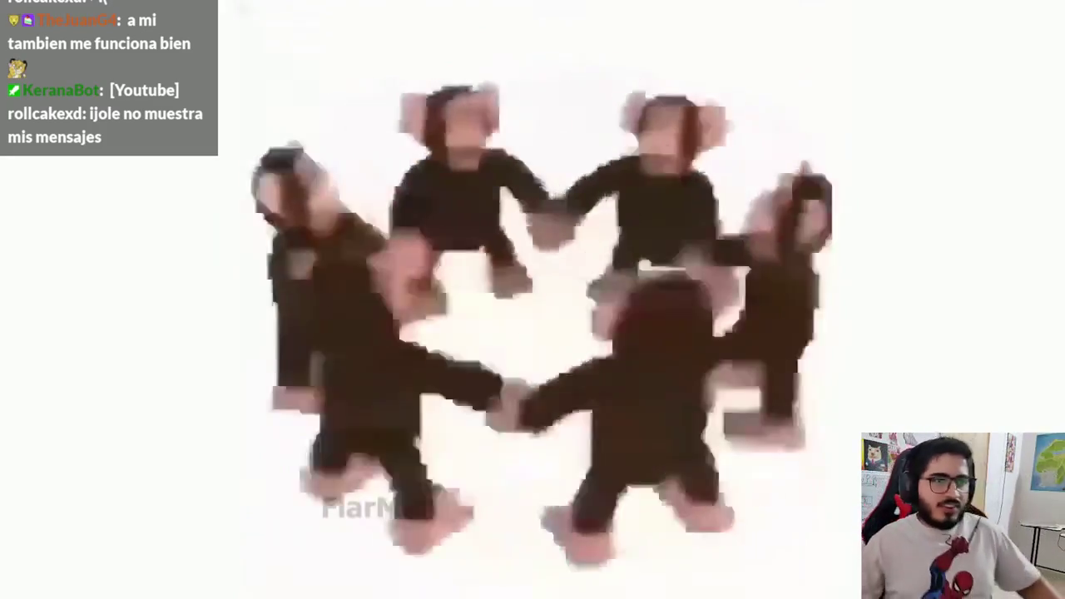
key(space)
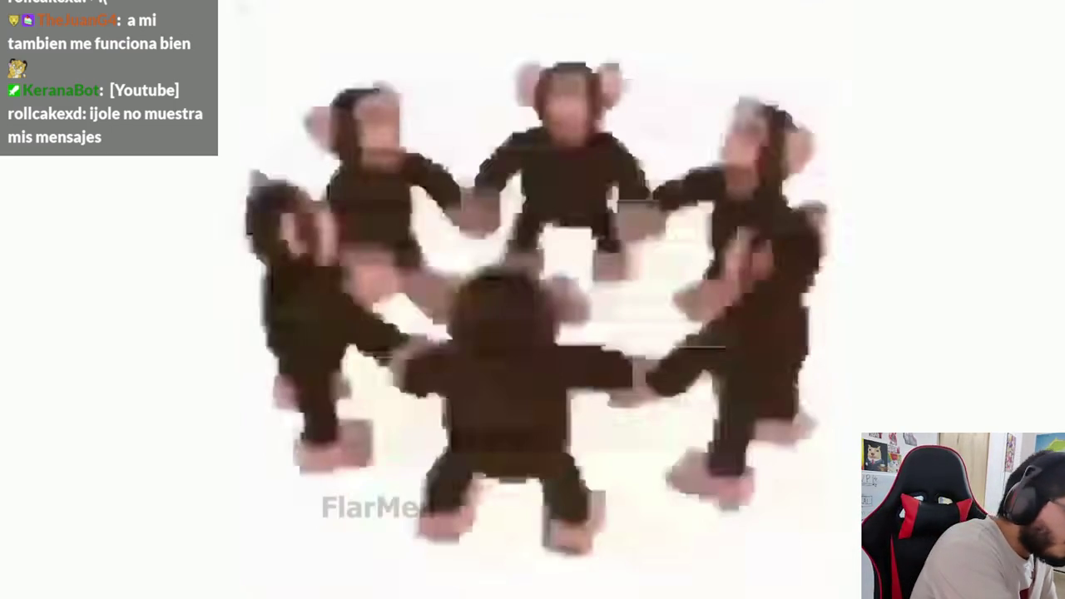
key(Escape)
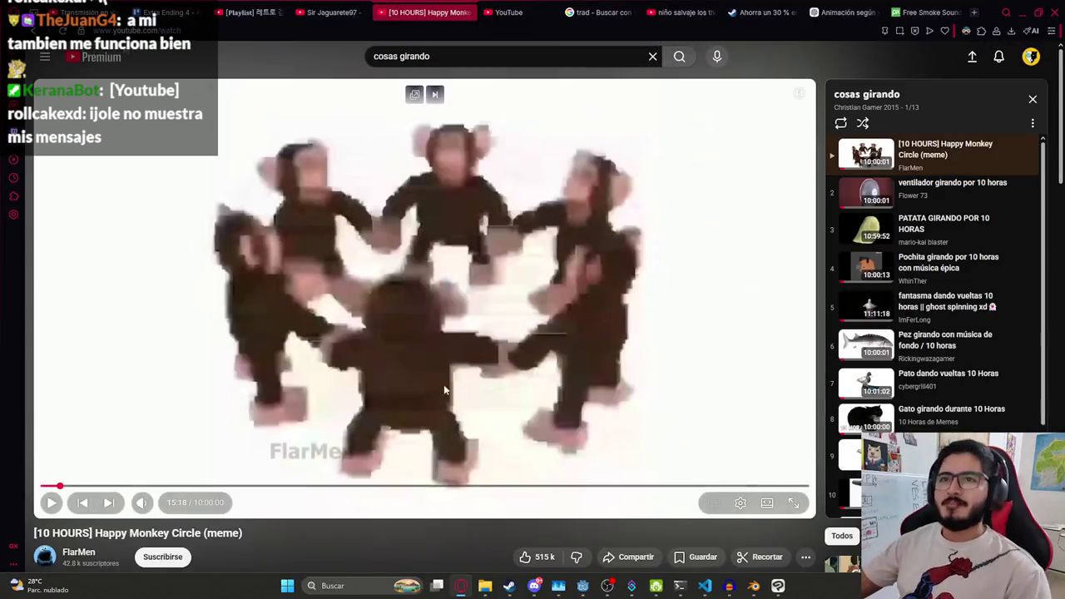
click(253, 12)
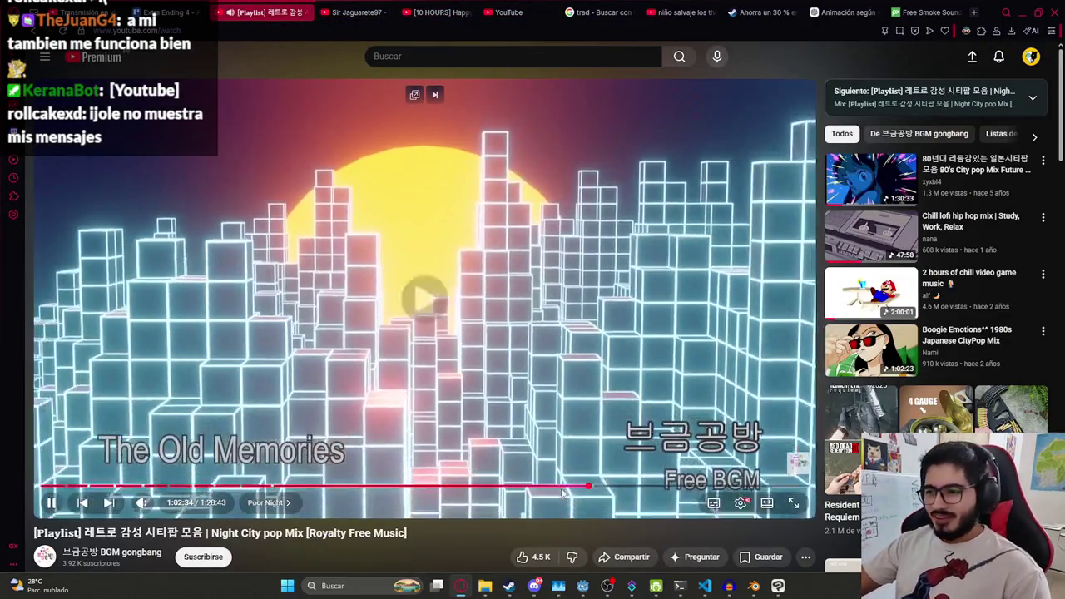
key(alt+Tab)
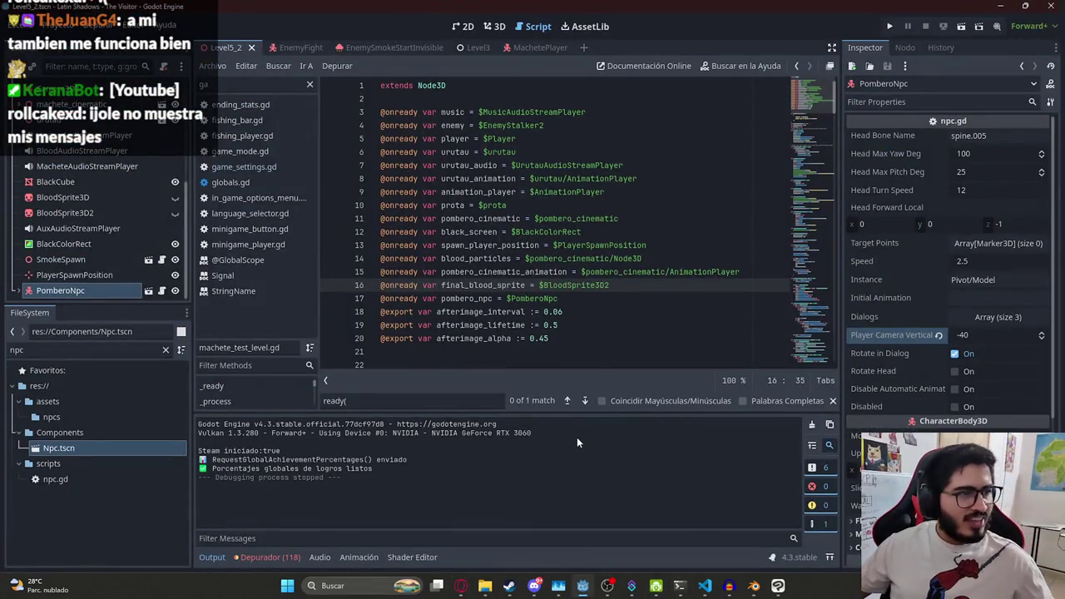
Review the black_screen, spawn_player_position and blood_particles declarations in machete_test_level.gd
click(658, 232)
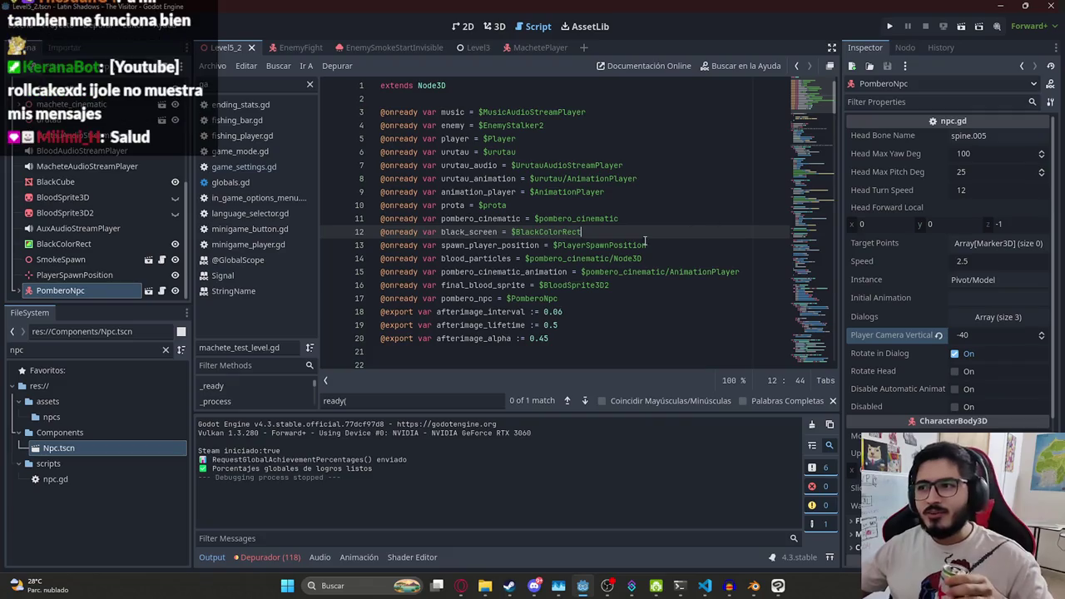
scroll(629, 257, down, 2)
scroll(629, 258, up, 2)
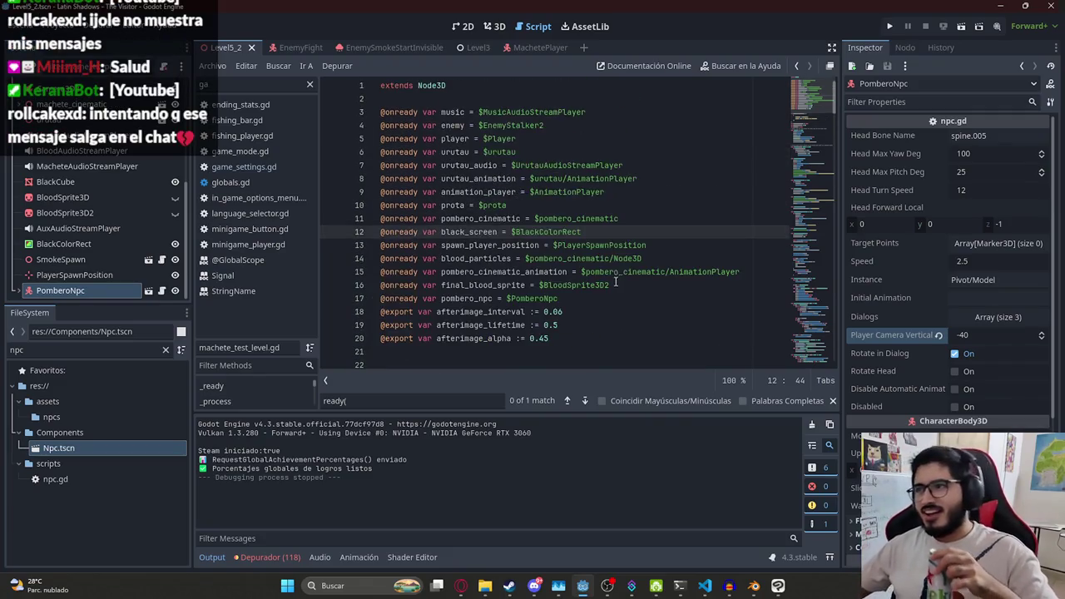
click(582, 245)
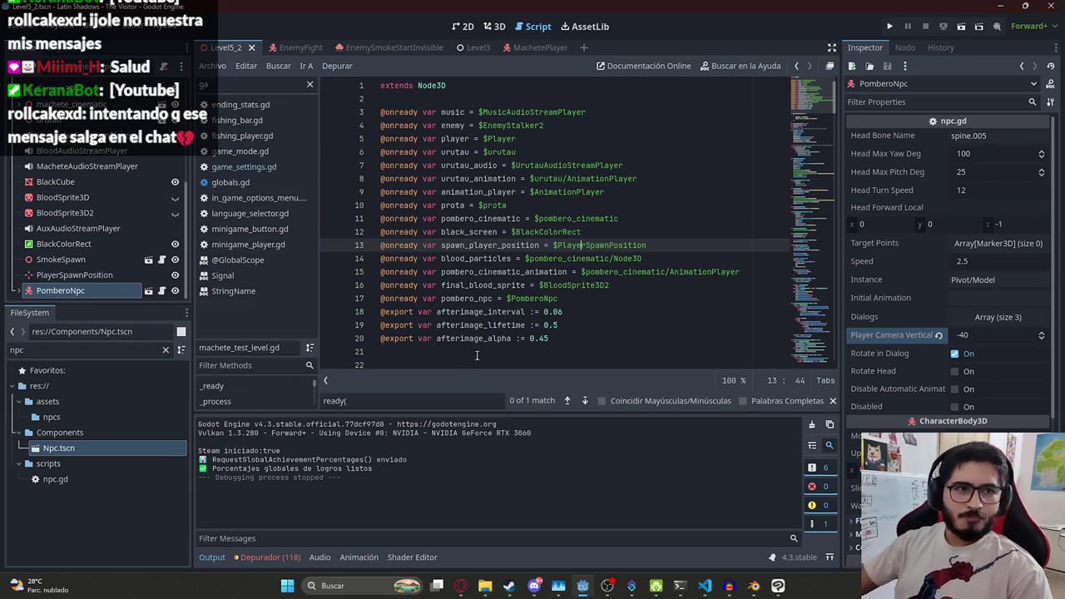
click(501, 259)
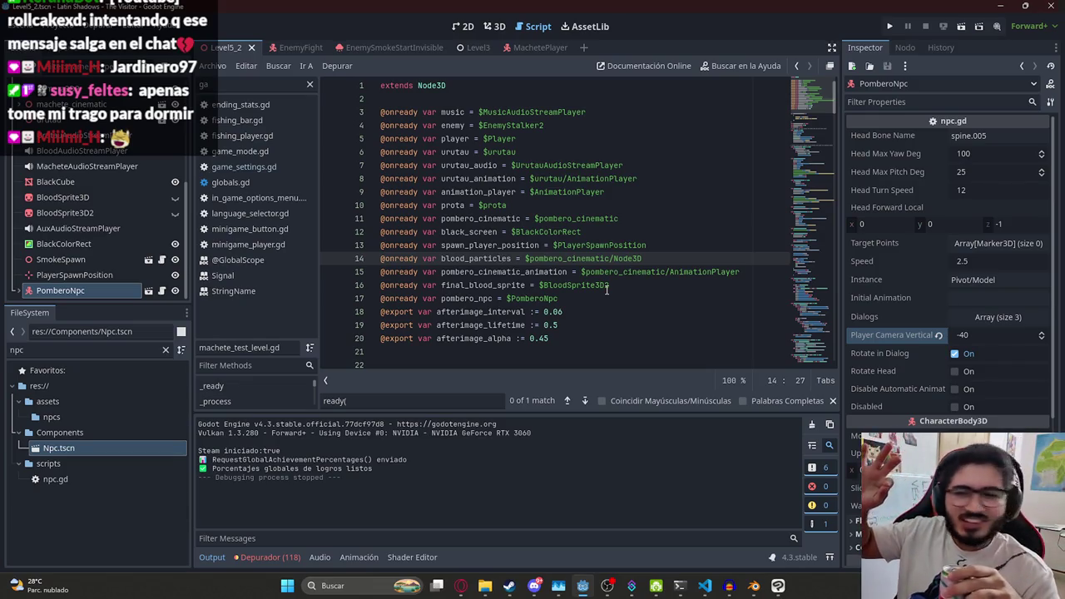
click(640, 249)
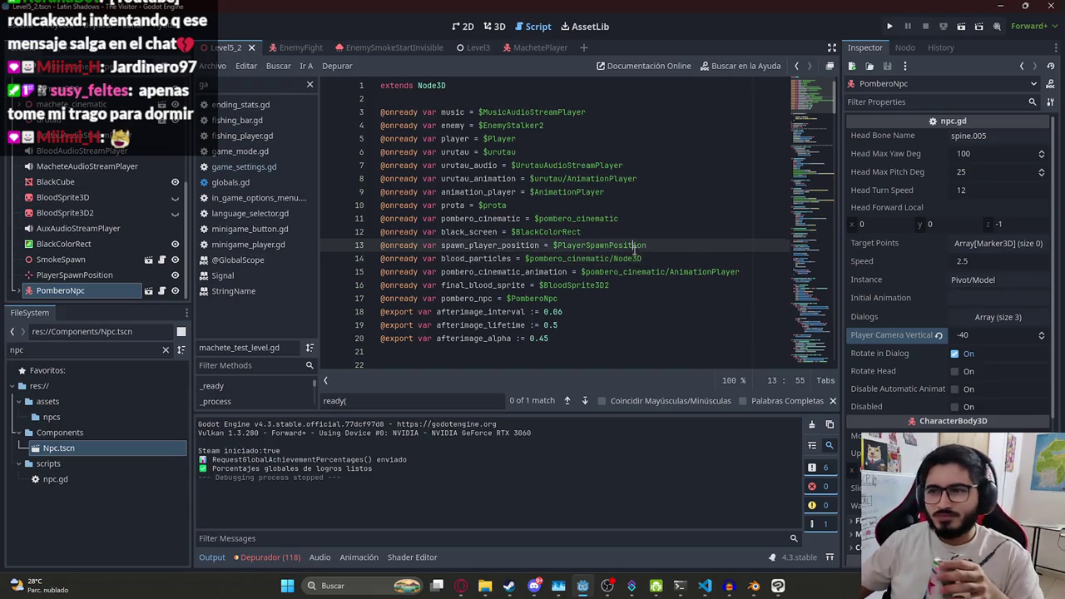
click(471, 258)
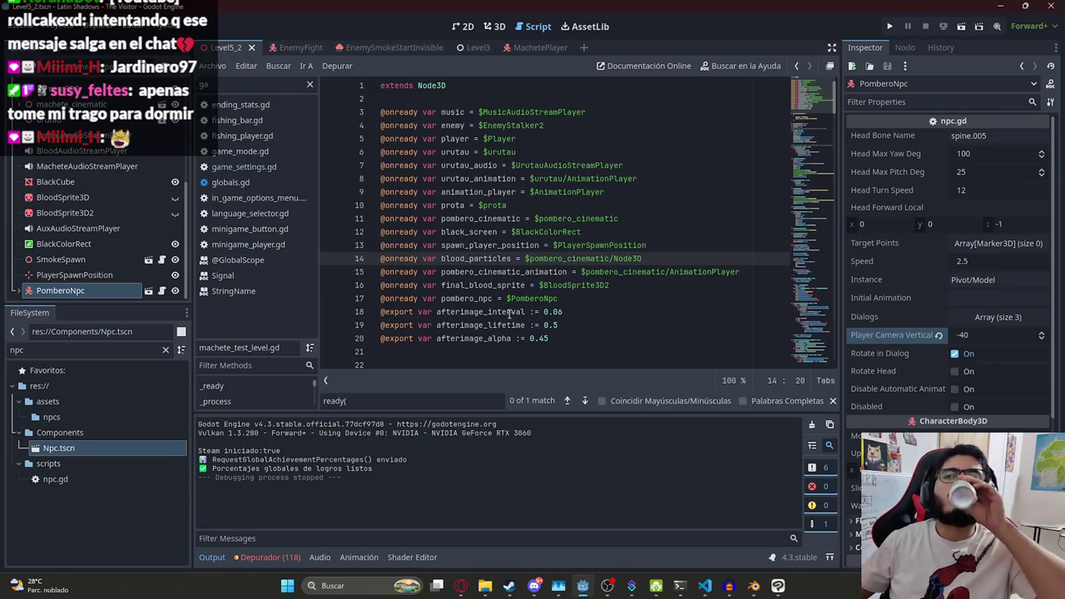
double_click(456, 259)
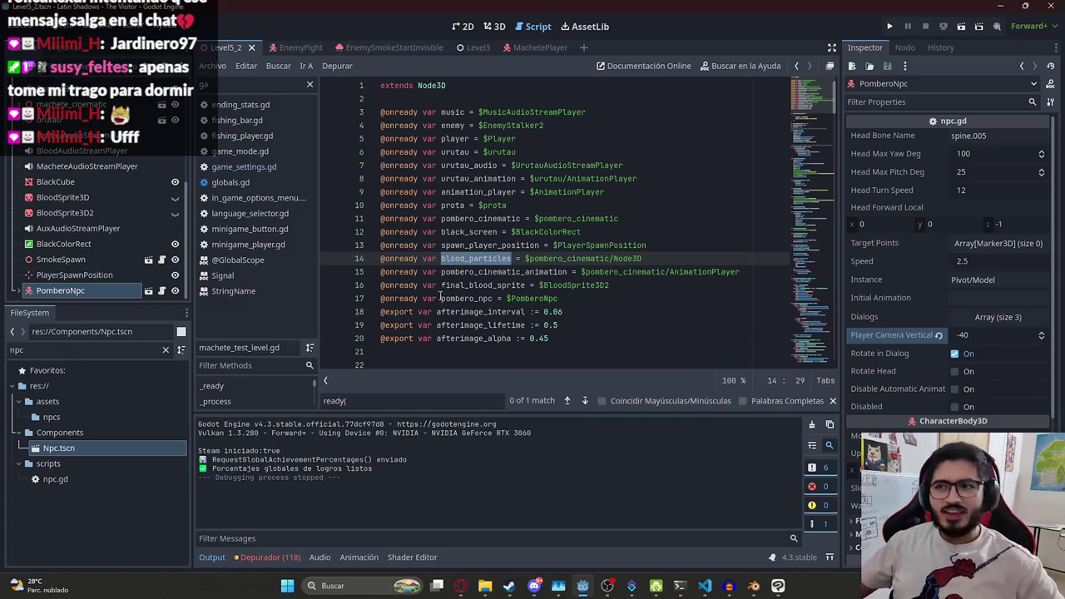
click(474, 272)
double_click(476, 259)
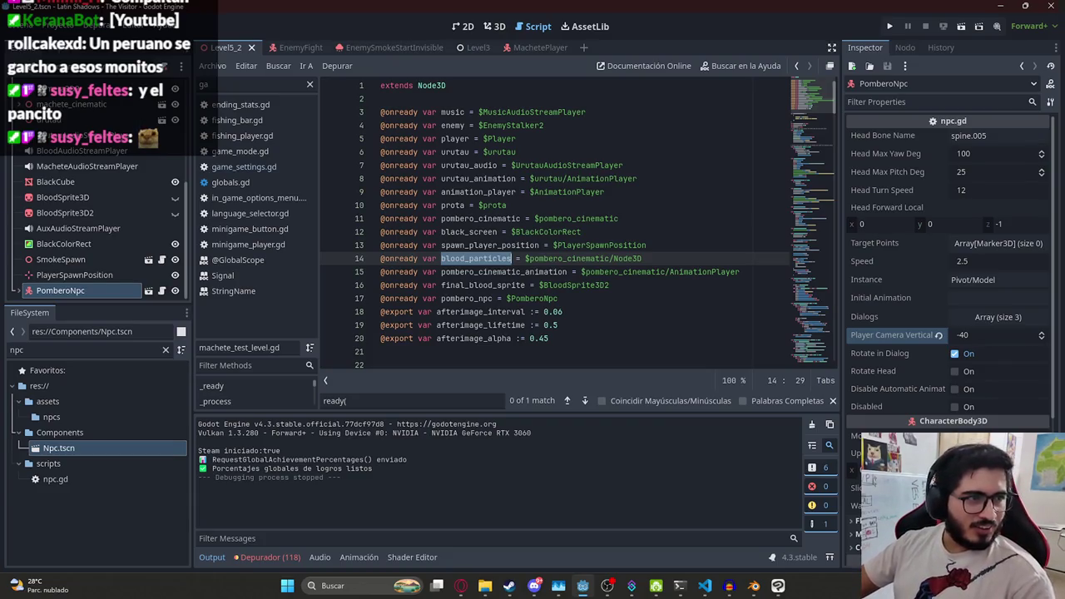
click(695, 245)
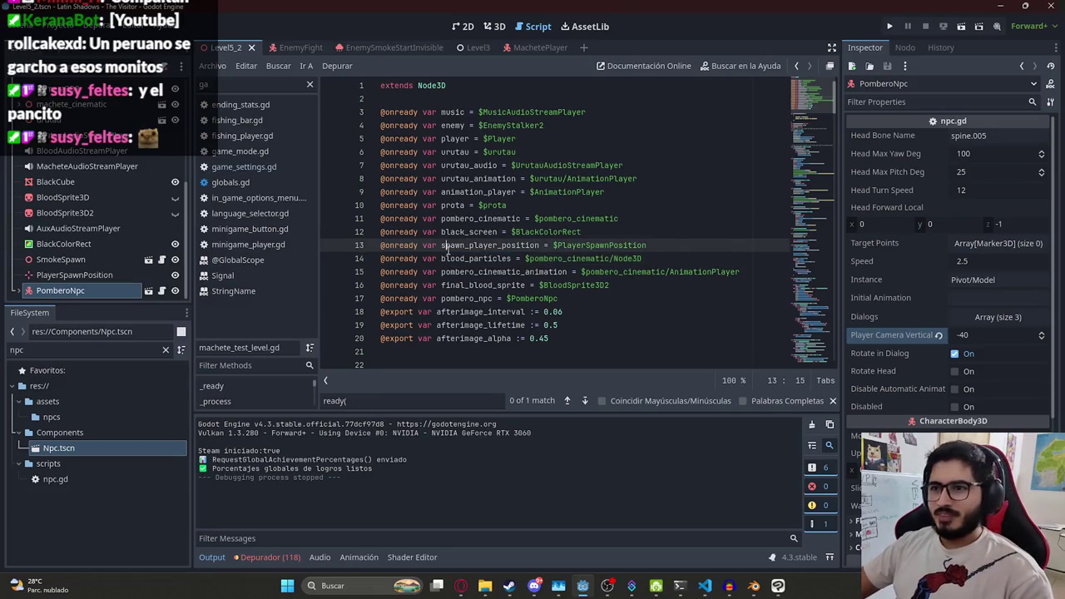
double_click(454, 259)
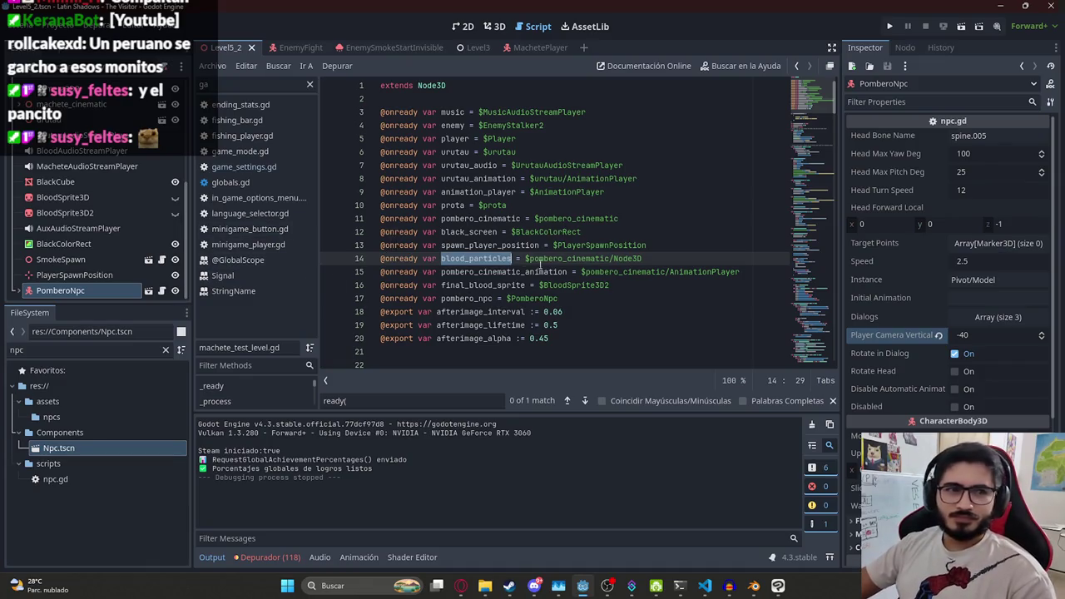
click(459, 258)
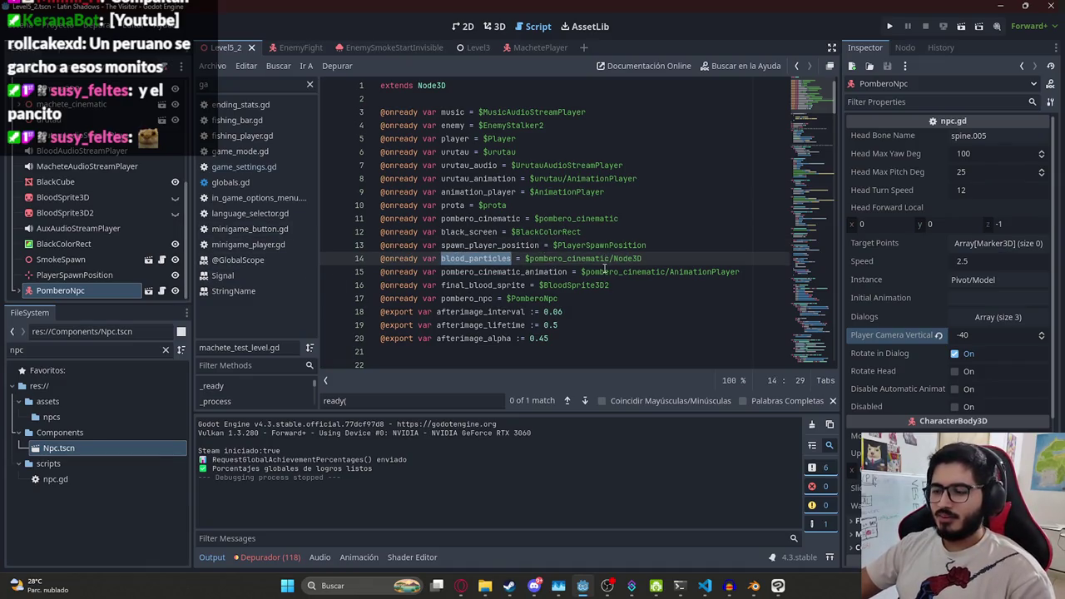
click(622, 244)
double_click(479, 258)
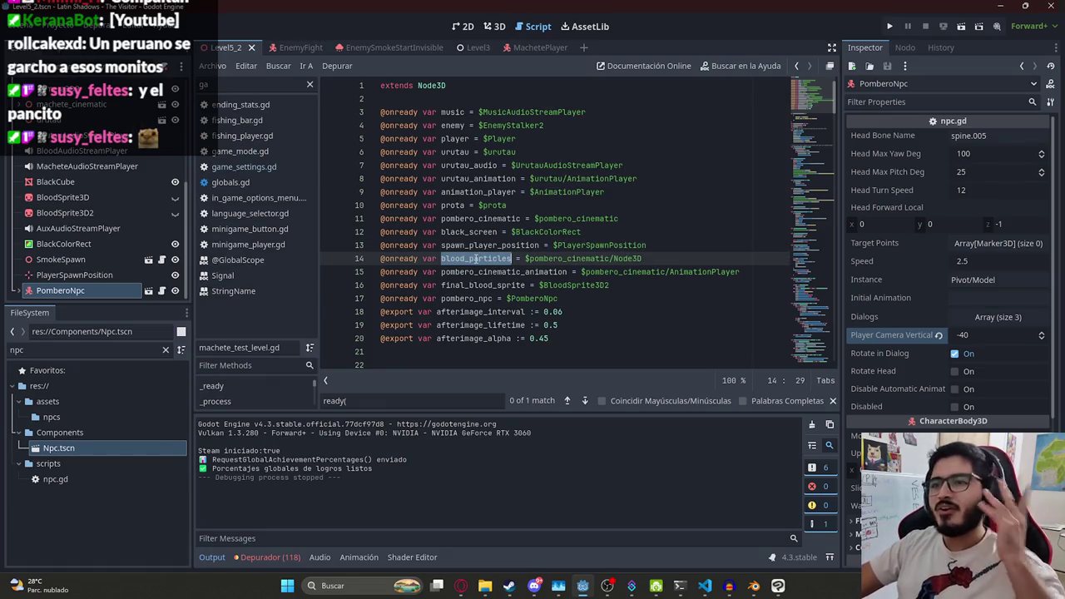
click(668, 221)
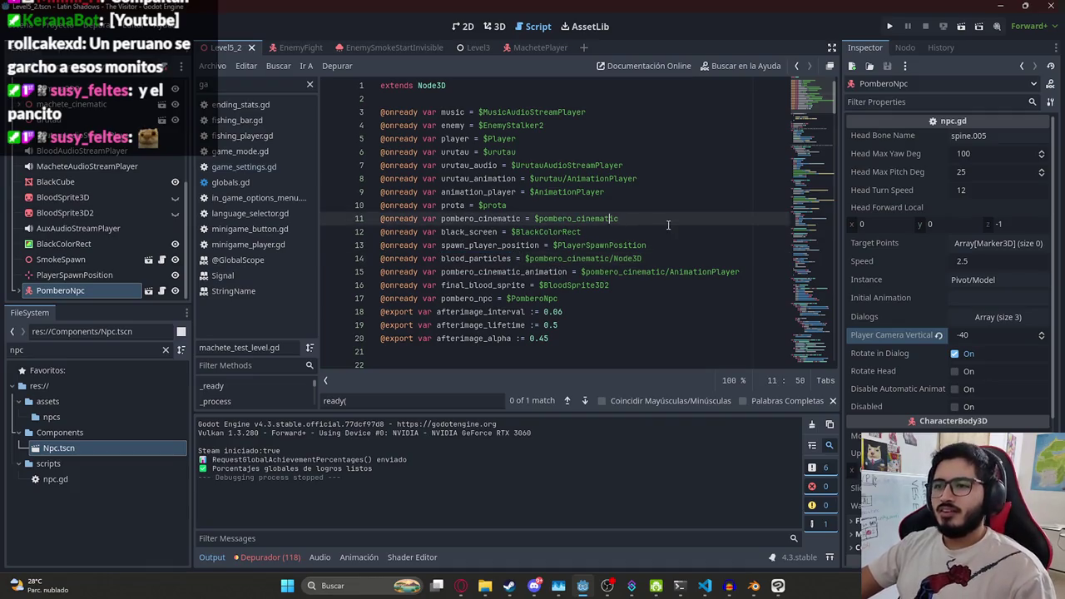
Empty the Filter Scripts field so every project script appears in the list
click(670, 232)
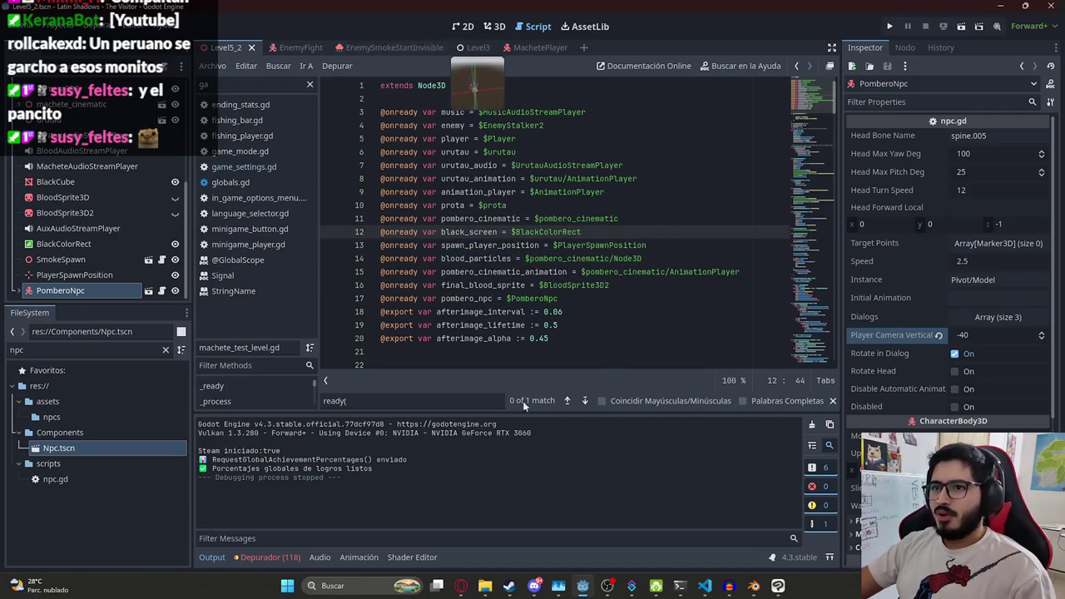
scroll(624, 105, down, 4)
scroll(624, 105, up, 4)
click(249, 84)
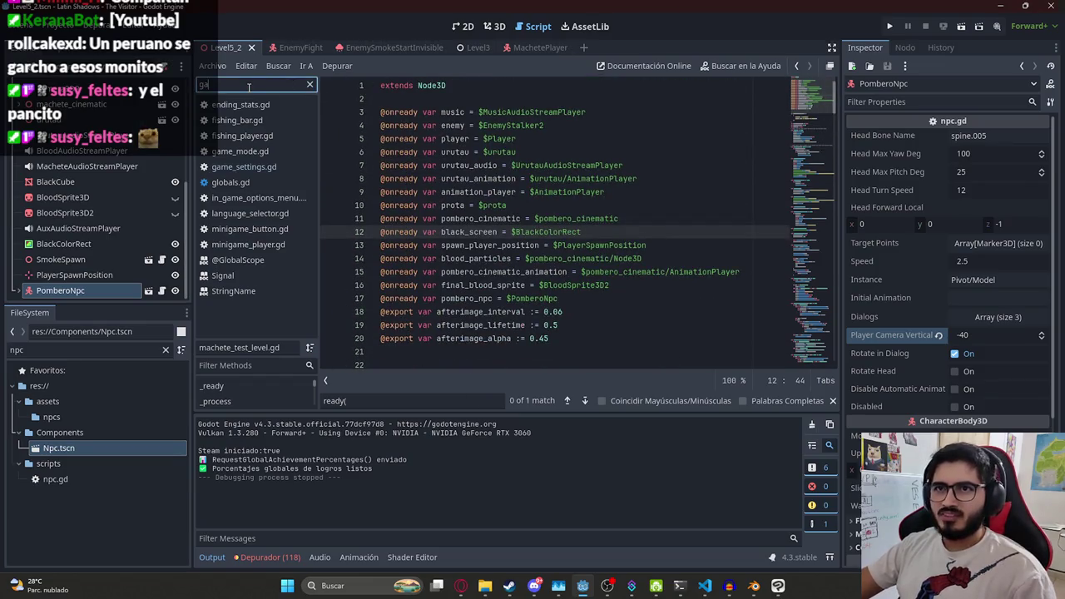
key(BackSpace)
key(BackSpace)
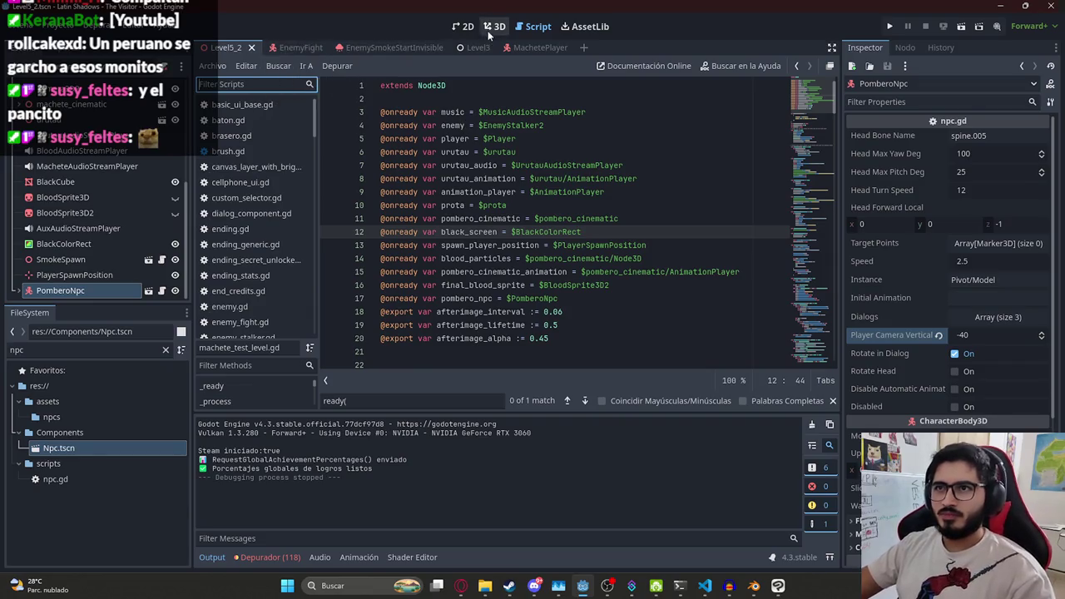
Bring up the level's AnimationPlayer tracks and zoom the 3D view in on the Level5_2 floor
click(494, 27)
scroll(92, 216, up, 5)
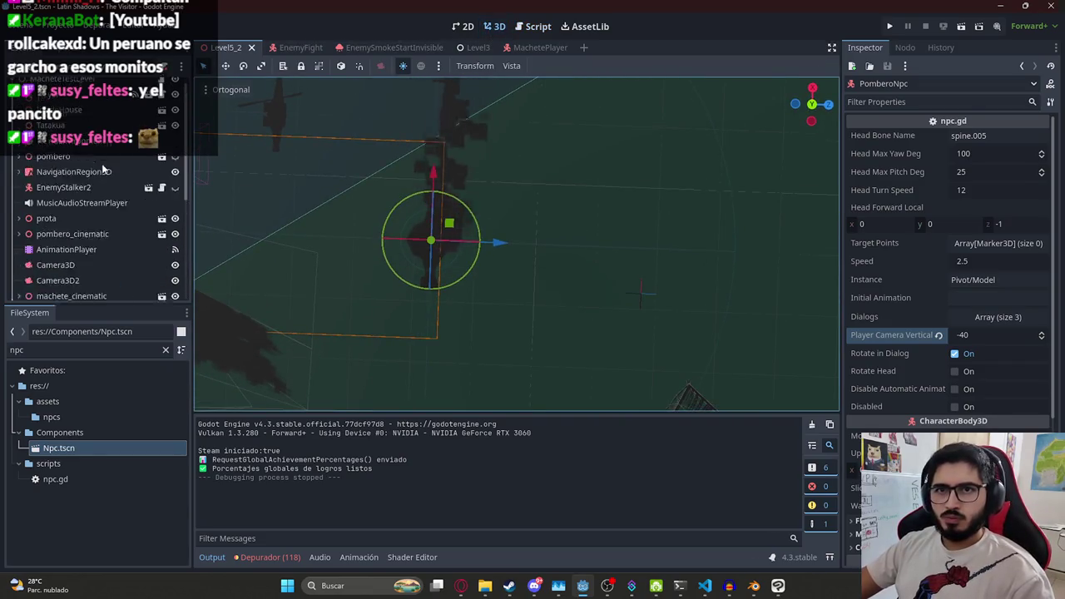
click(66, 258)
scroll(449, 369, down, 5)
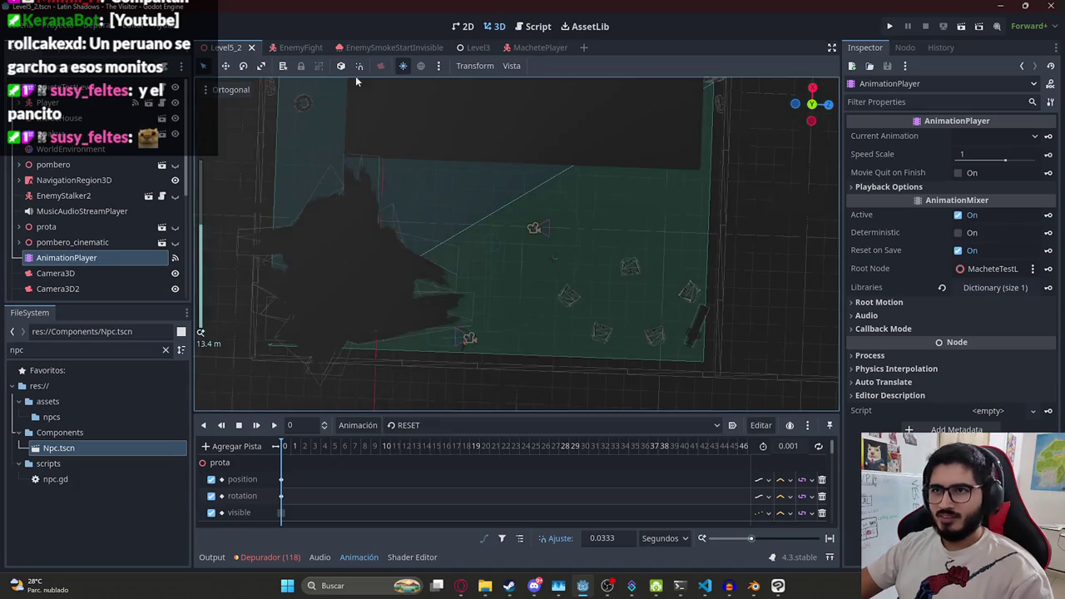
click(532, 47)
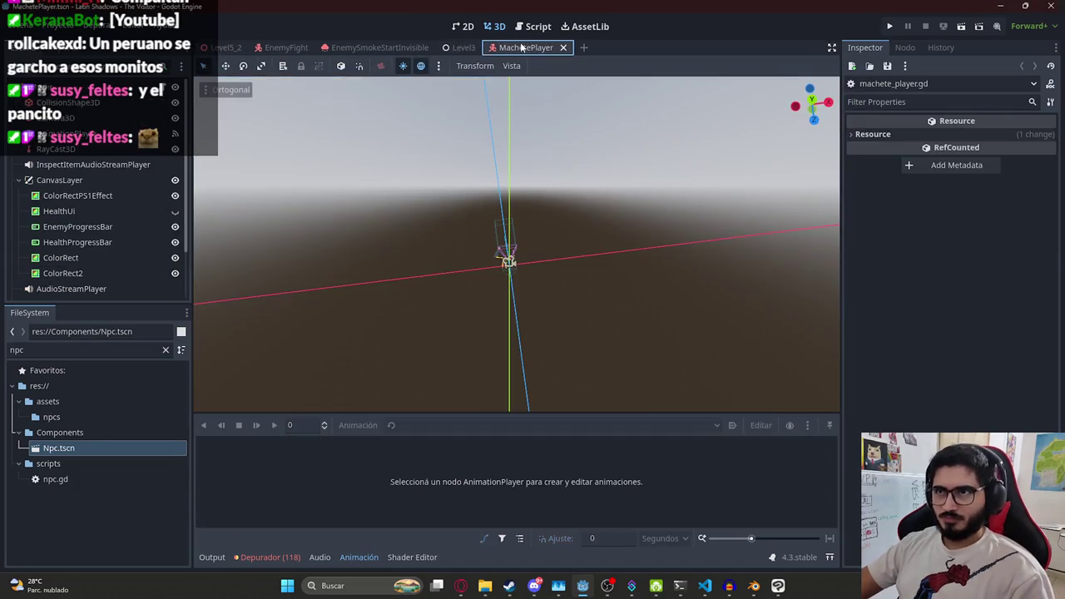
click(236, 49)
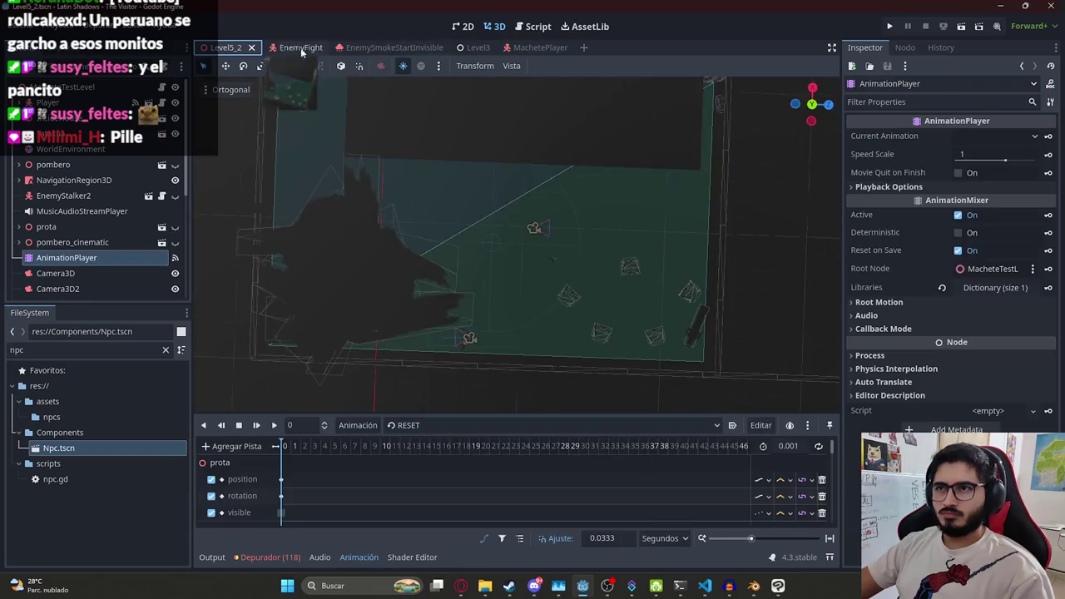
mouse_move(304, 87)
mouse_down()
mouse_move(416, 260)
mouse_move(456, 280)
mouse_move(385, 150)
mouse_move(442, 253)
mouse_up()
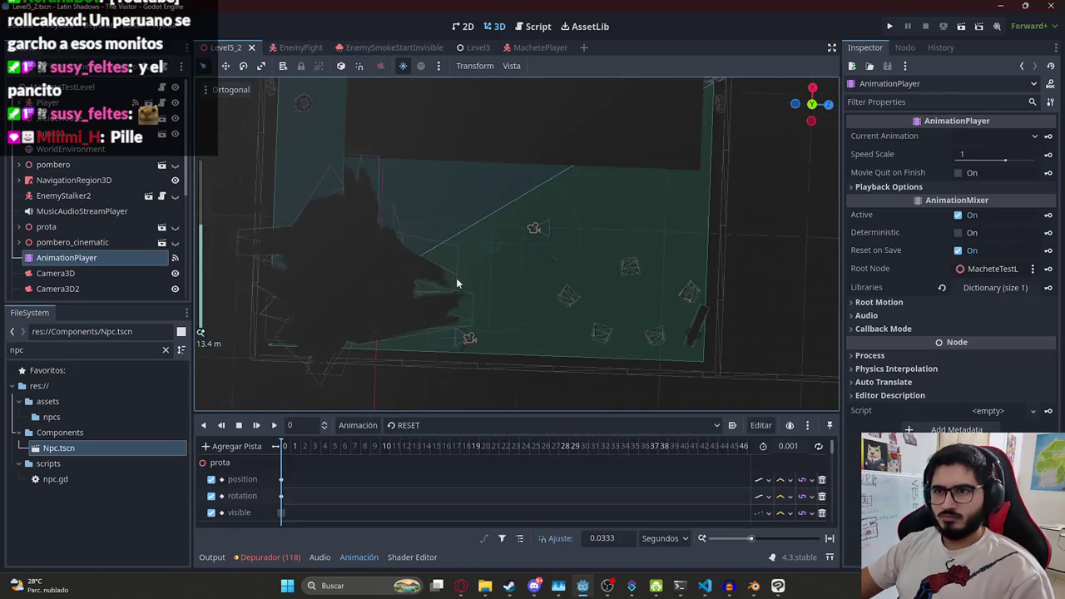
scroll(442, 253, up, 3)
mouse_move(458, 302)
mouse_down()
mouse_move(547, 202)
mouse_move(527, 328)
mouse_move(555, 219)
mouse_up()
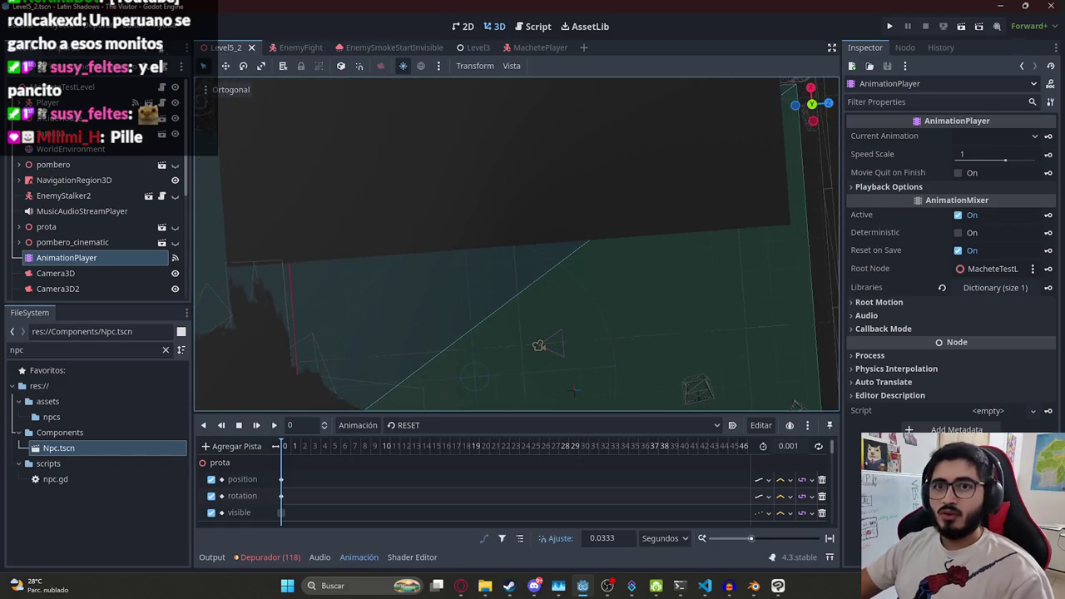
click(163, 233)
scroll(88, 238, down, 5)
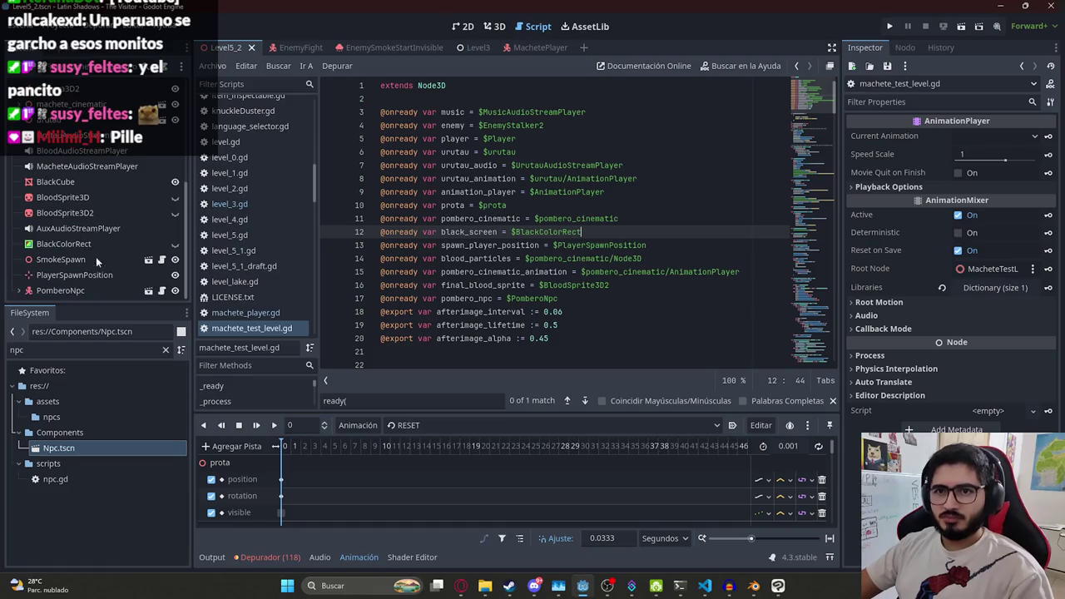
Drag the PomberoNpc right and up within the Pombero room, then save Level5_2
click(95, 290)
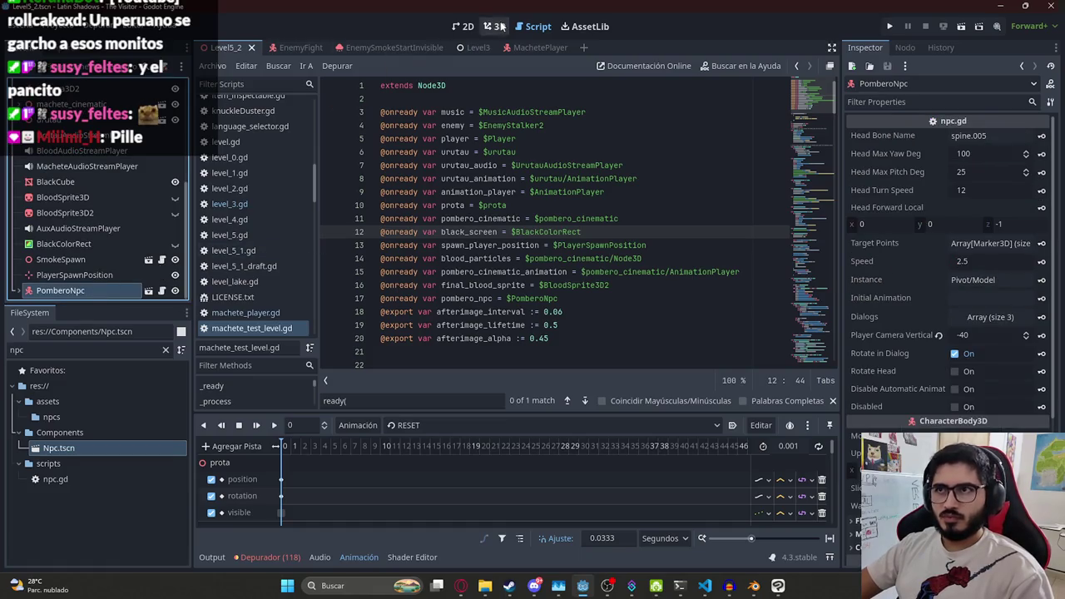
click(494, 26)
mouse_move(569, 264)
mouse_down()
mouse_move(566, 183)
mouse_move(570, 209)
mouse_up()
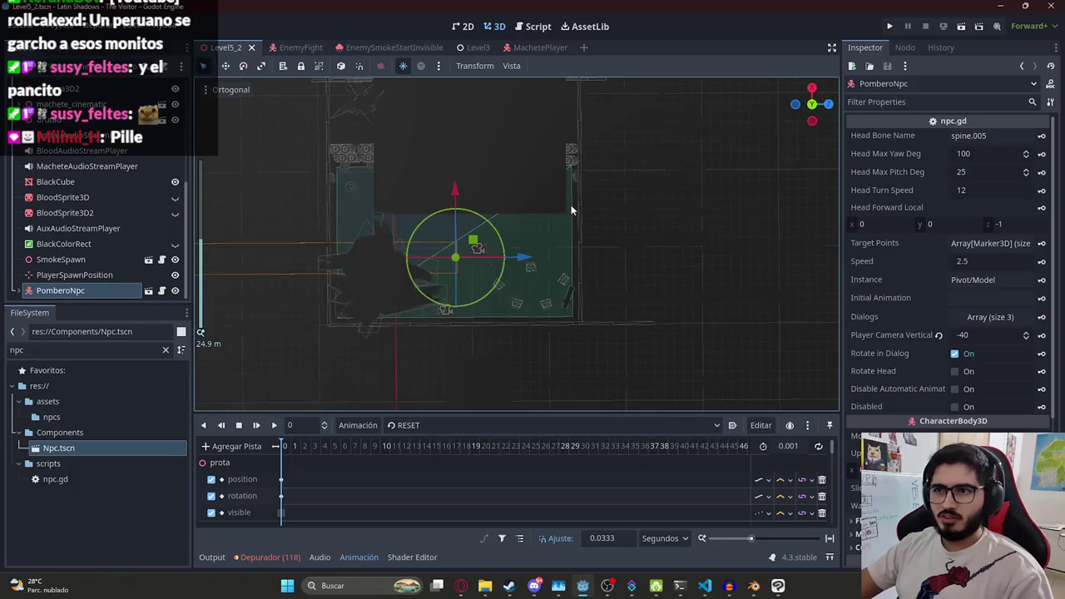
drag(471, 244, 690, 247)
key(ctrl+z)
scroll(915, 283, down, 5)
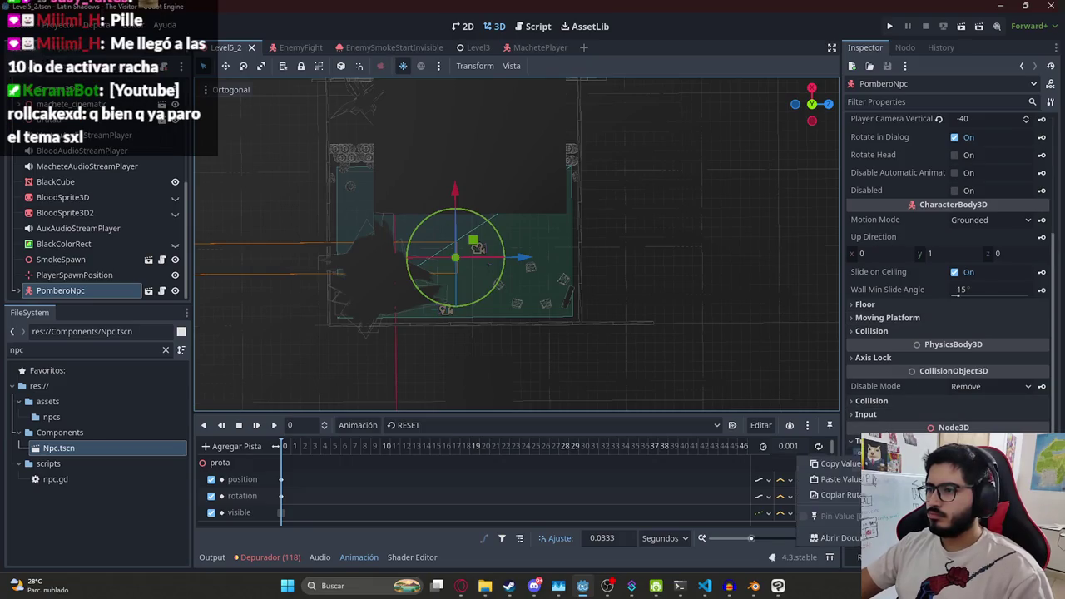
drag(481, 246, 646, 220)
key(ctrl+s)
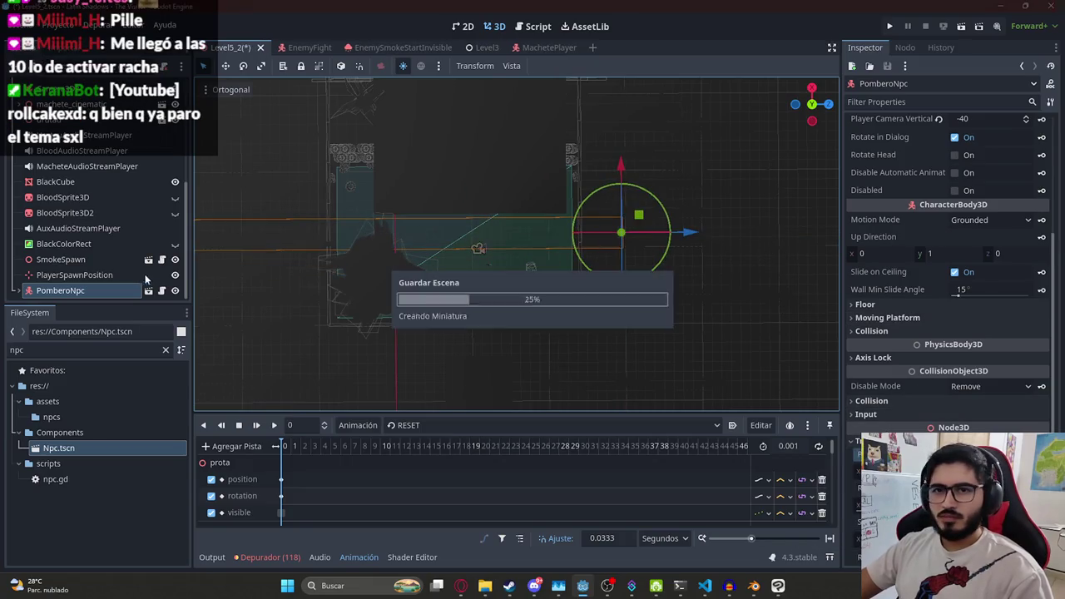
Key PomberoNpc's position, then add its transform key at frame 17 of player_death
key(k)
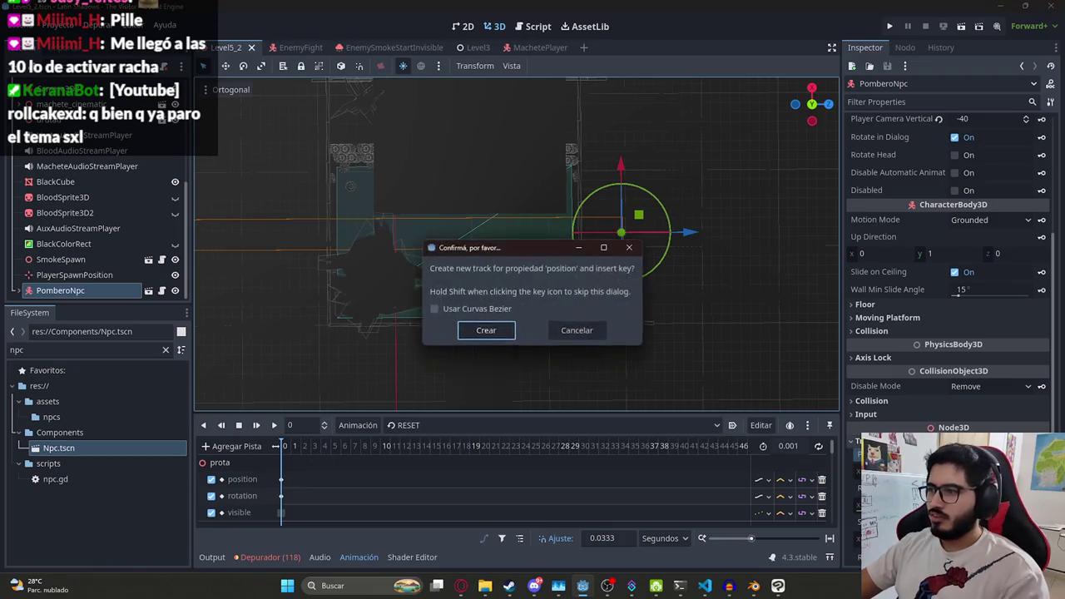
click(483, 330)
click(470, 425)
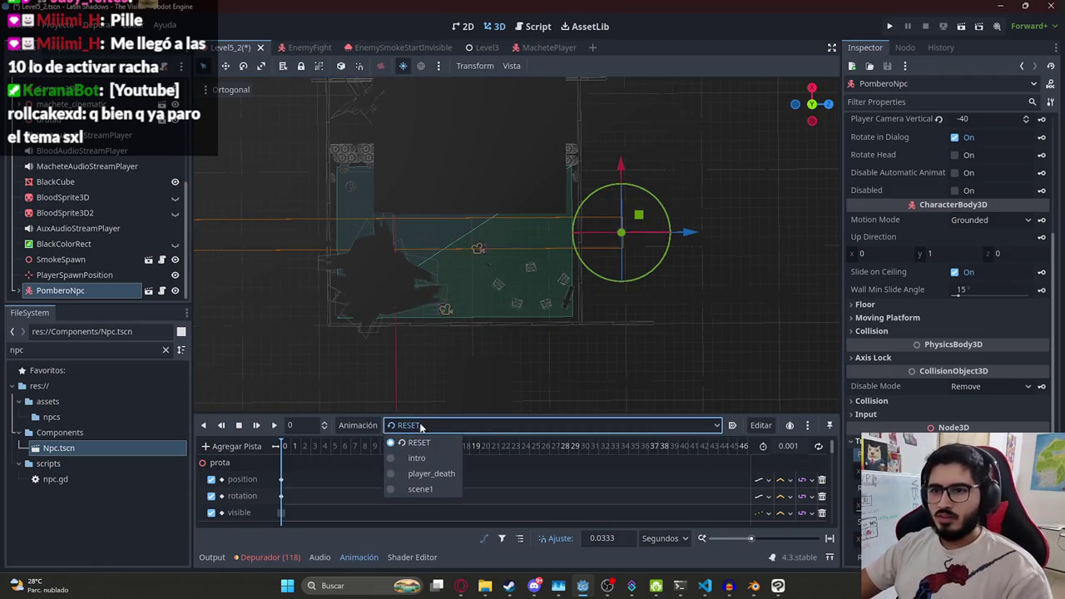
click(431, 473)
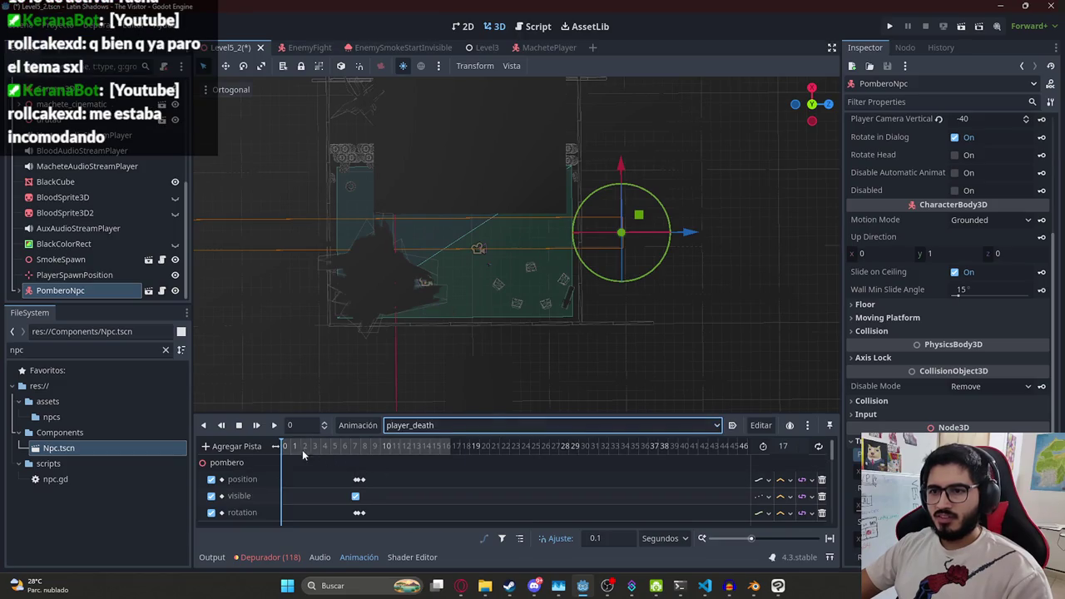
drag(292, 449, 550, 451)
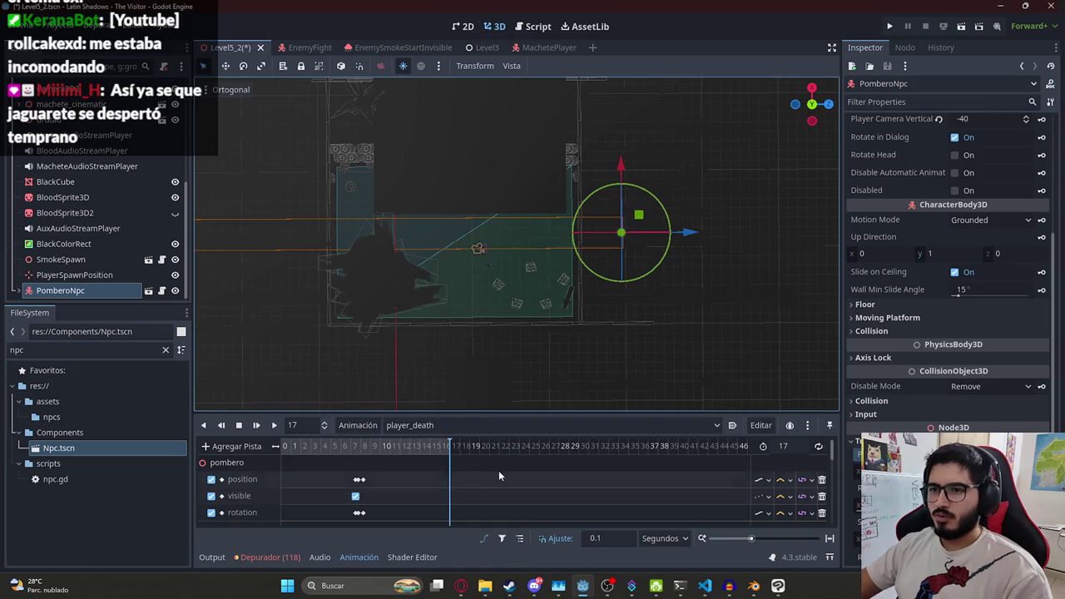
key(k)
key(Escape)
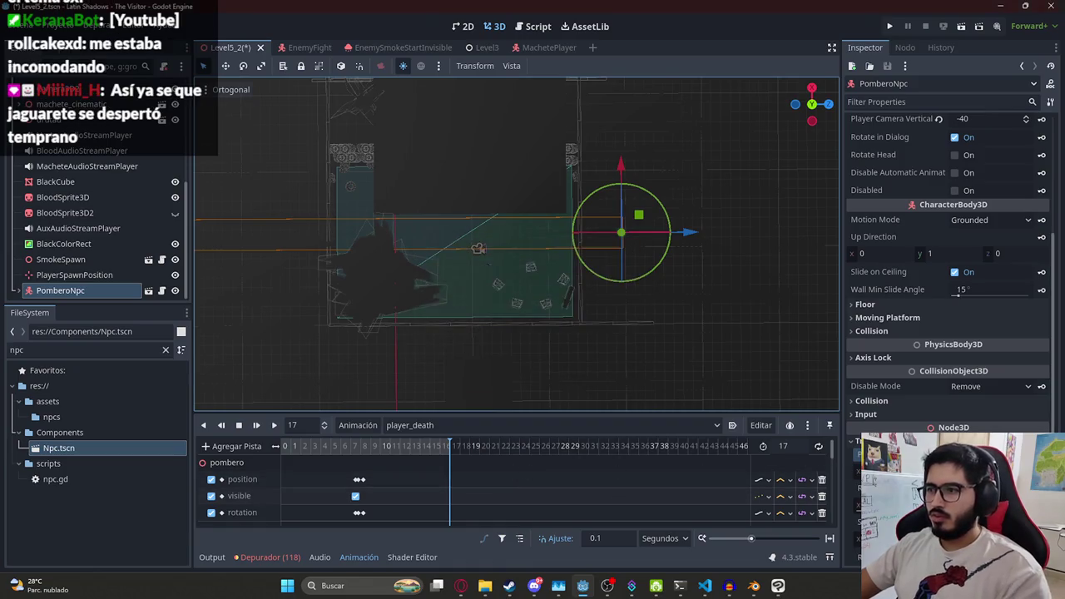
click(801, 480)
click(828, 474)
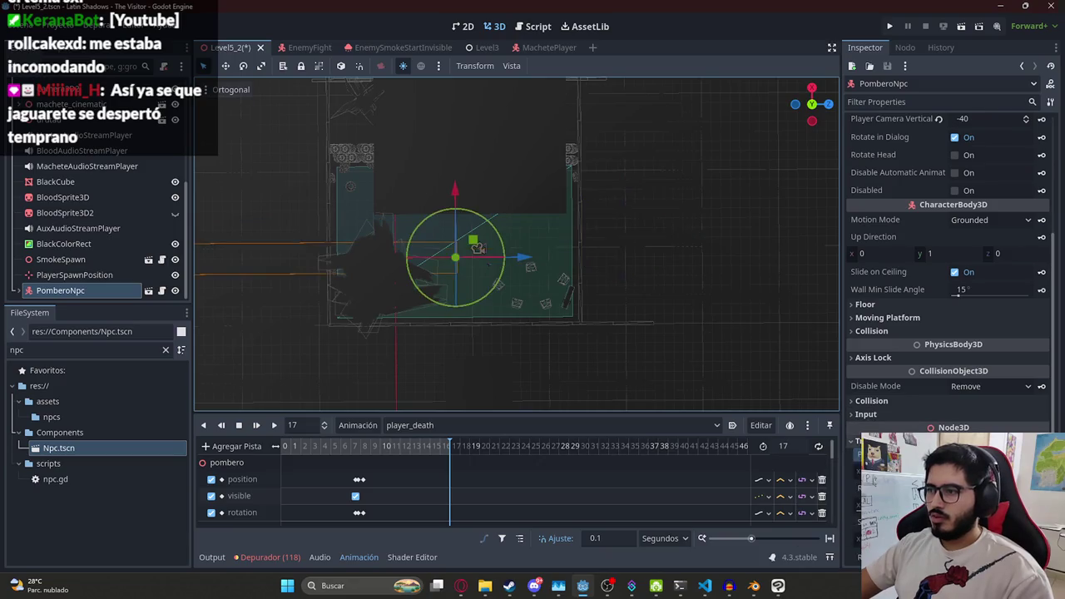
scroll(404, 474, up, 5)
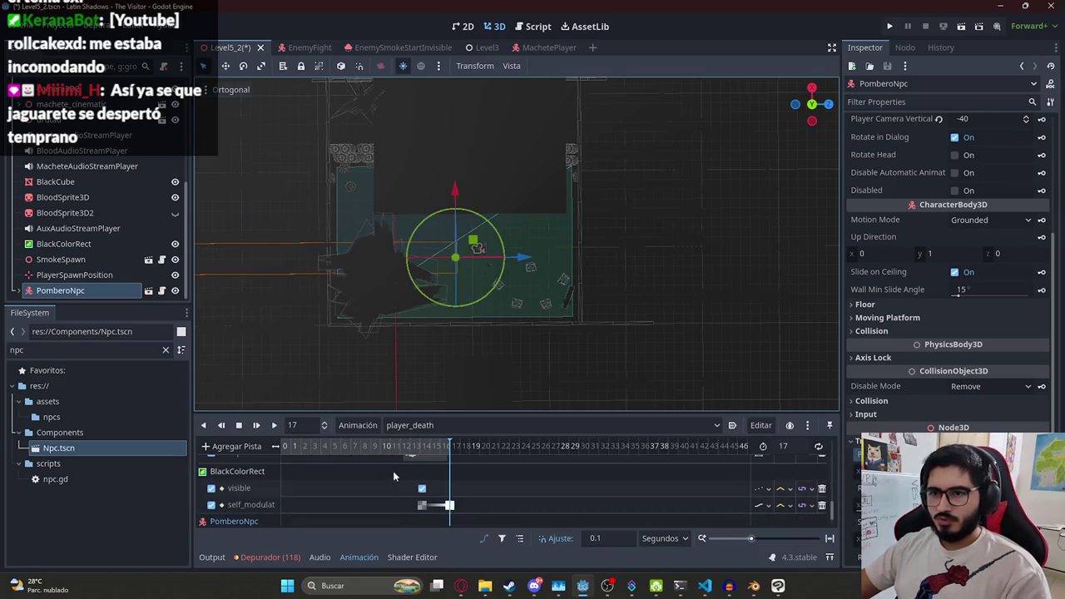
Switch the AnimationPlayer back to RESET and save and run the Level5_2 scene
click(470, 425)
click(412, 441)
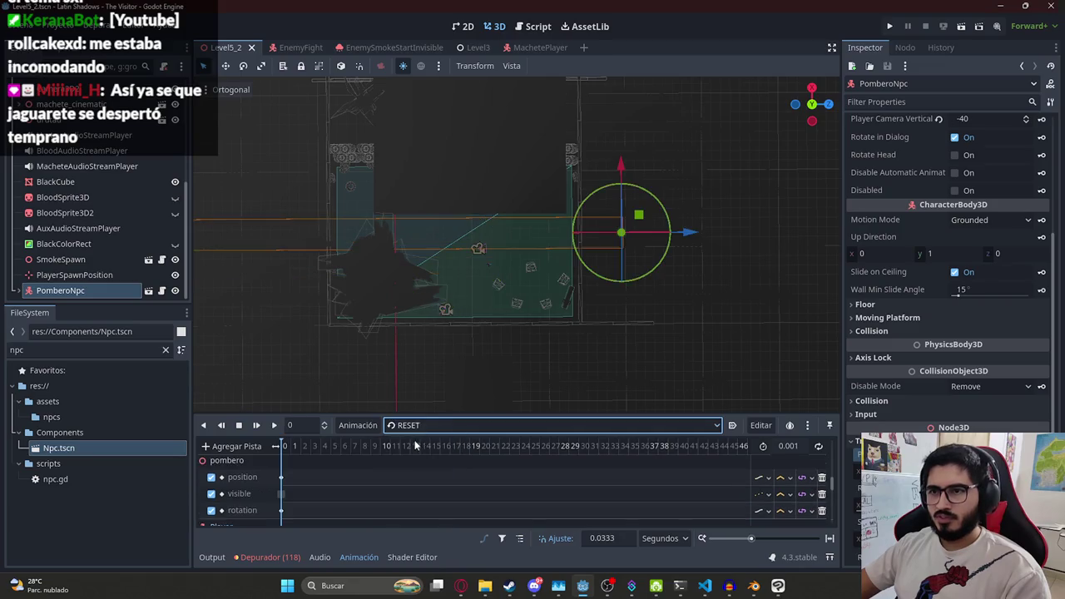
right_click(214, 50)
click(277, 139)
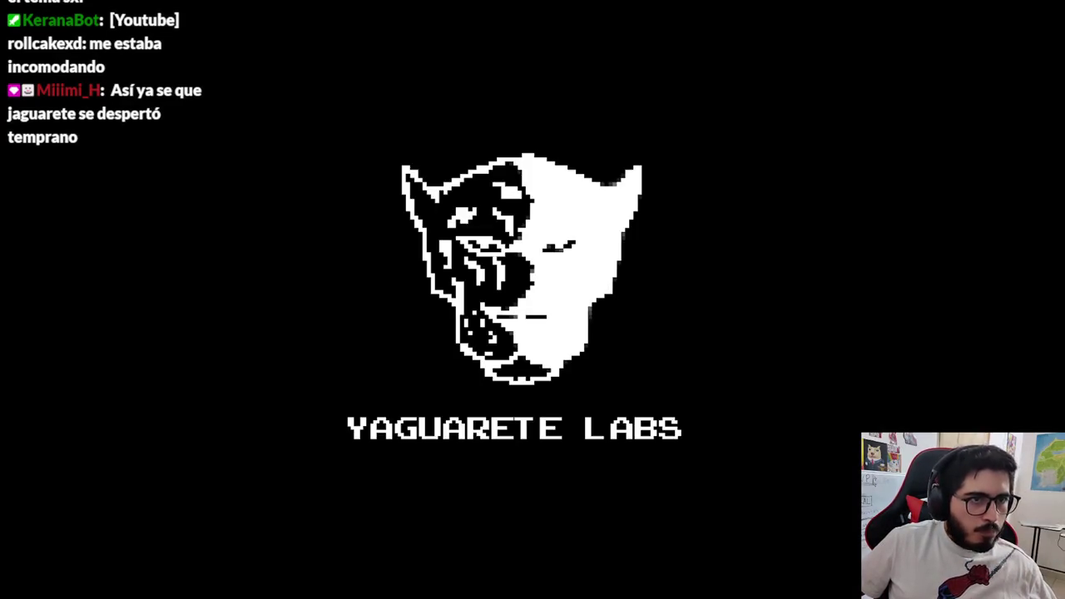
Walk the player toward the pale figure through the death cinematic, then stop the game with F8
key(w)
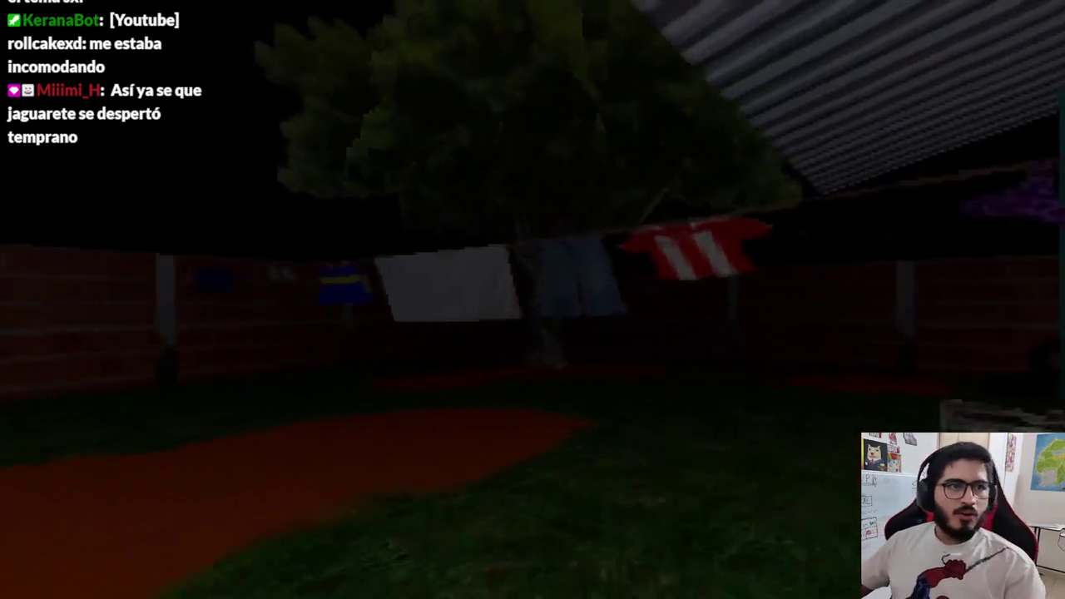
key(w)
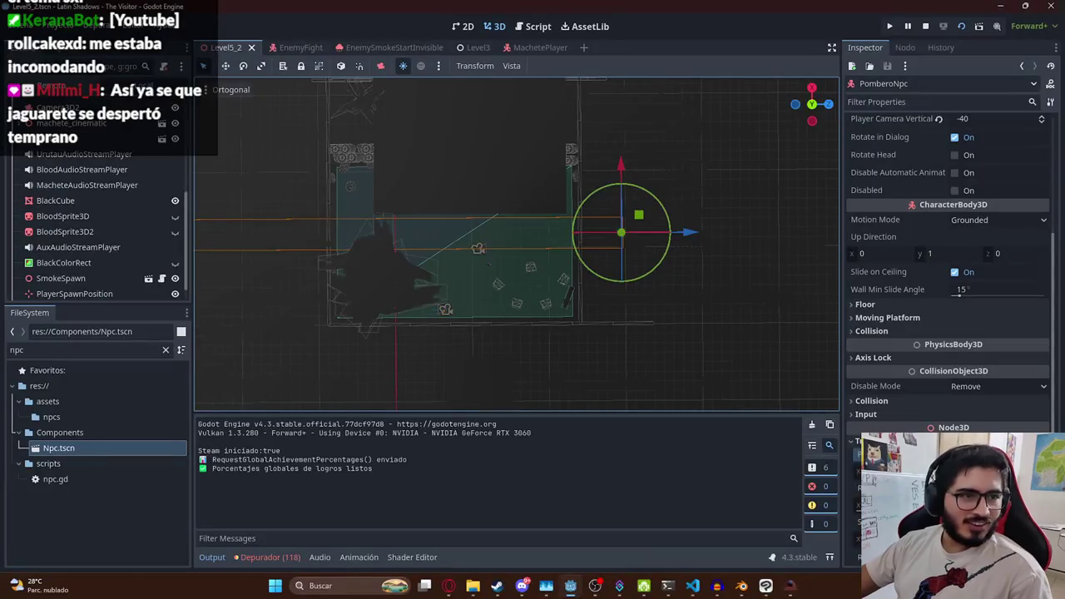
click(789, 586)
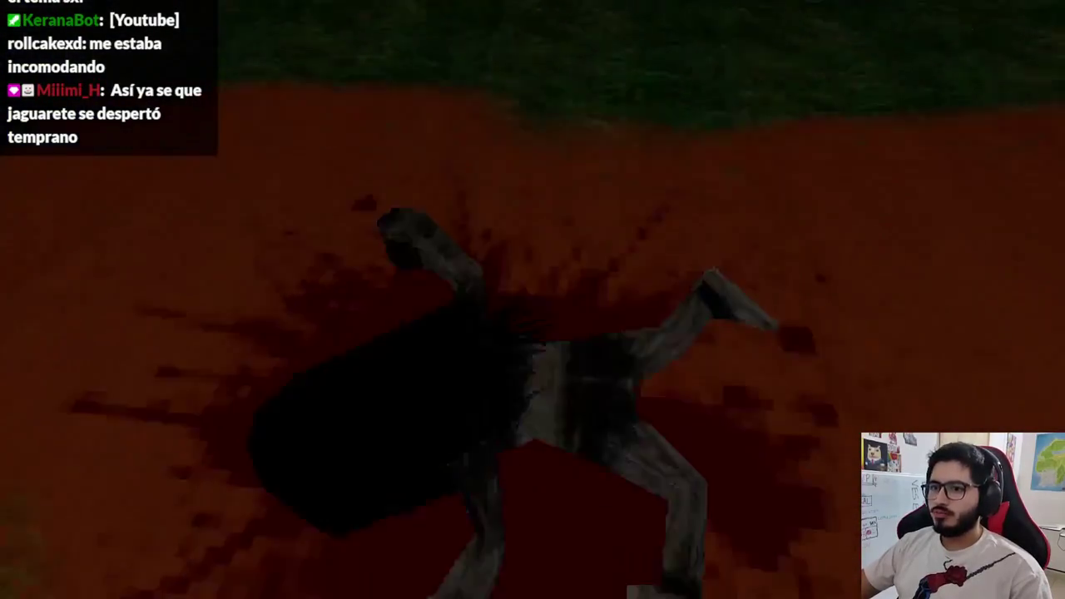
key(F8)
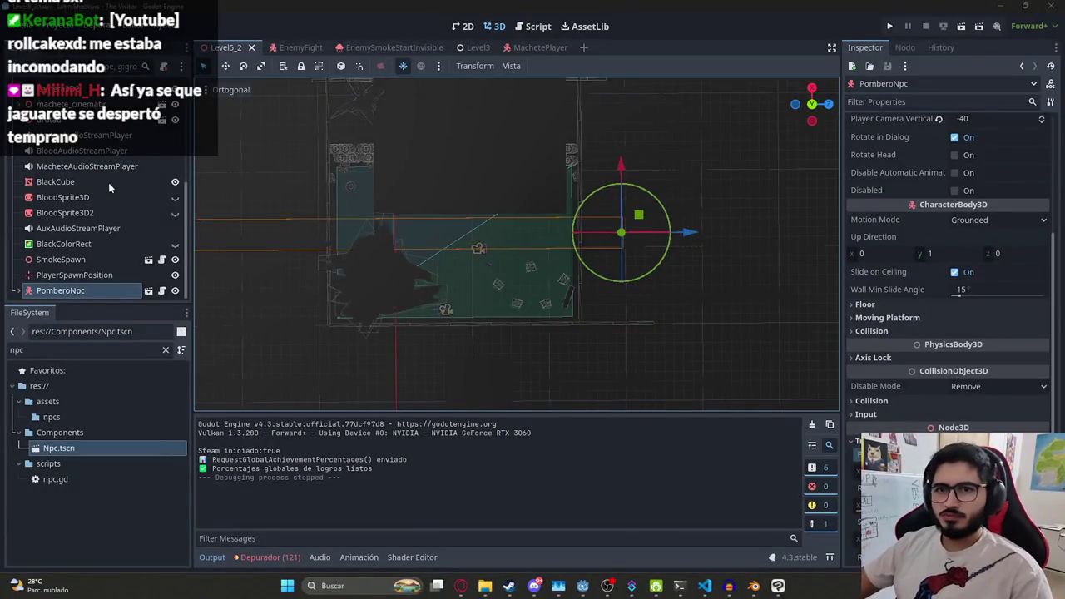
Delete PomberoNpc's frame-17 position track from the player_death animation
scroll(101, 178, up, 5)
click(68, 249)
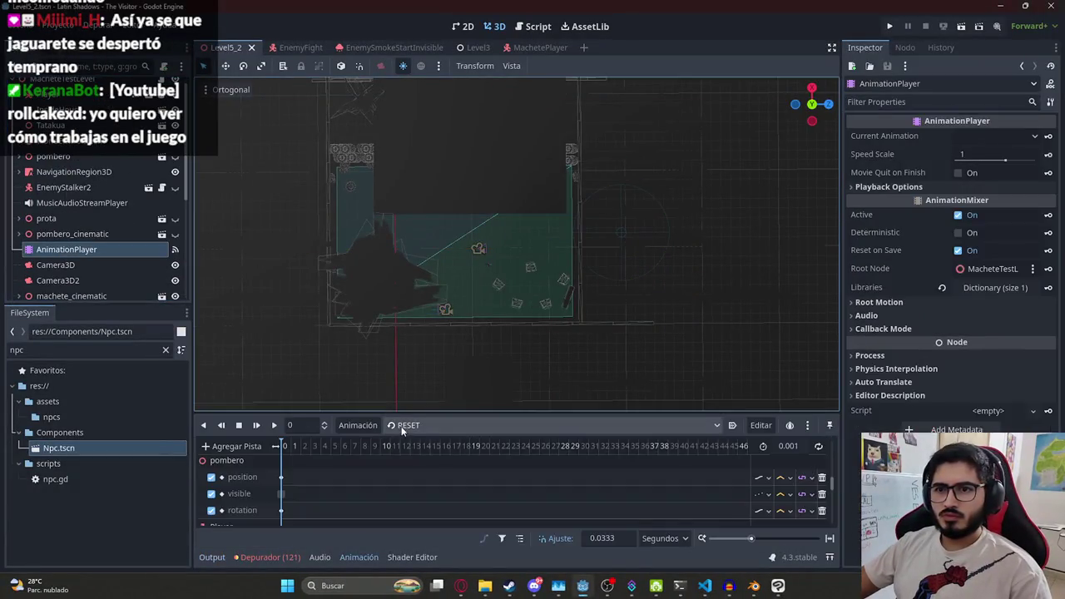
click(404, 426)
click(426, 479)
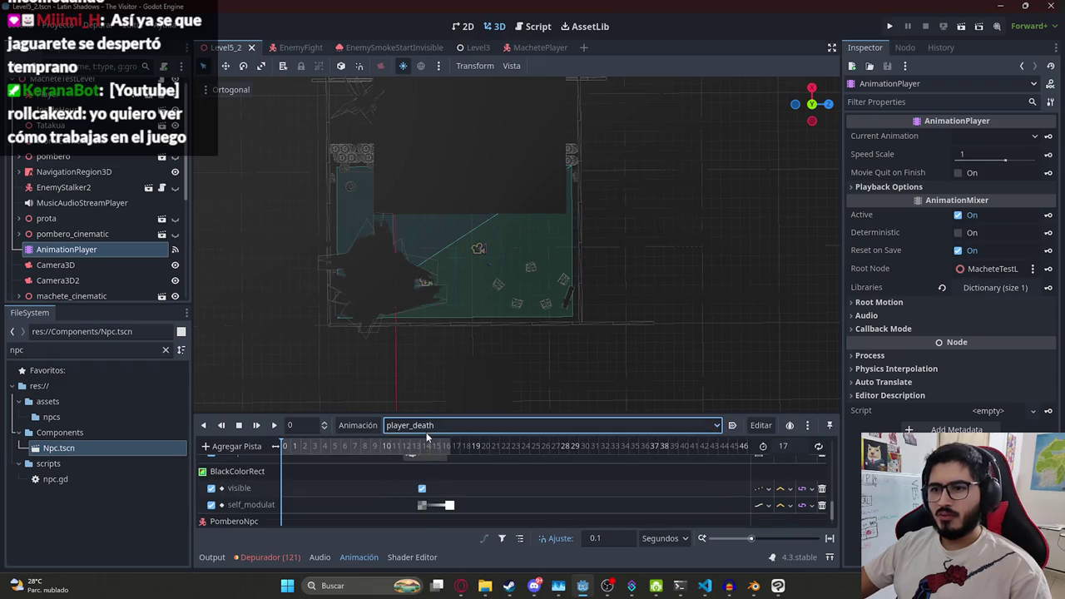
scroll(440, 496, down, 3)
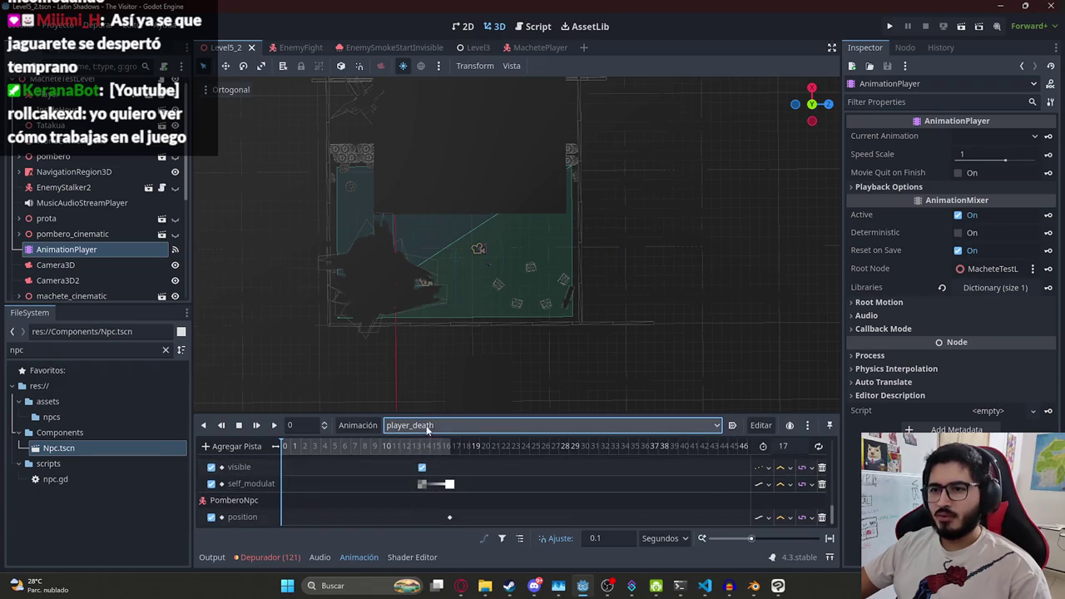
click(450, 516)
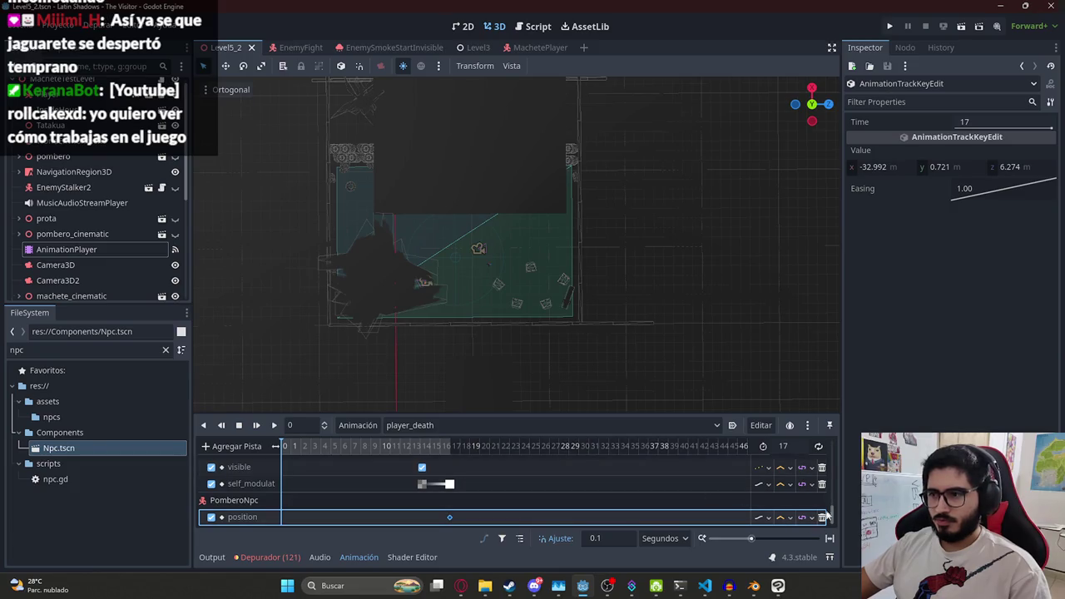
right_click(891, 150)
click(911, 172)
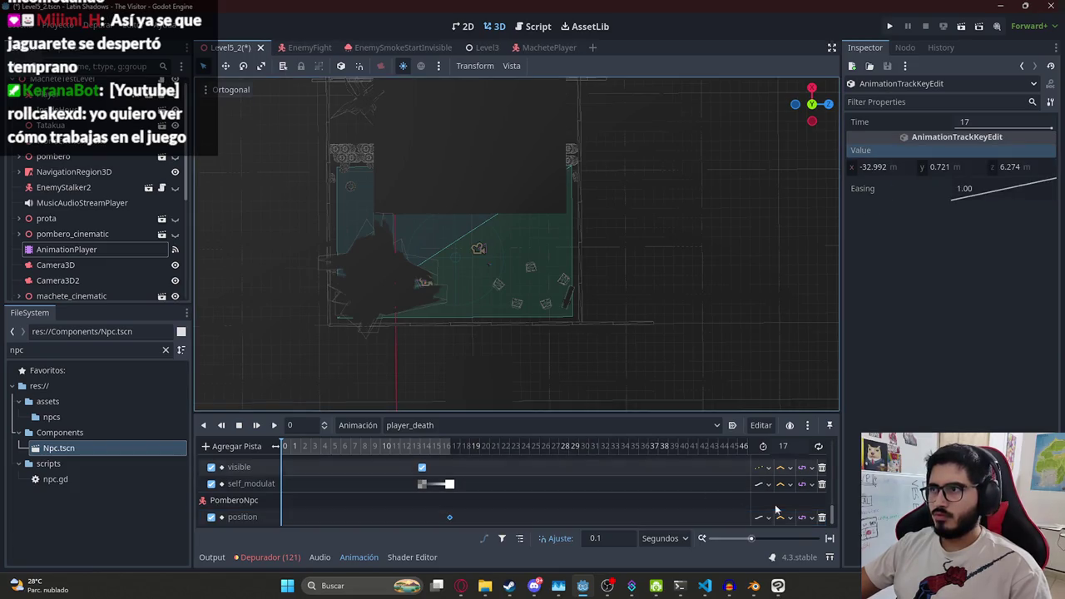
click(821, 517)
Key PomberoNpc's Position (-32.992, 0.721, 6.274) into the scene1 animation
click(444, 424)
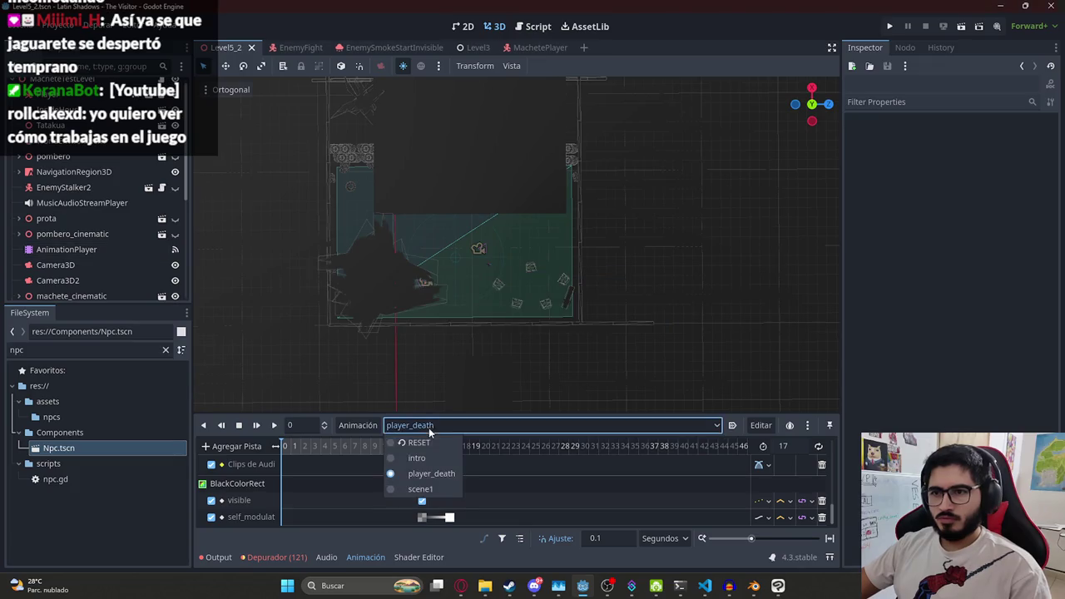
click(422, 489)
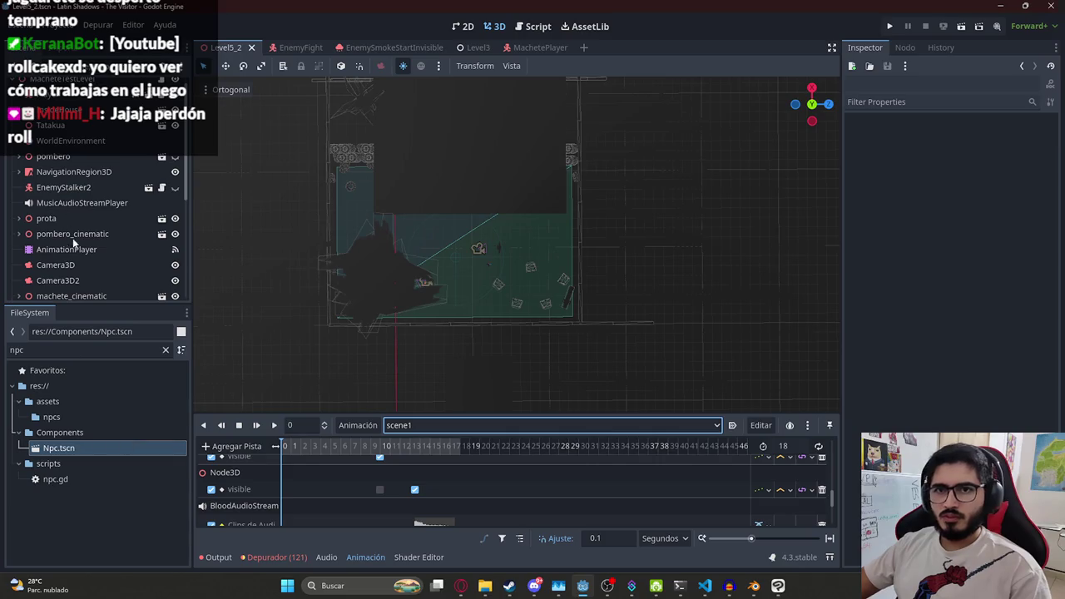
scroll(85, 235, down, 3)
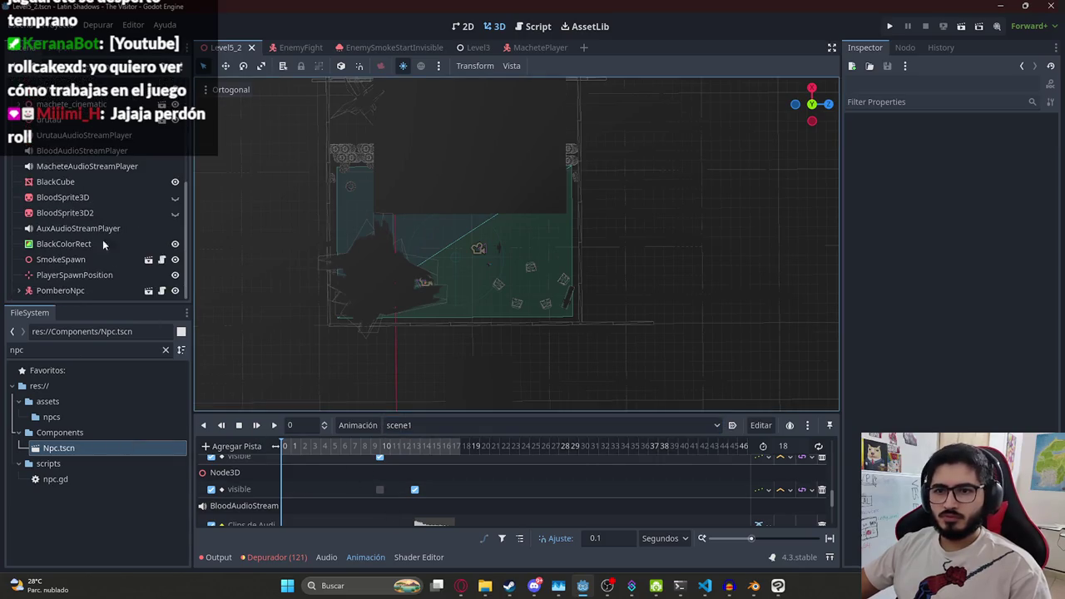
click(60, 290)
scroll(1028, 401, down, 3)
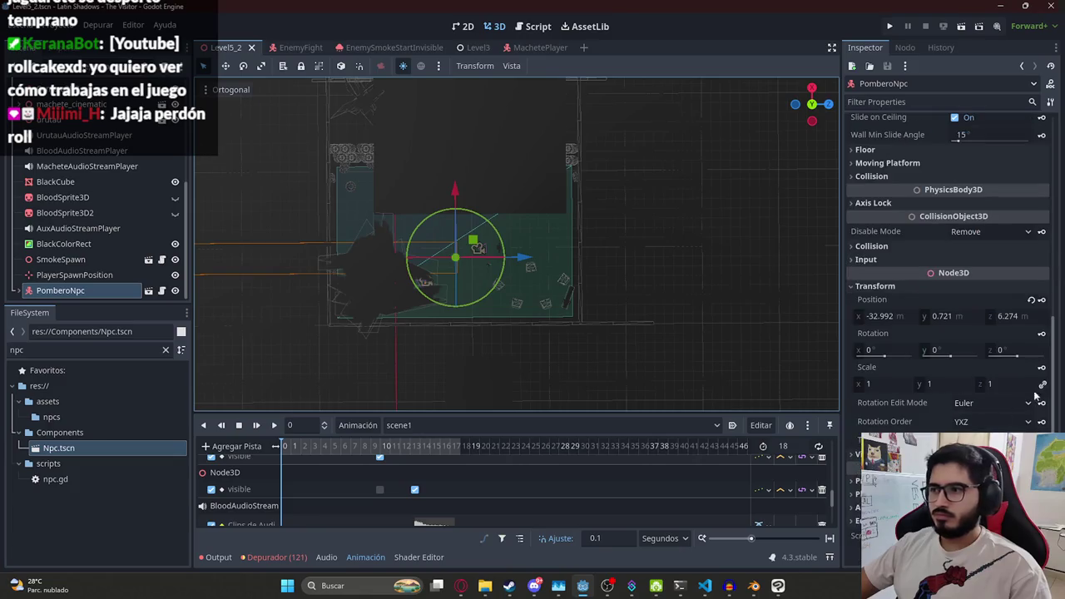
click(1042, 301)
click(485, 329)
right_click(892, 299)
key(Escape)
Compare the RESET and scene1 animations, then save Level5_2 and run it again
click(396, 425)
click(416, 453)
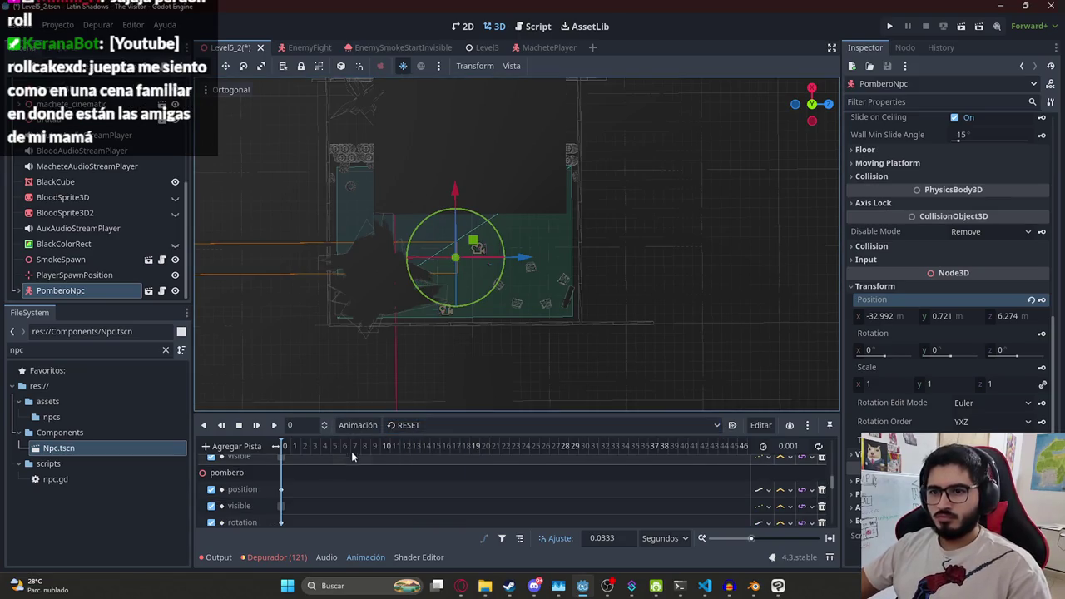
scroll(405, 470, down, 1)
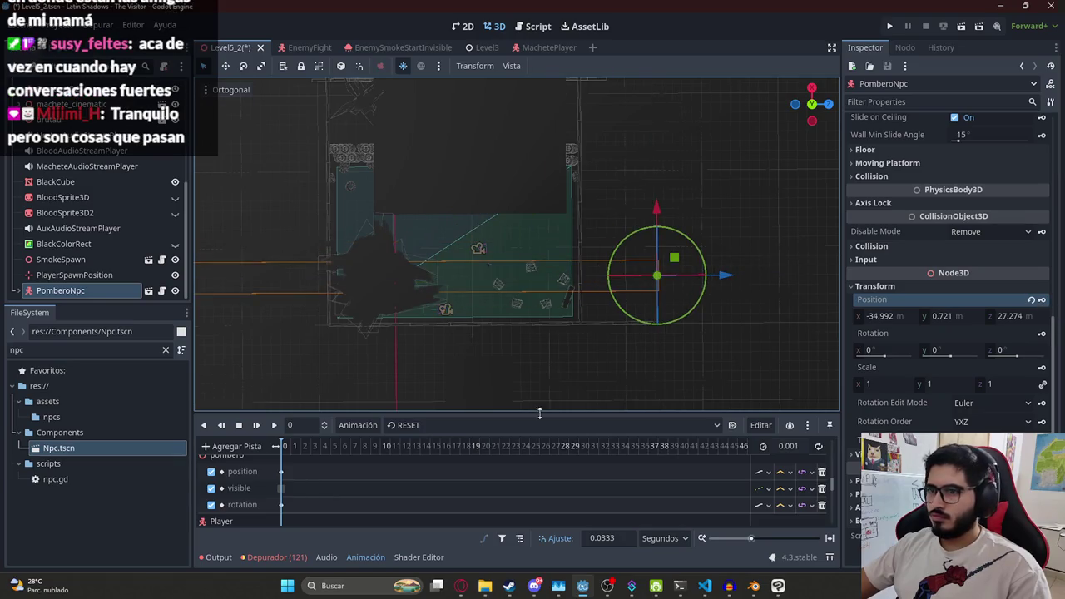
click(500, 426)
click(435, 488)
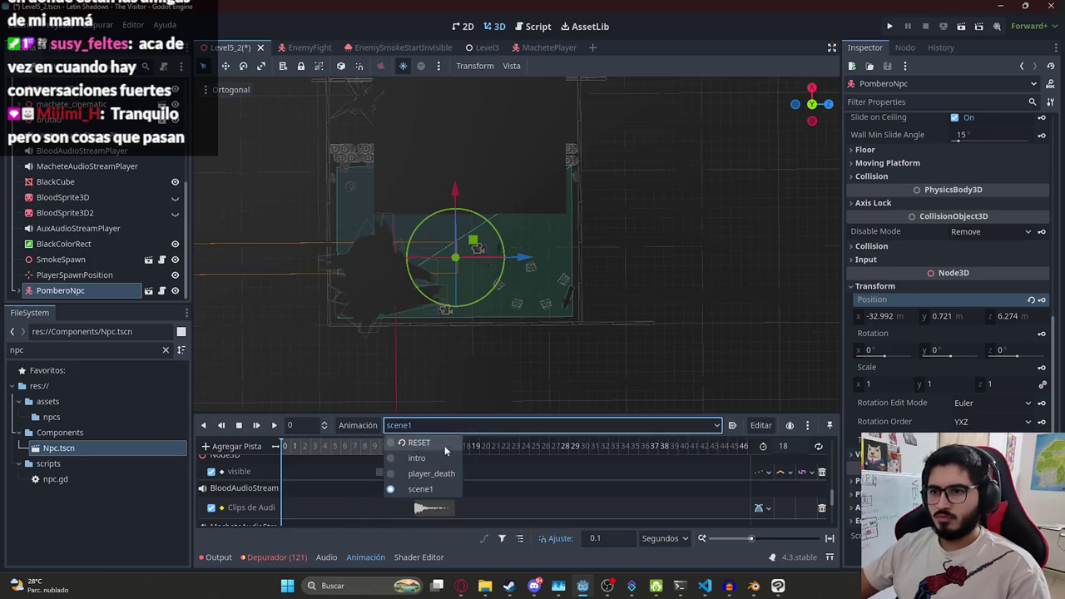
click(420, 449)
key(ctrl+s)
right_click(228, 50)
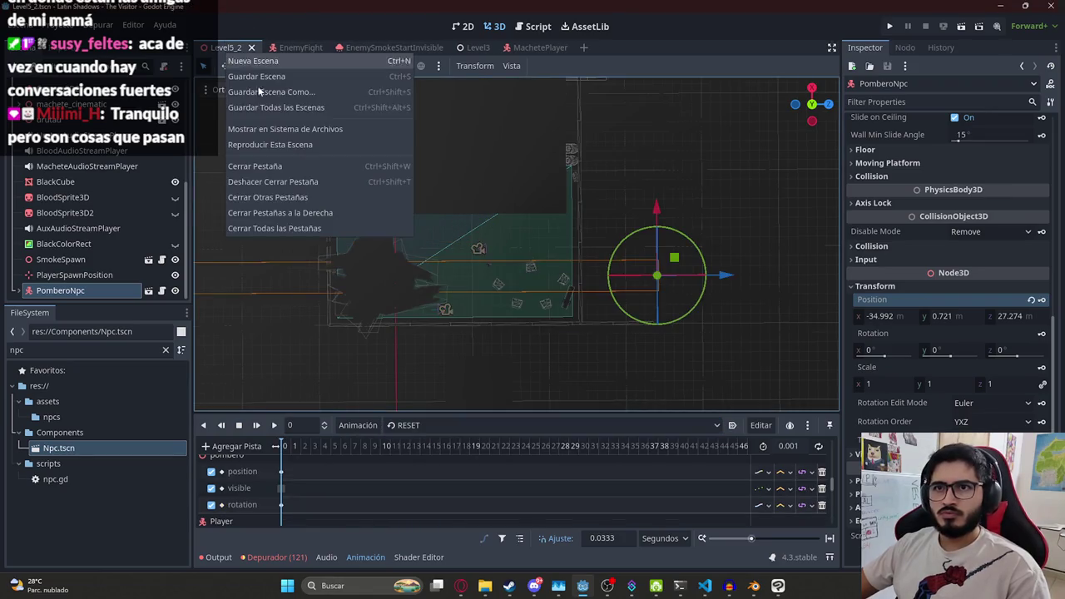
click(275, 145)
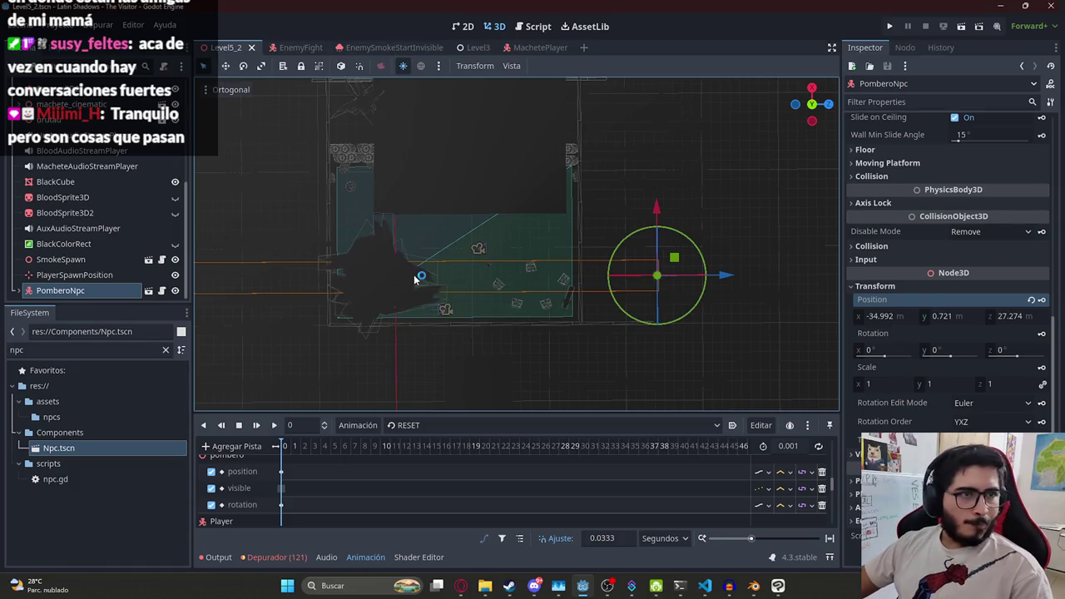
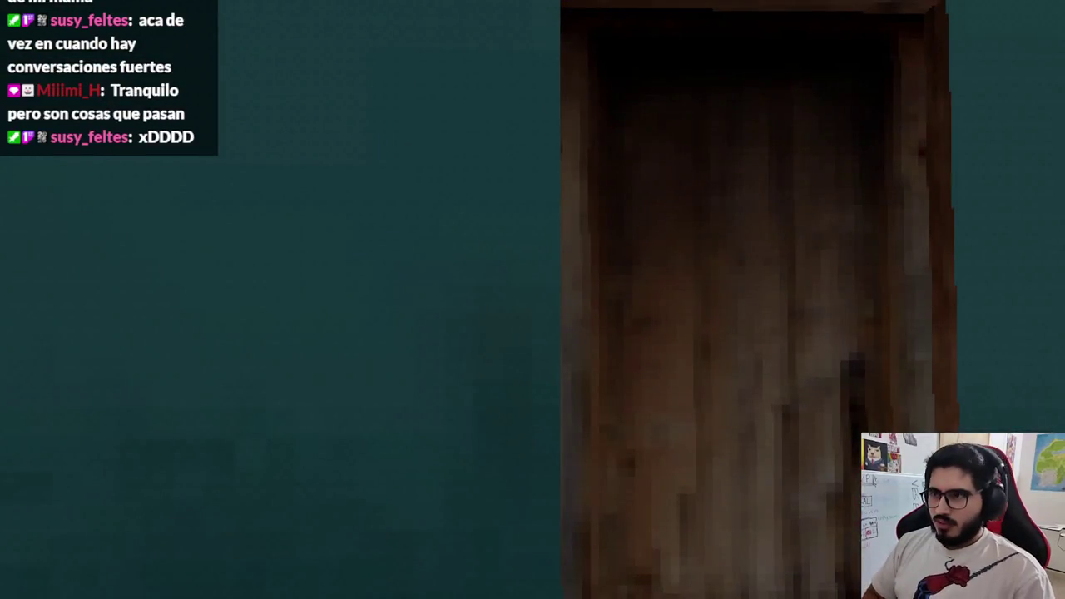
Stop the running game test with F8 and orbit to look down on the Level5_2 room
key(F8)
scroll(330, 233, up, 3)
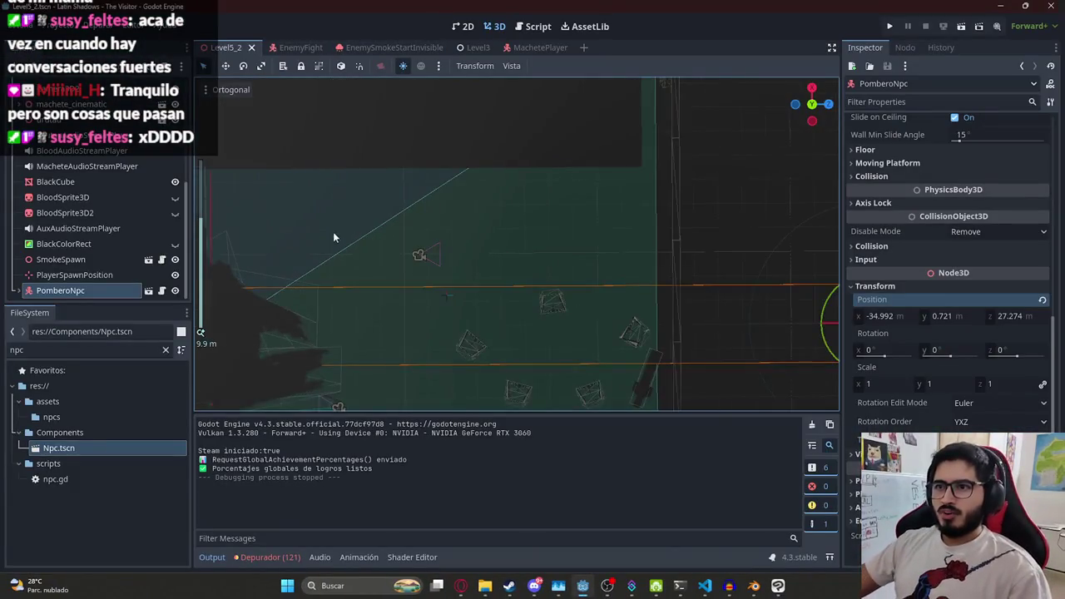
scroll(299, 225, down, 4)
scroll(100, 188, up, 5)
scroll(495, 246, up, 6)
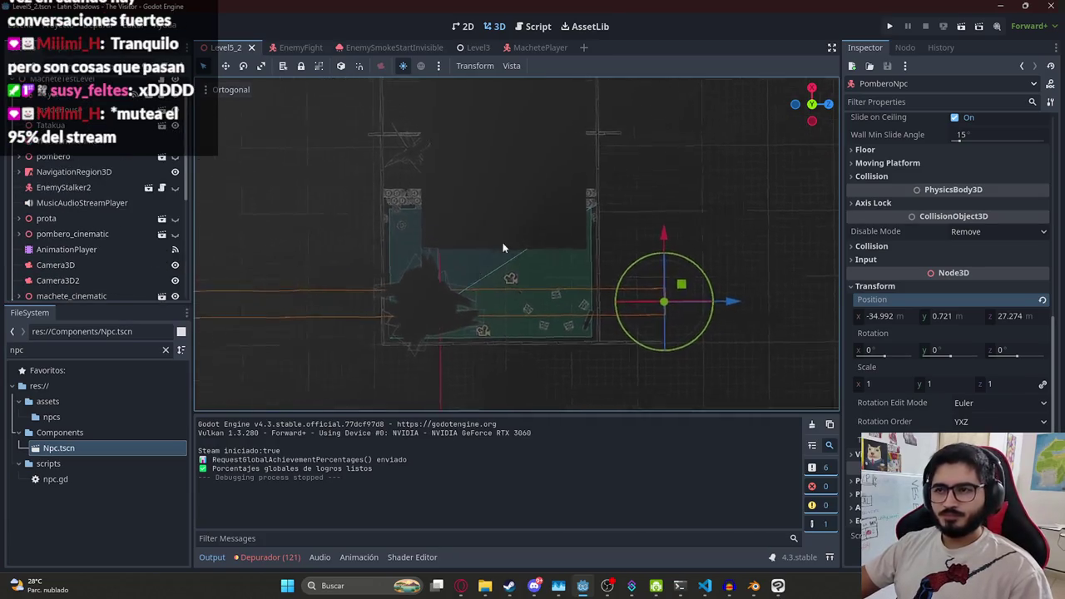
mouse_move(489, 192)
mouse_down()
mouse_move(524, 219)
mouse_move(524, 135)
mouse_move(532, 333)
mouse_up()
scroll(436, 200, down, 6)
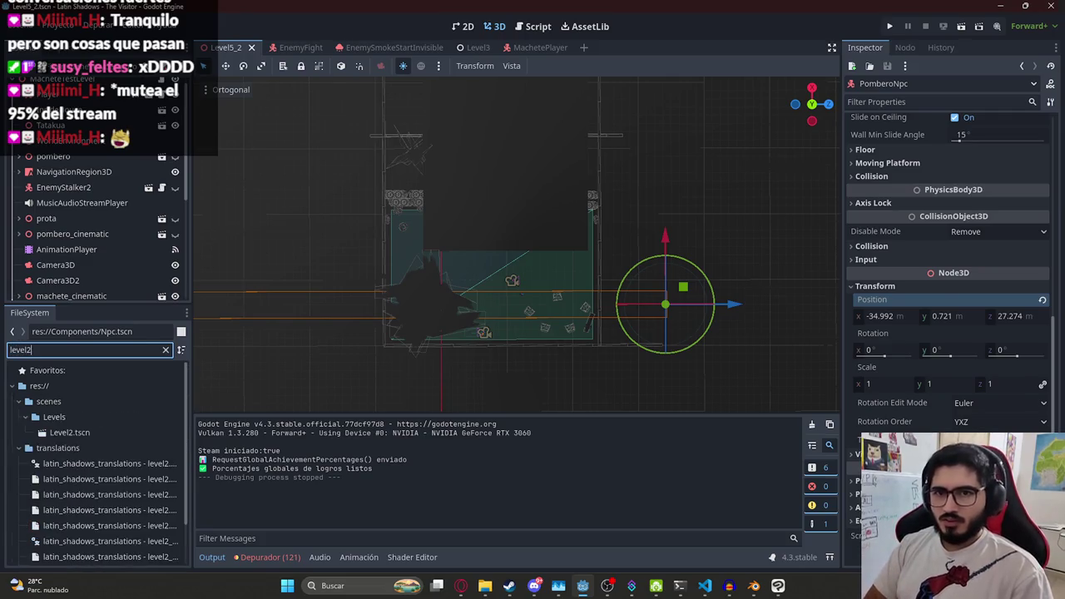
Open Level2.tscn and orbit over its terrain to see the house walls and fence
double_click(94, 433)
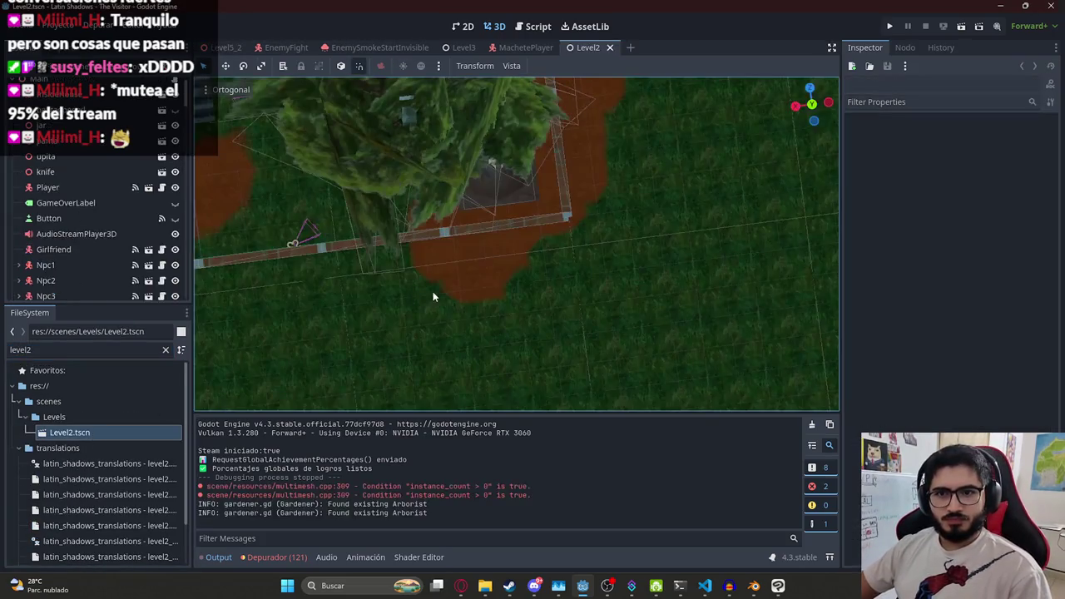
scroll(561, 283, up, 5)
mouse_move(561, 284)
mouse_down()
mouse_move(661, 207)
mouse_move(651, 288)
mouse_move(333, 249)
mouse_move(460, 404)
mouse_up()
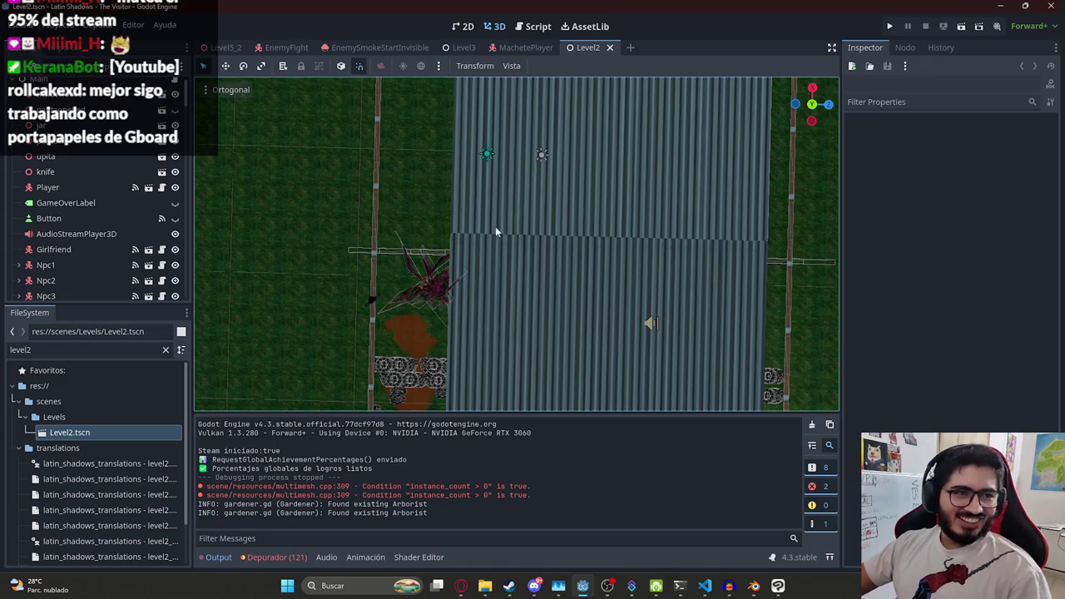
scroll(476, 226, down, 8)
mouse_move(476, 226)
mouse_down()
mouse_move(543, 263)
mouse_move(454, 337)
mouse_move(587, 214)
mouse_move(587, 318)
mouse_move(559, 370)
mouse_move(486, 335)
mouse_up()
scroll(587, 213, up, 5)
mouse_move(458, 265)
mouse_down()
mouse_move(515, 327)
mouse_move(539, 152)
mouse_move(536, 207)
mouse_move(564, 282)
mouse_move(372, 336)
mouse_move(699, 337)
mouse_move(721, 243)
mouse_move(541, 213)
mouse_move(424, 224)
mouse_move(387, 171)
mouse_move(306, 137)
mouse_move(432, 11)
mouse_up()
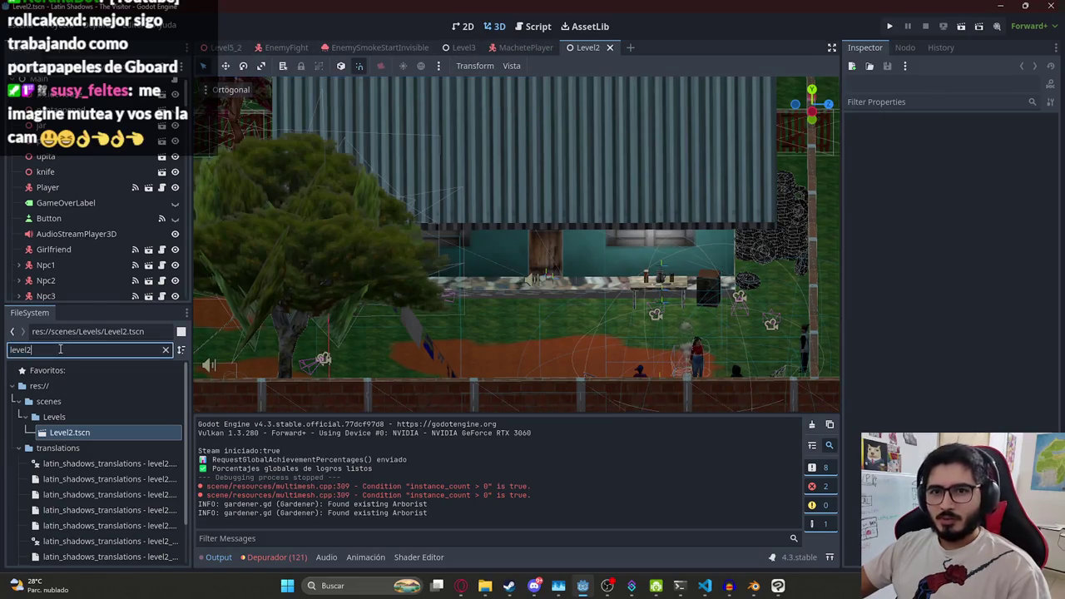
Filter project files for 'insideho' and open InsideHouseMap.tscn
text(inside)
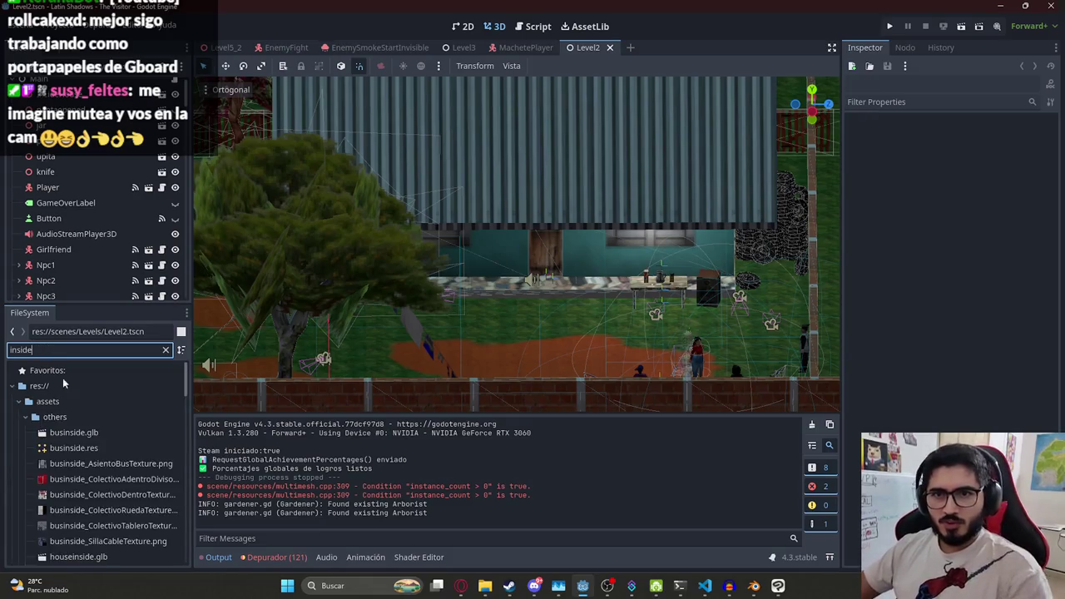
scroll(101, 430, down, 5)
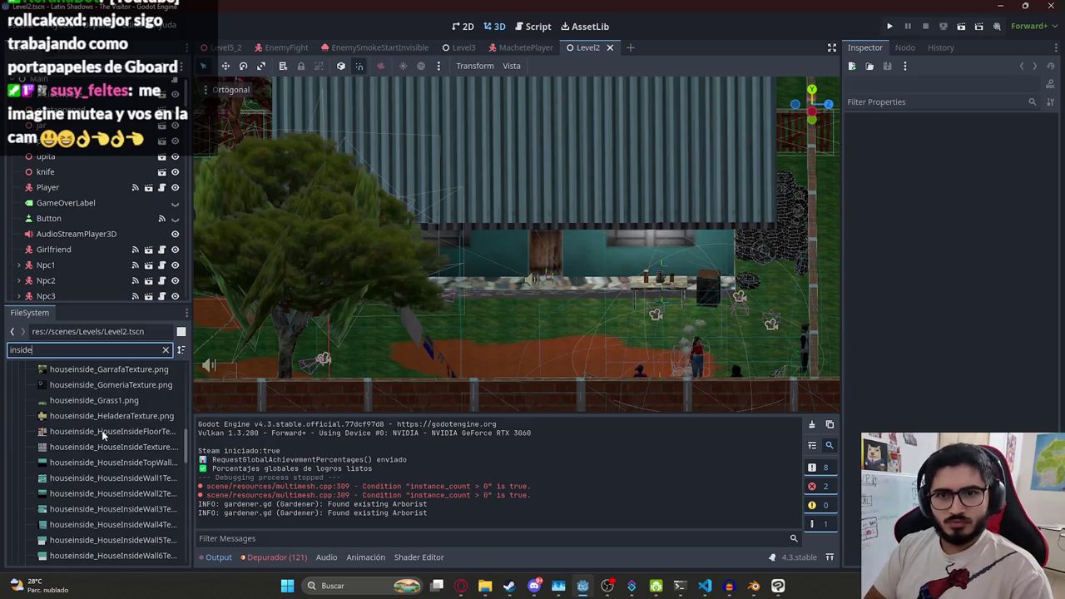
text(ho)
double_click(102, 431)
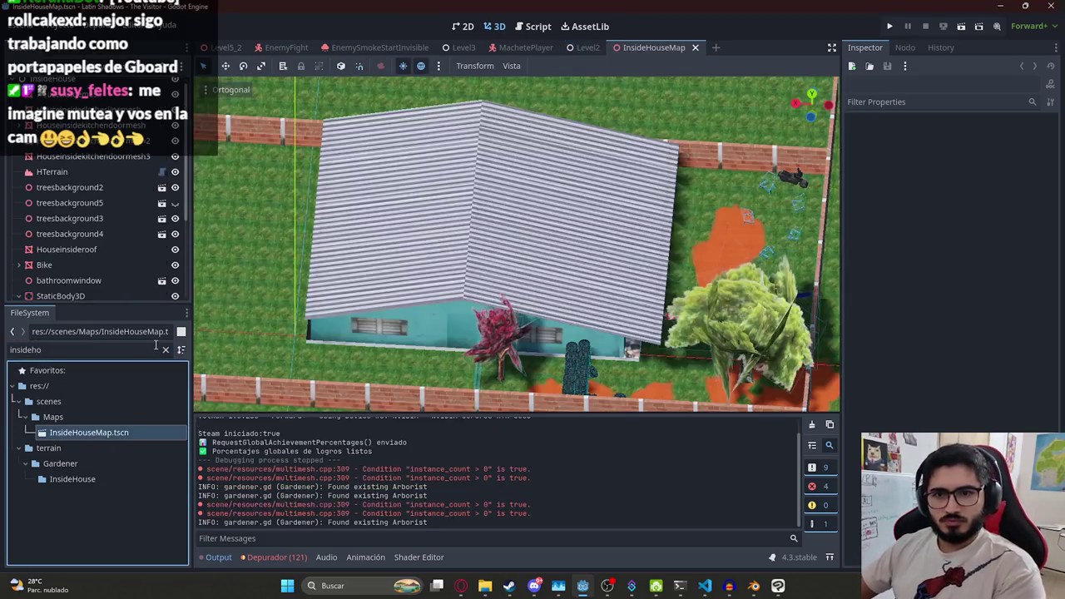
Hide the Houseinsideroof mesh, then view the house outline in Level5_2
click(425, 186)
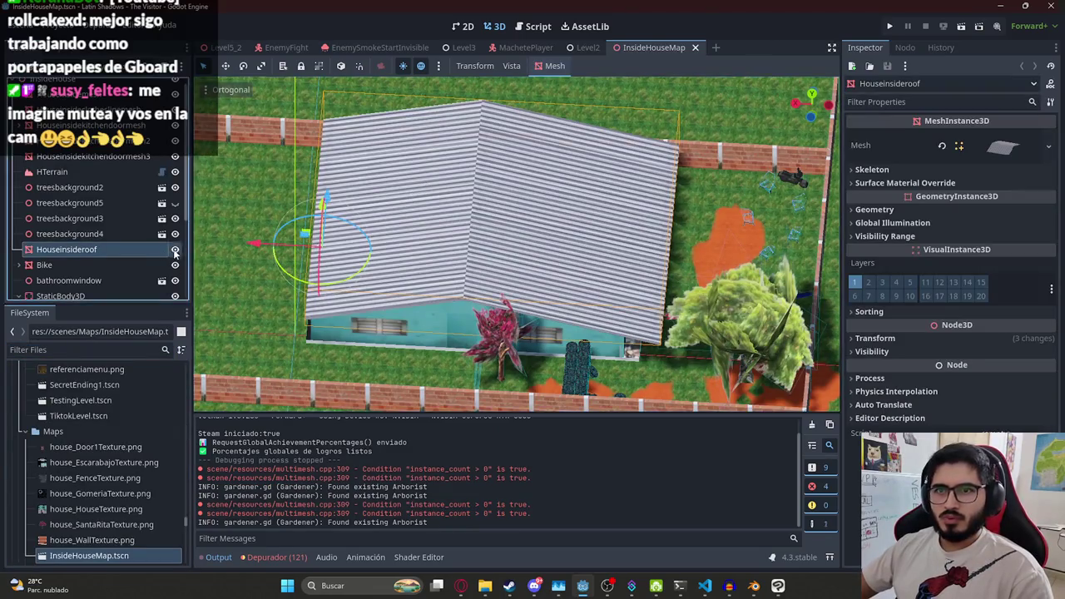
click(174, 251)
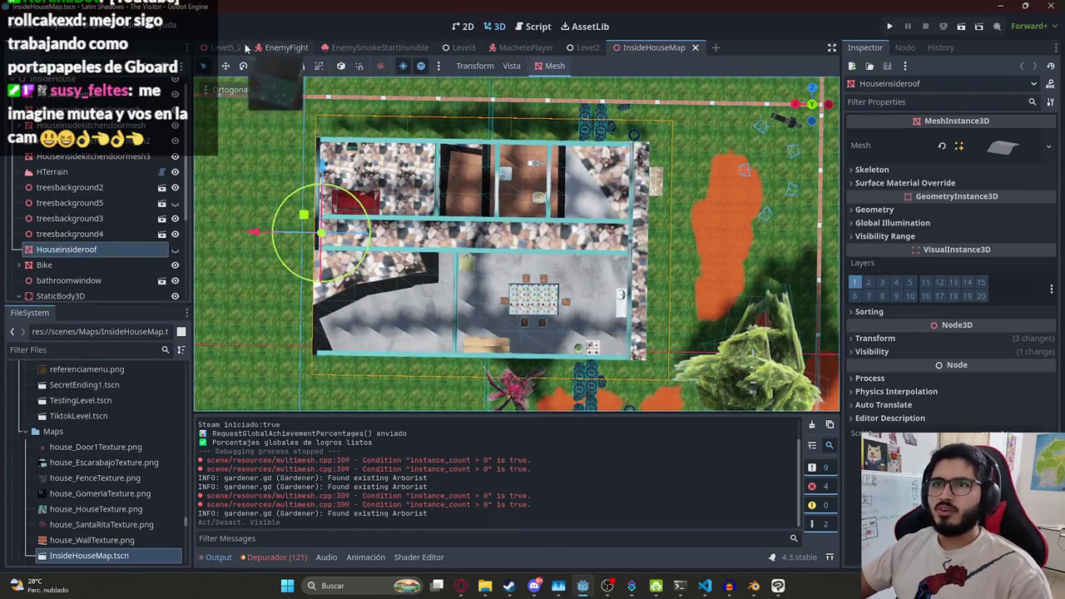
click(248, 48)
mouse_move(411, 228)
mouse_down()
mouse_move(608, 323)
mouse_move(499, 208)
mouse_up()
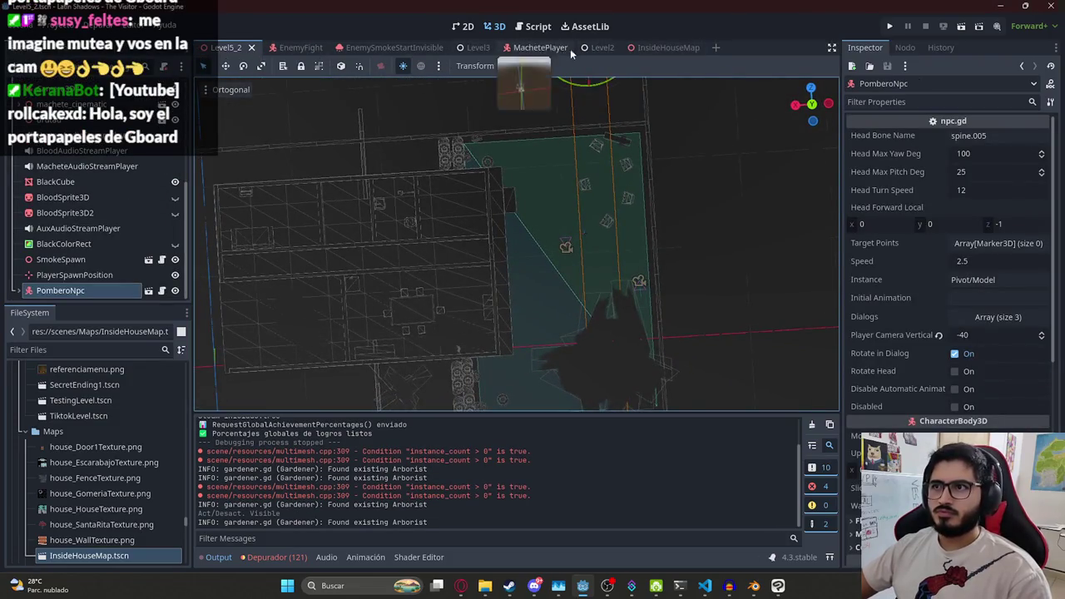
In Level2, frame the door's collision shape from top view and select OpenDoorArea3D
click(600, 47)
mouse_move(605, 176)
mouse_down()
mouse_move(659, 310)
mouse_move(452, 233)
mouse_move(669, 217)
mouse_move(589, 315)
mouse_up()
scroll(589, 314, up, 10)
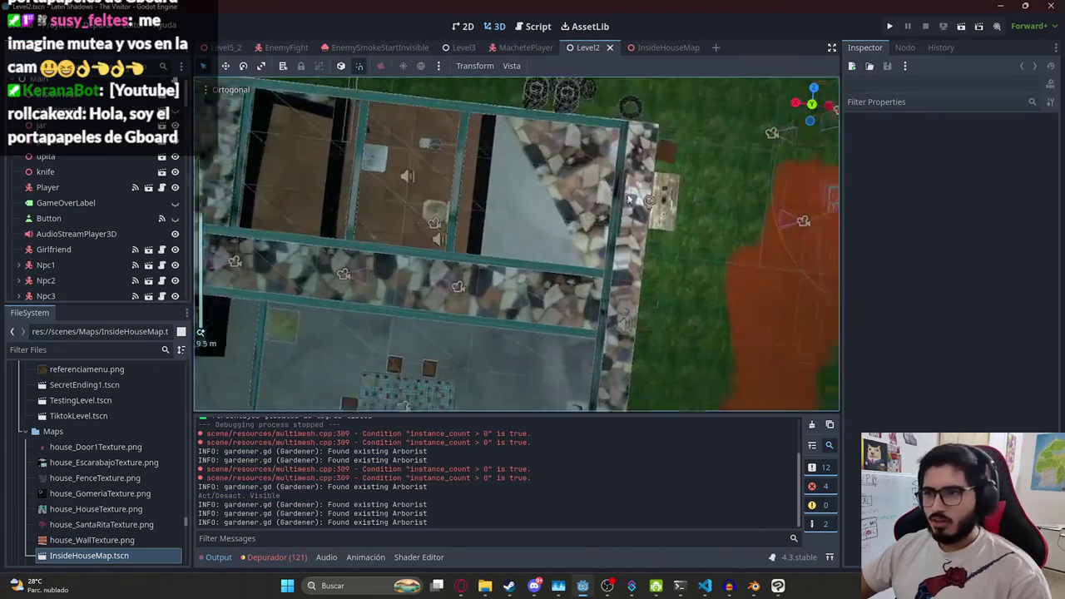
click(535, 235)
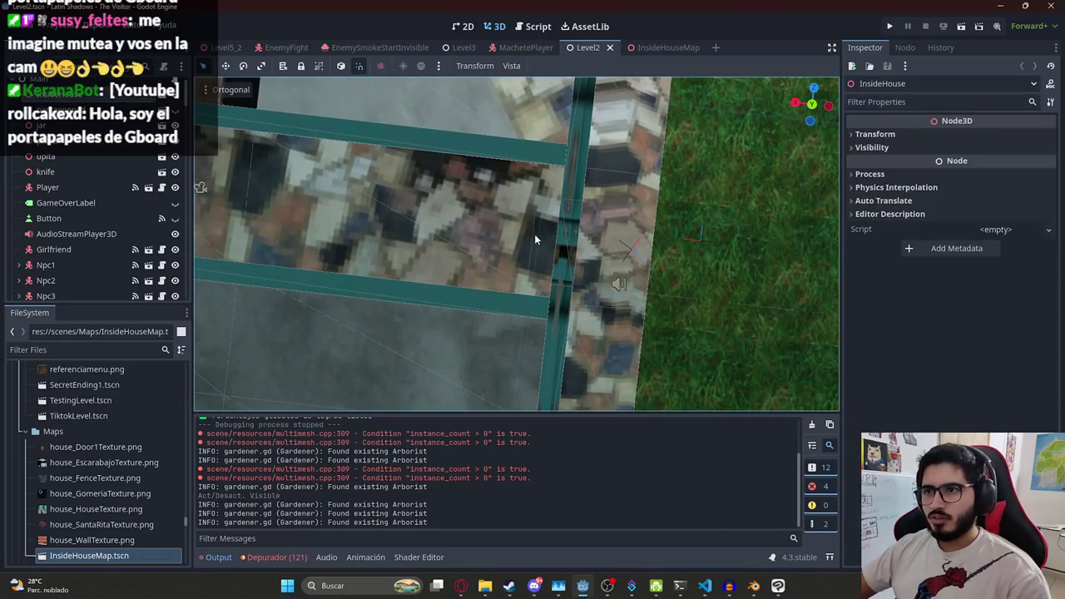
mouse_move(534, 237)
mouse_down()
mouse_move(546, 226)
mouse_move(613, 224)
mouse_move(482, 257)
mouse_up()
click(483, 259)
key(f)
key(KP_7)
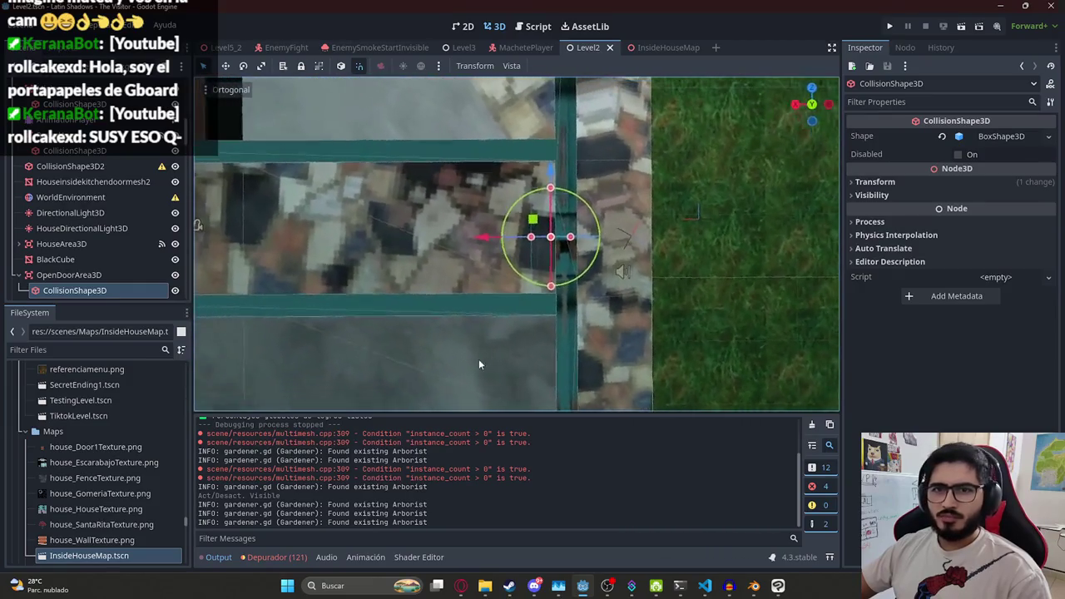
click(83, 275)
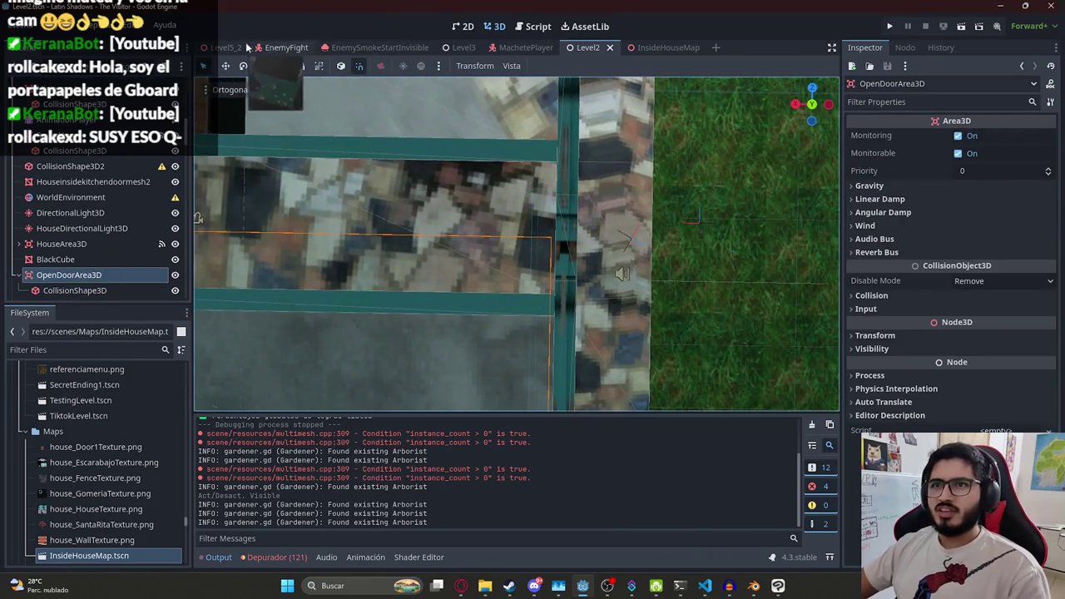
click(241, 47)
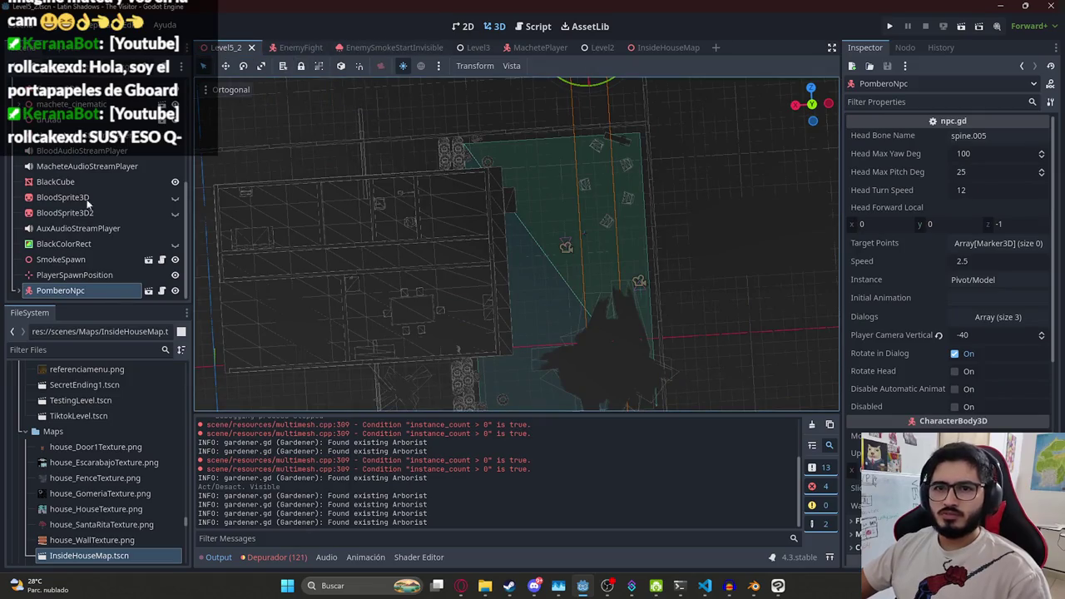
Paste the OpenDoorArea3D trigger into Level5_2 and select its collision shape
key(ctrl+v)
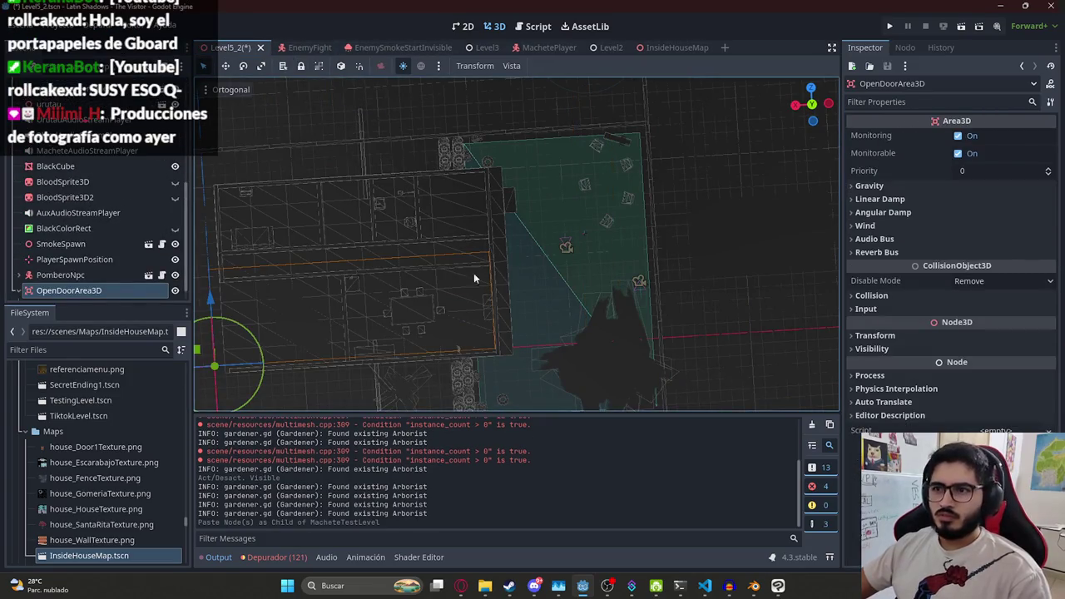
scroll(417, 308, up, 5)
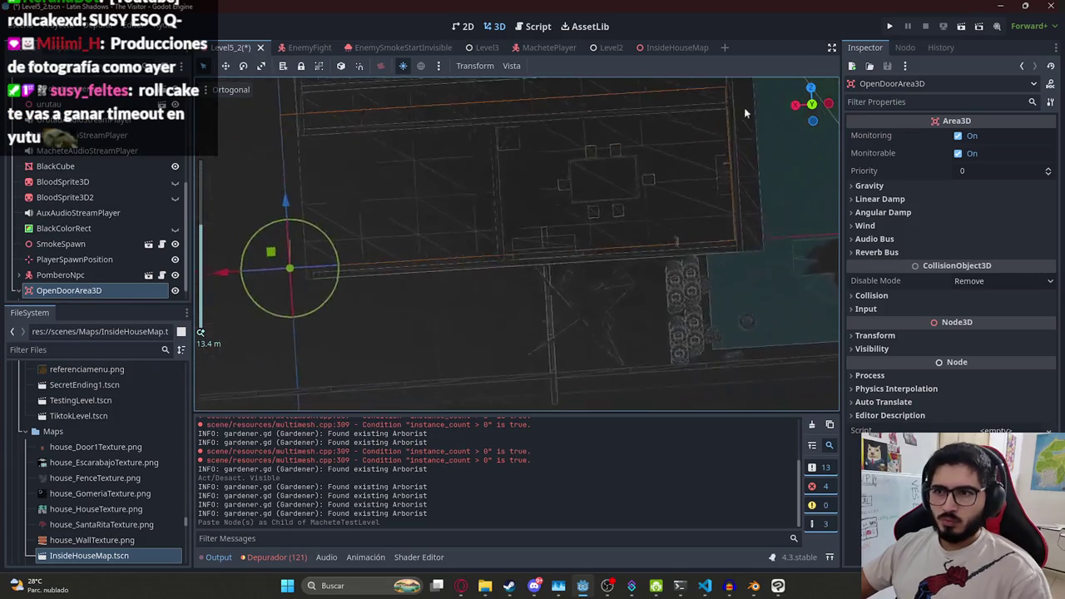
double_click(55, 289)
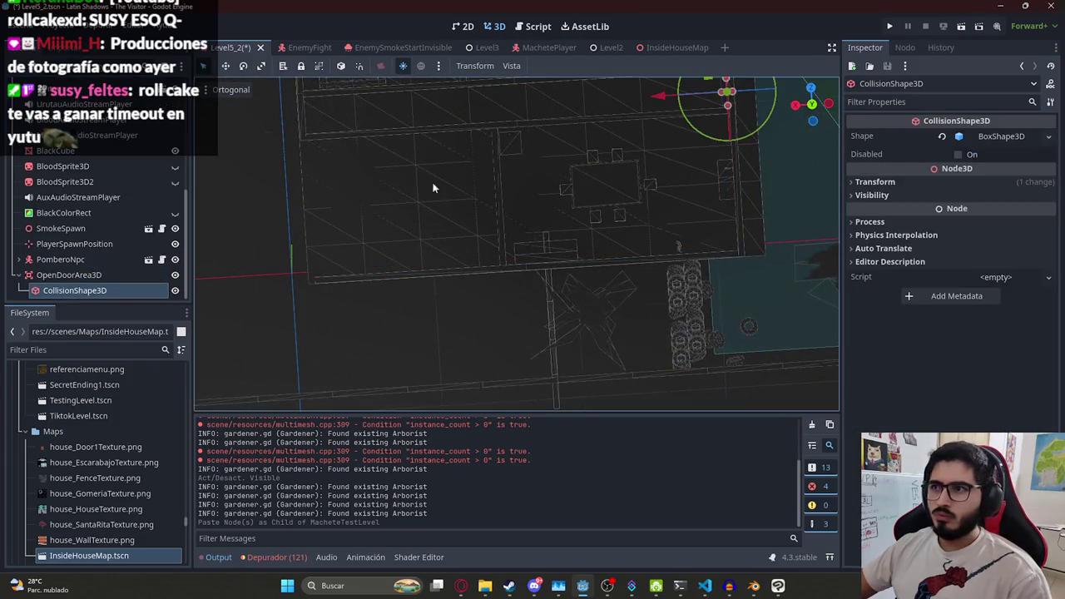
scroll(515, 228, up, 2)
mouse_move(595, 190)
mouse_down()
mouse_move(342, 287)
mouse_move(419, 268)
mouse_move(422, 233)
mouse_move(439, 343)
mouse_move(267, 343)
mouse_up()
Move the trigger's collision box along X and widen it along X
click(109, 275)
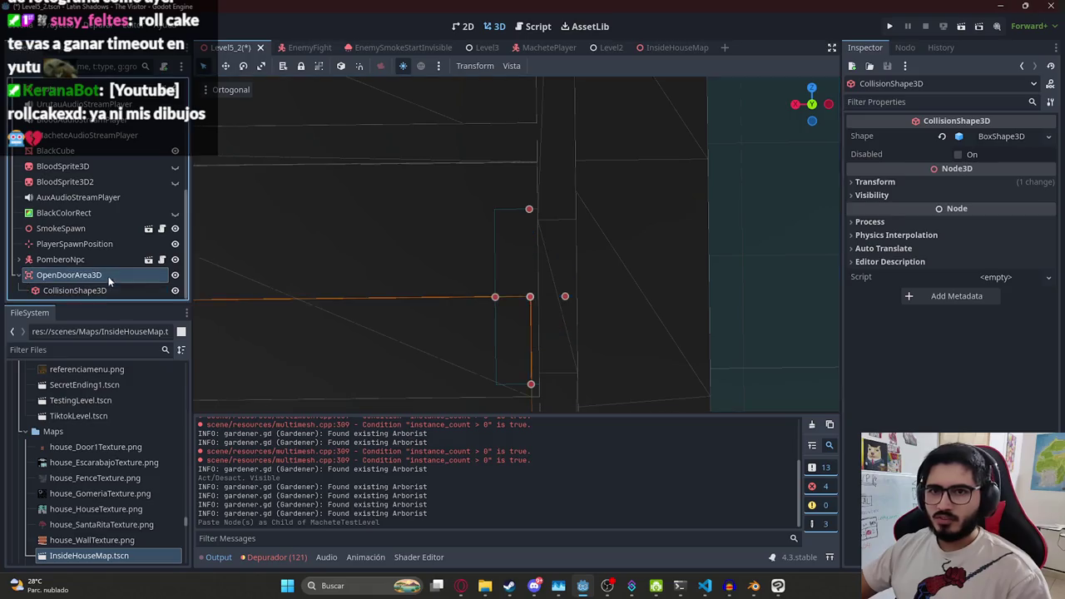
scroll(374, 288, down, 5)
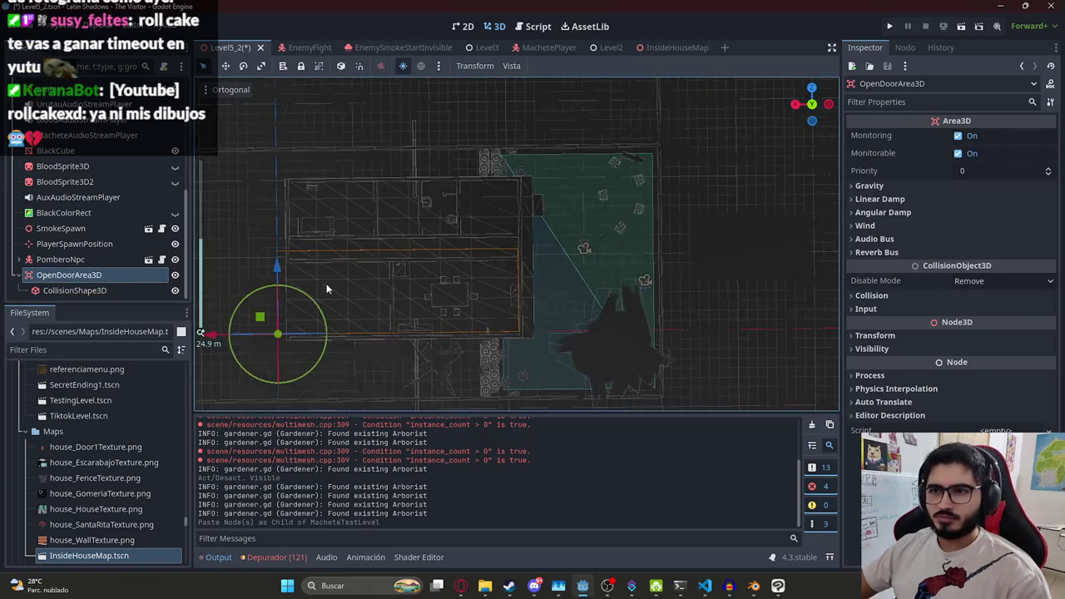
click(129, 290)
scroll(545, 242, up, 2)
mouse_move(456, 279)
mouse_down()
mouse_move(510, 283)
mouse_move(493, 280)
mouse_up()
drag(597, 277, 673, 275)
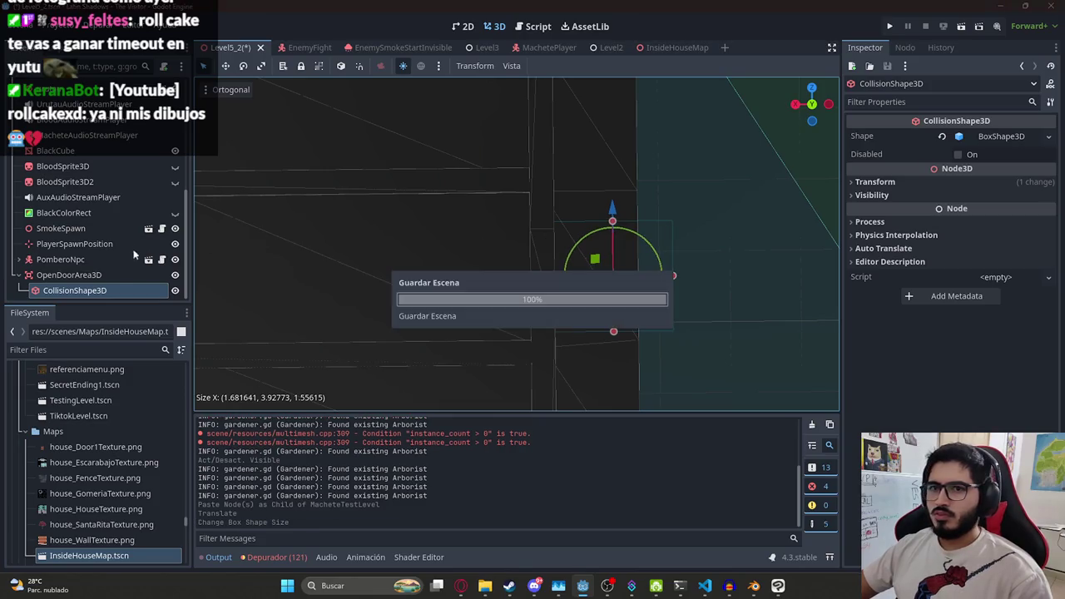
double_click(67, 274)
key(ctrl+c)
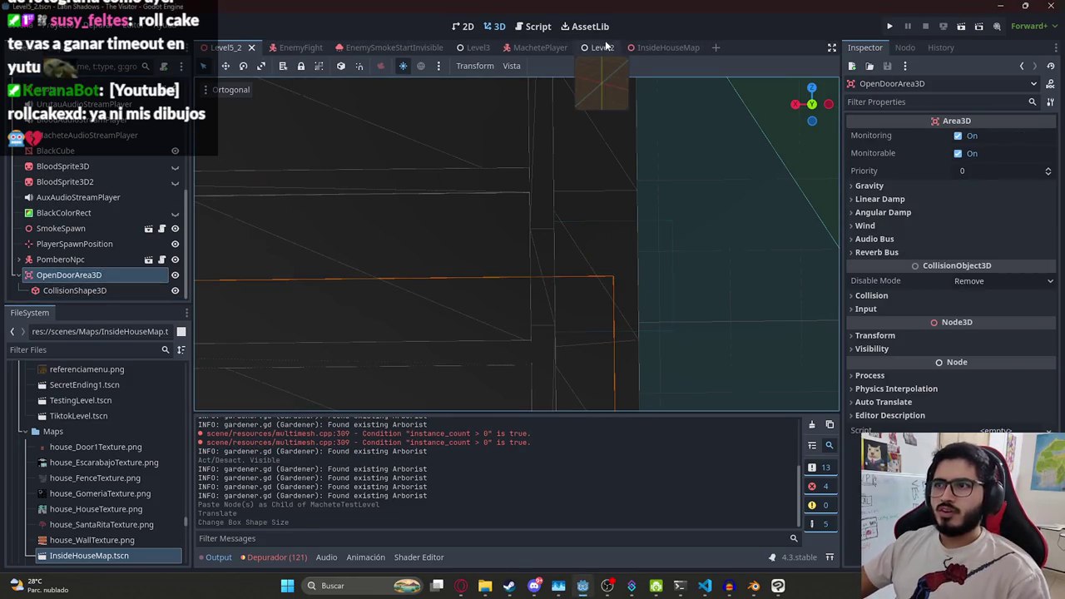
Search the Level2 script for OpenDoorArea3D, finding its reference on line 496
click(587, 47)
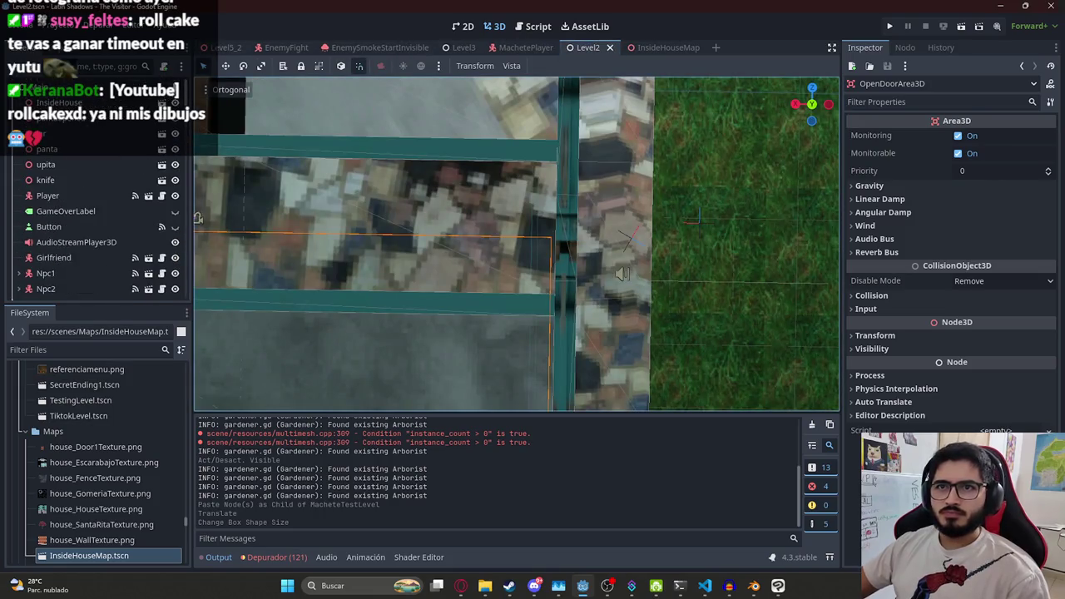
click(538, 25)
key(ctrl+f)
key(ctrl+v)
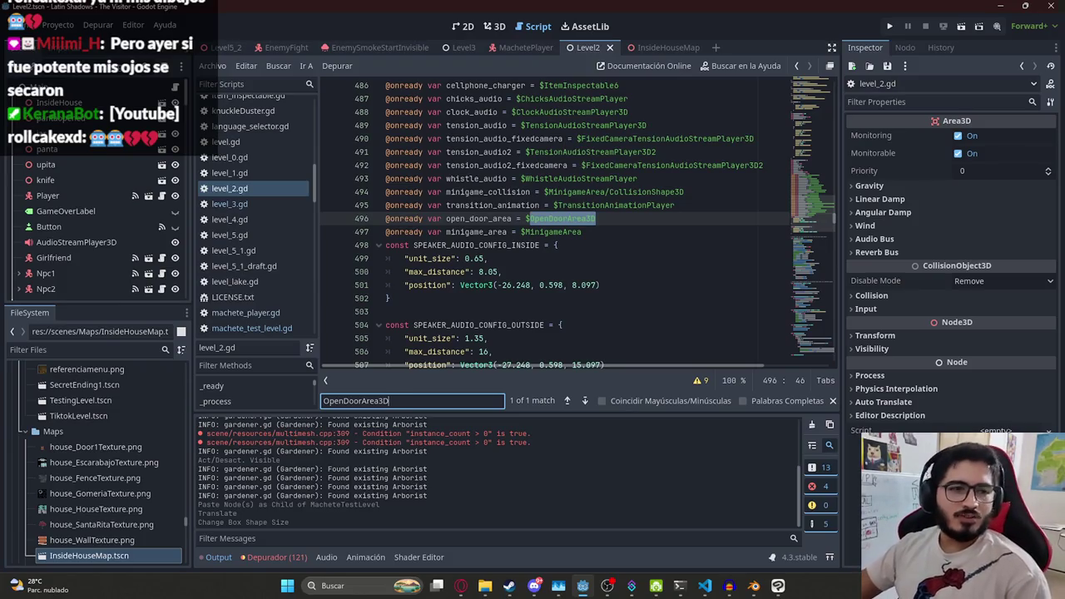
scroll(569, 203, down, 6)
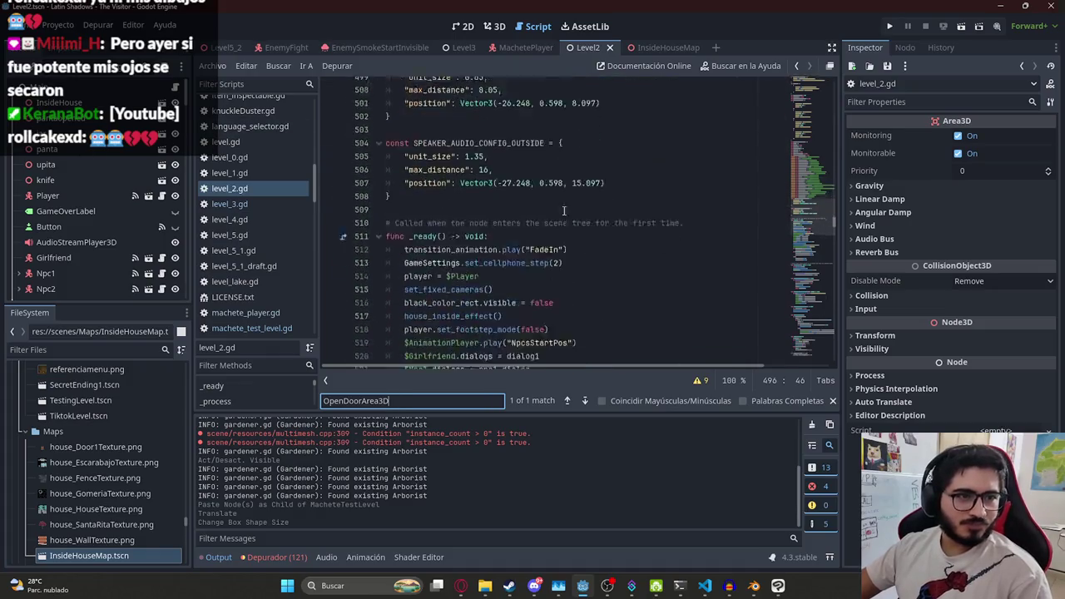
scroll(568, 203, up, 5)
click(551, 166)
double_click(485, 166)
drag(595, 179, 337, 184)
key(ctrl+c)
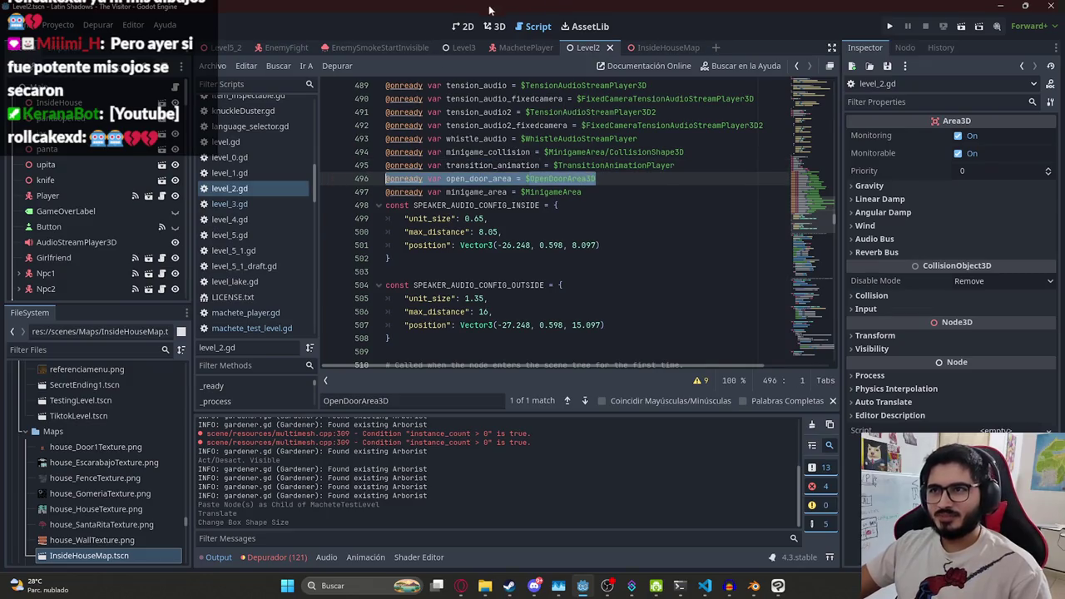
click(302, 49)
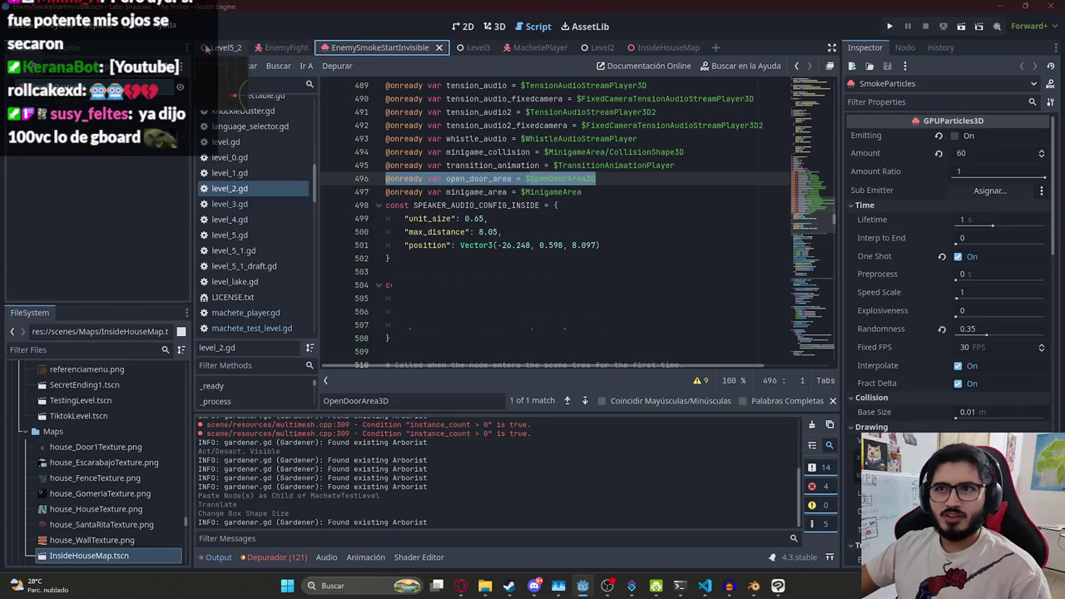
Paste the open_door_area declaration as line 17 of machete_test_level.gd, save, and retype the D in $OpenDoorArea3D
click(225, 47)
click(166, 97)
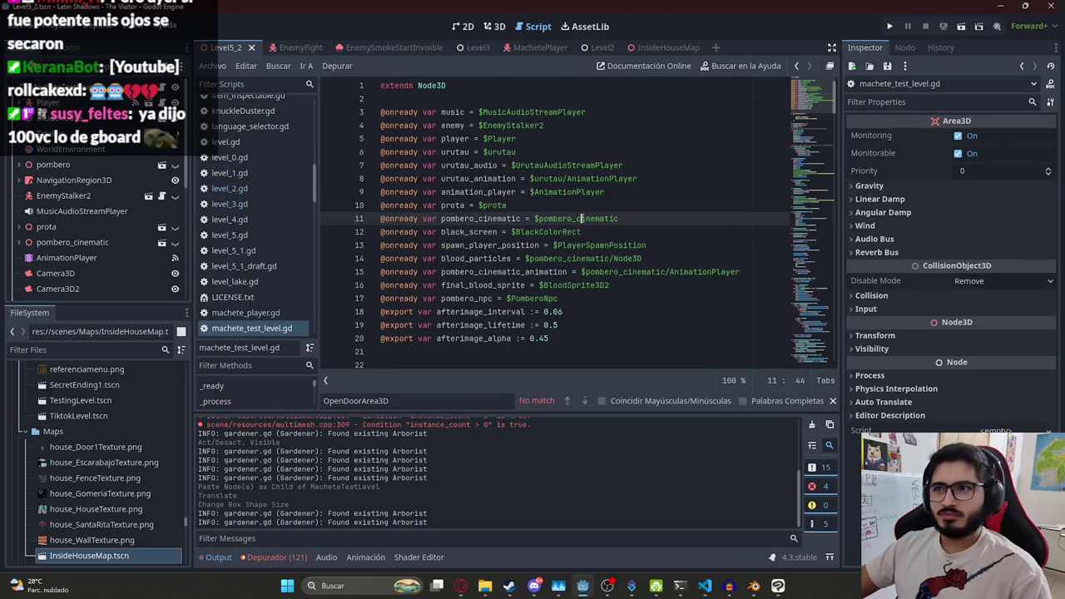
click(605, 286)
key(Return)
key(ctrl+v)
key(ctrl+s)
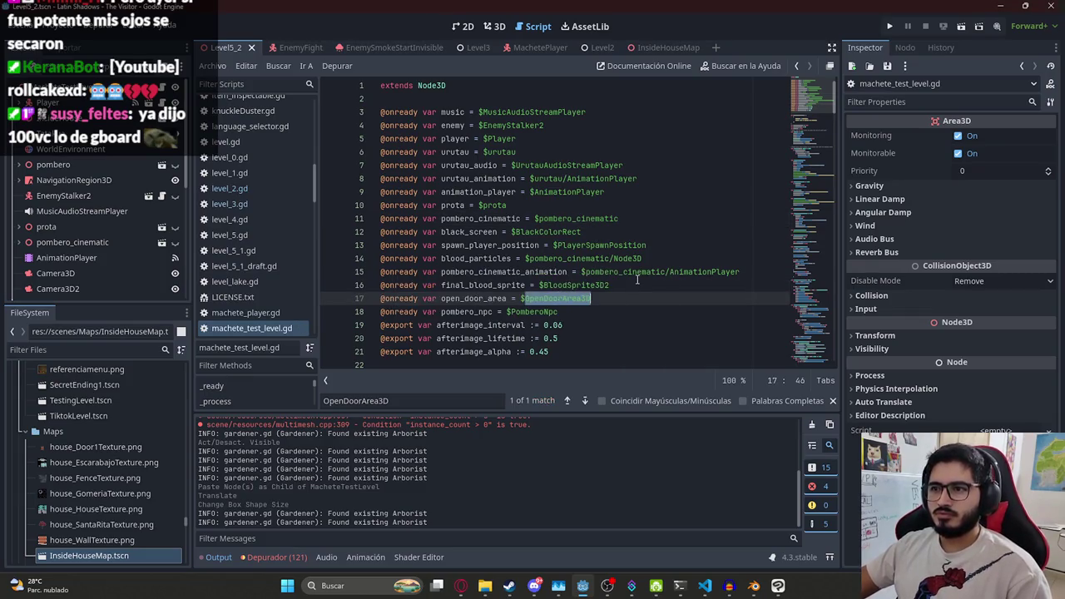
key(BackSpace)
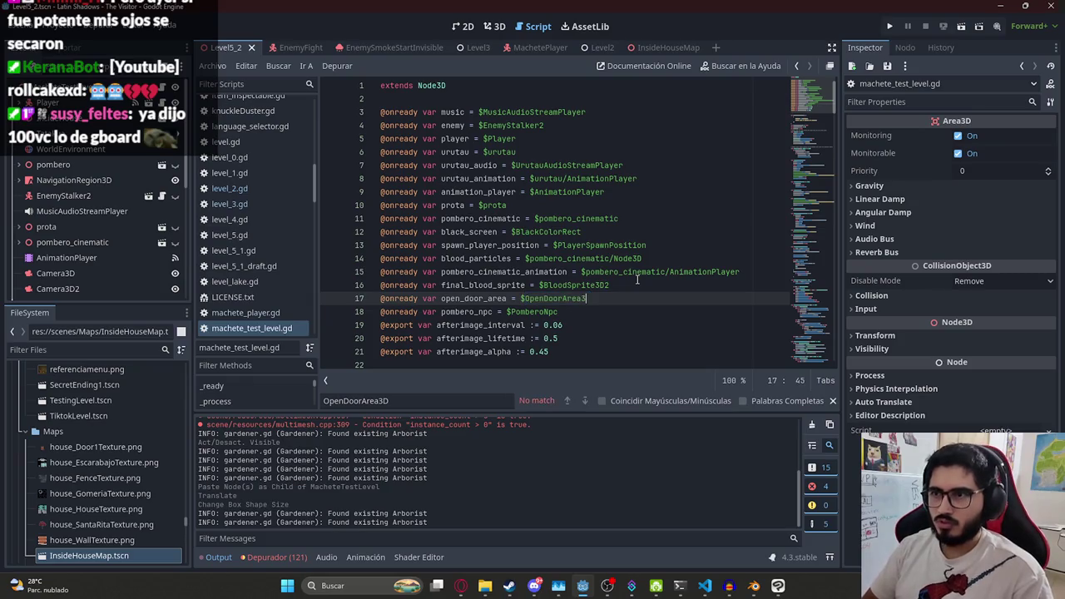
text(D)
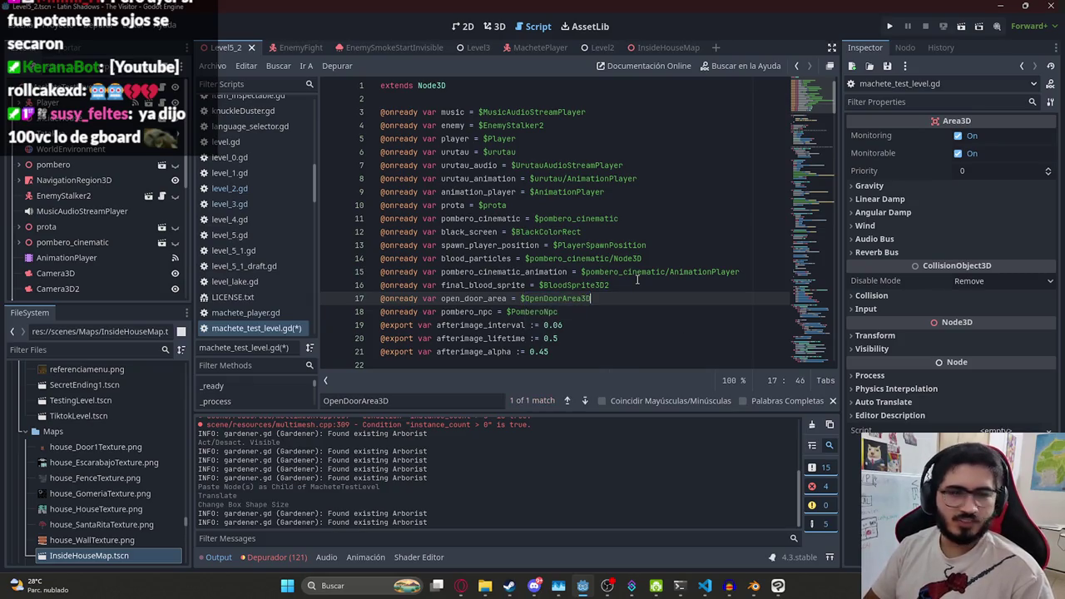
Search level_2.gd for open_door_area
double_click(474, 298)
key(ctrl+c)
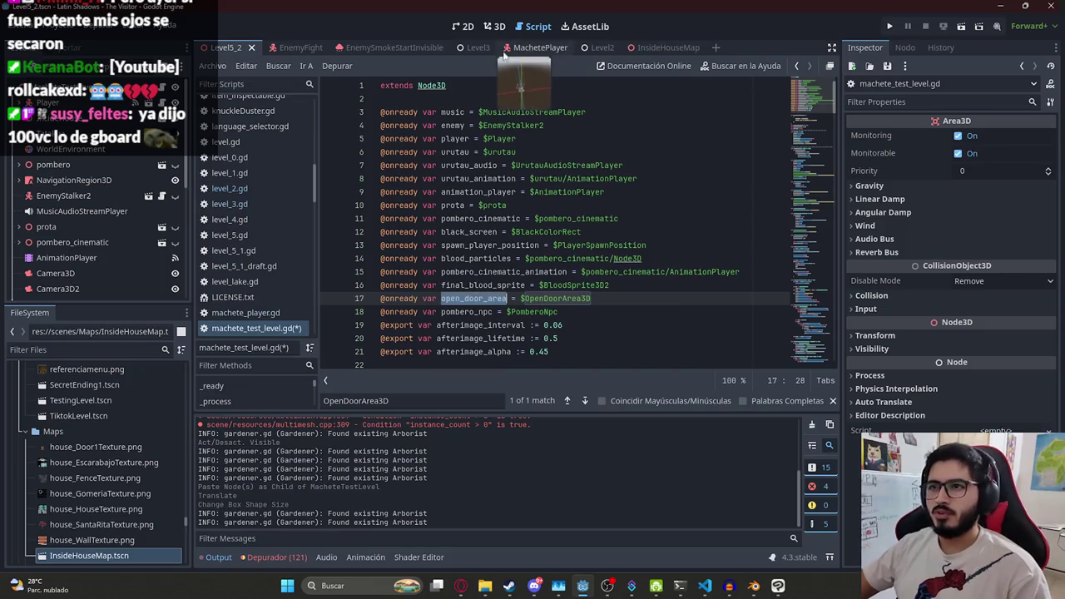
click(537, 48)
click(592, 47)
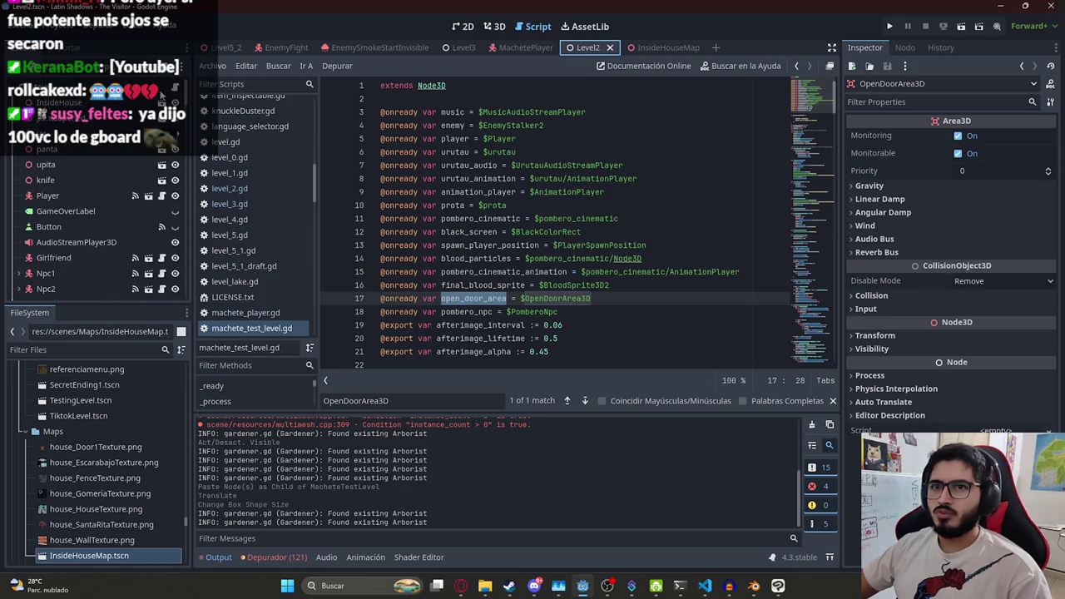
click(164, 93)
key(ctrl+f)
key(ctrl+v)
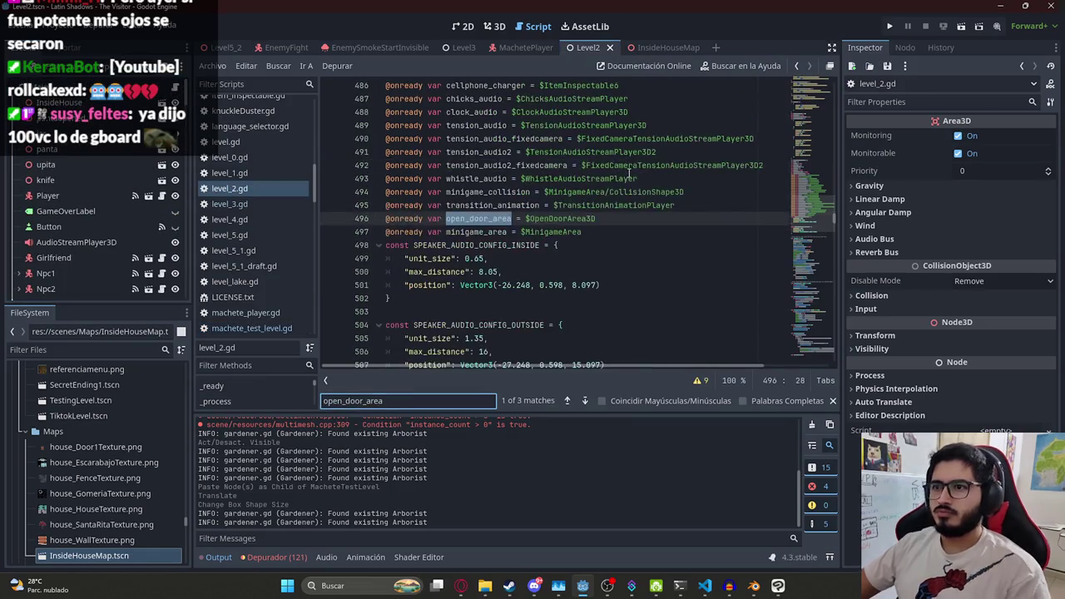
Find the process_door_interaction function at line 719 and paste it into machete_test_level.gd
key(Return)
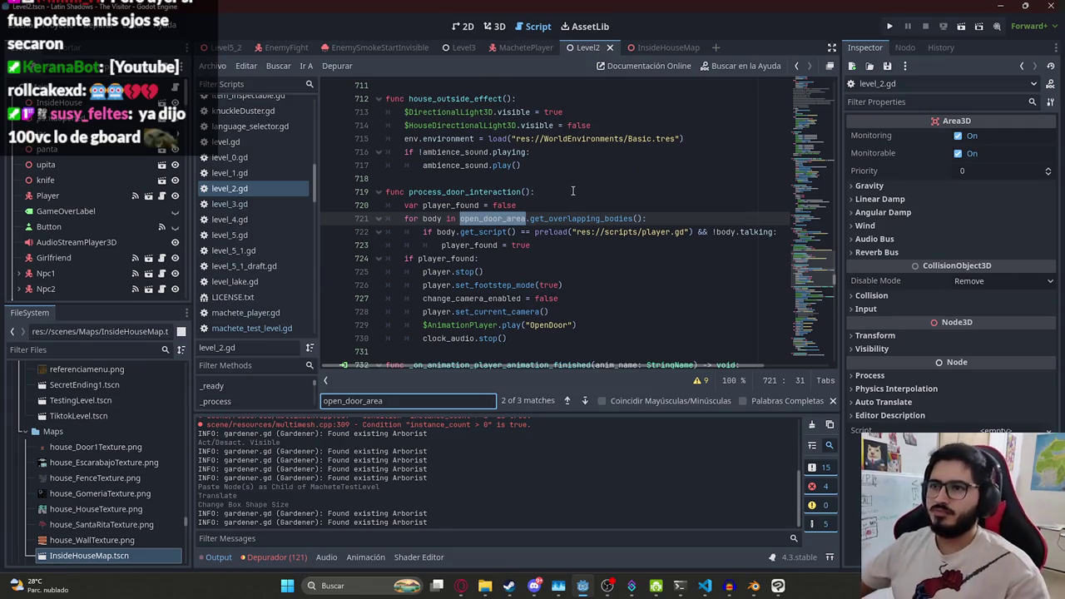
double_click(495, 193)
key(ctrl+f)
key(Return)
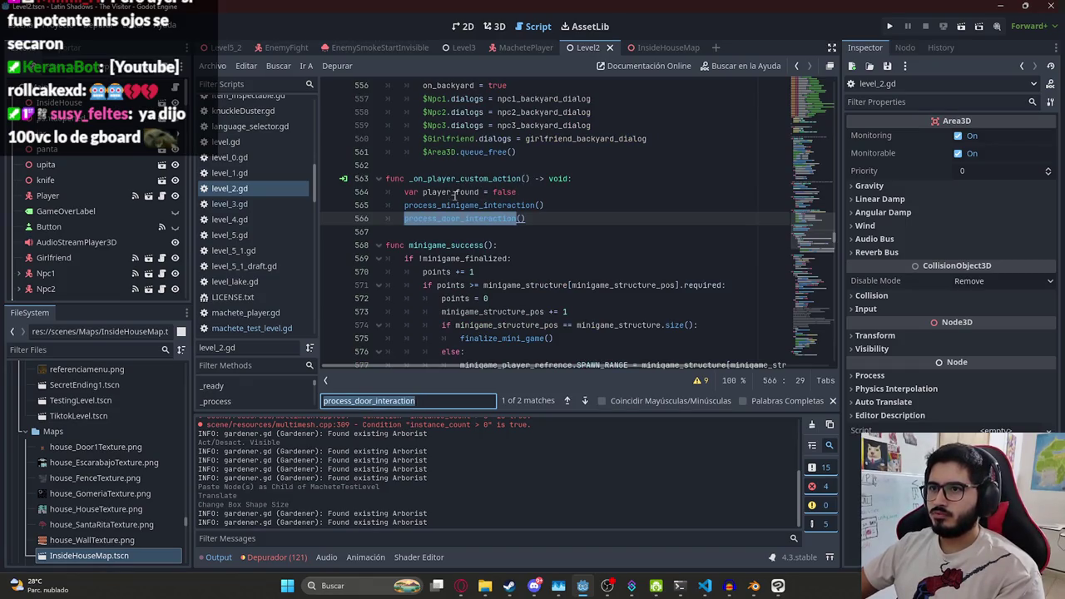
key(Return)
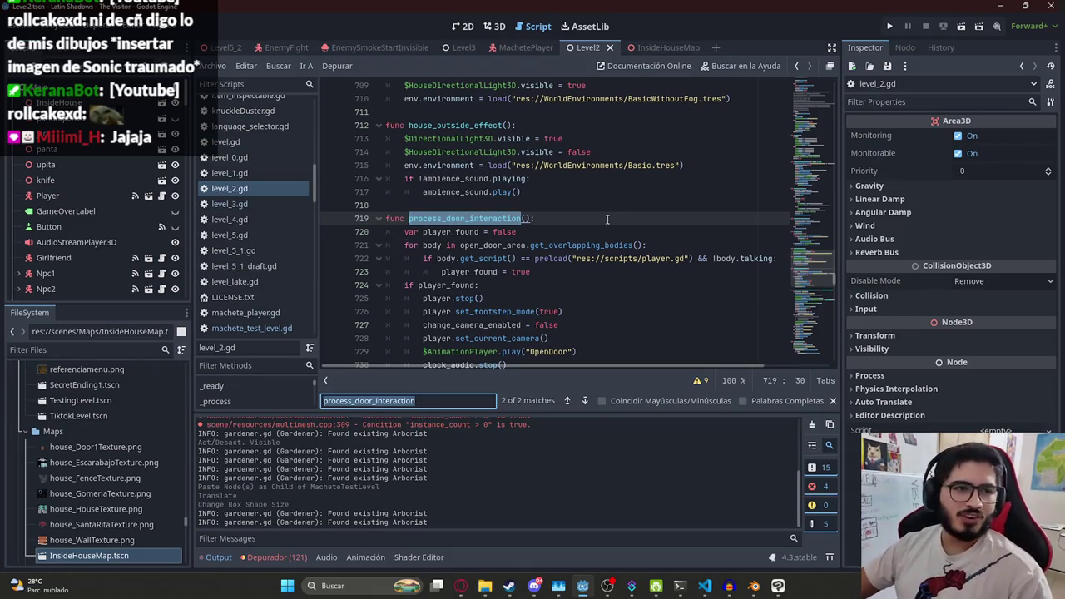
key(alt+Left)
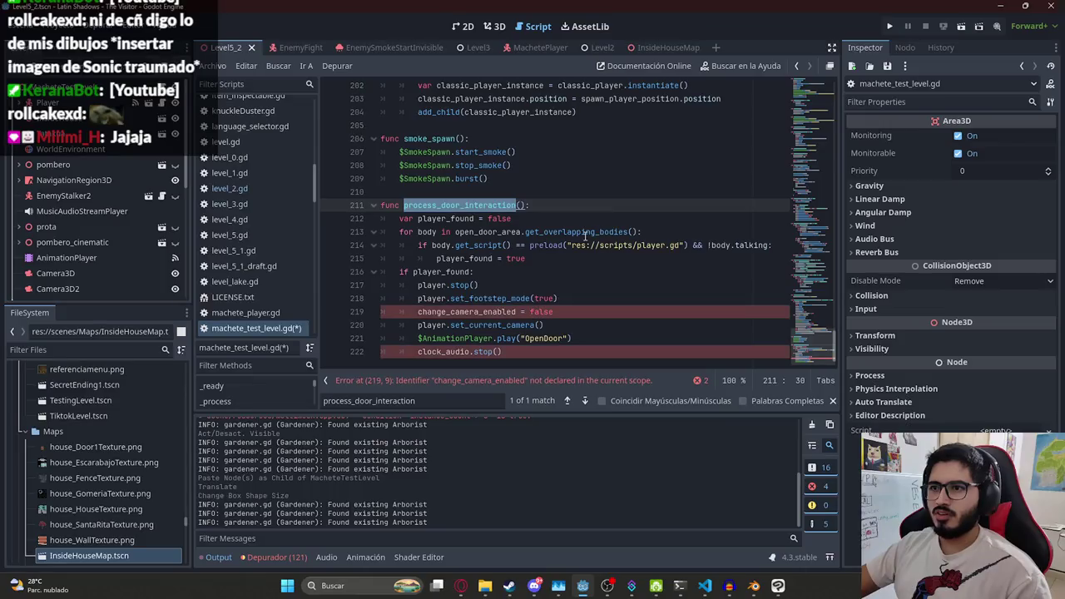
Delete the change_camera_enabled and clock_audio.stop() lines from process_door_interaction and save
double_click(436, 272)
click(466, 312)
triple_click(466, 312)
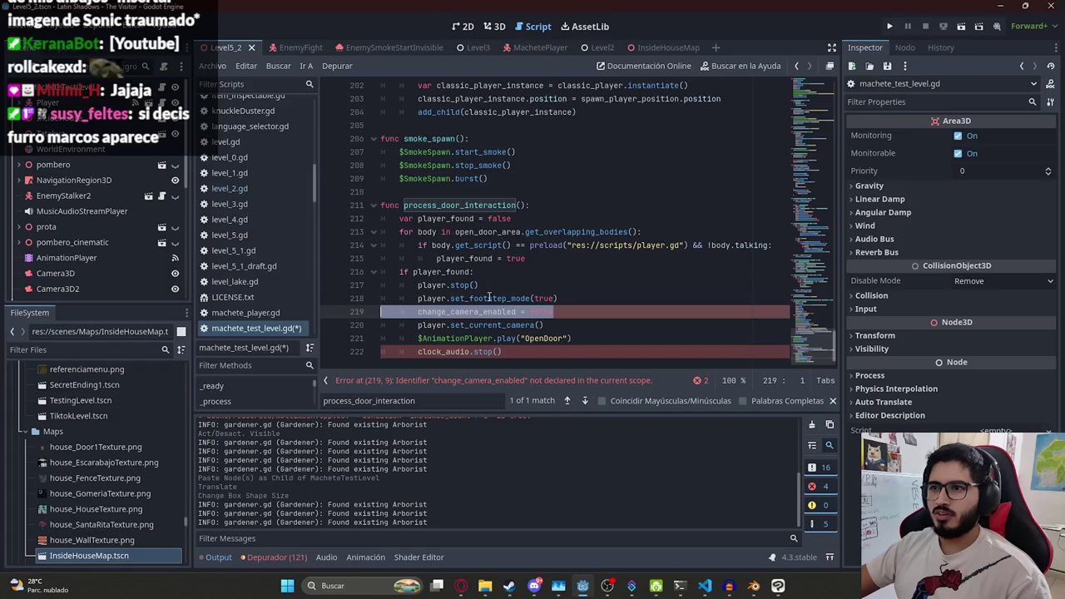
key(Delete)
drag(518, 339, 347, 332)
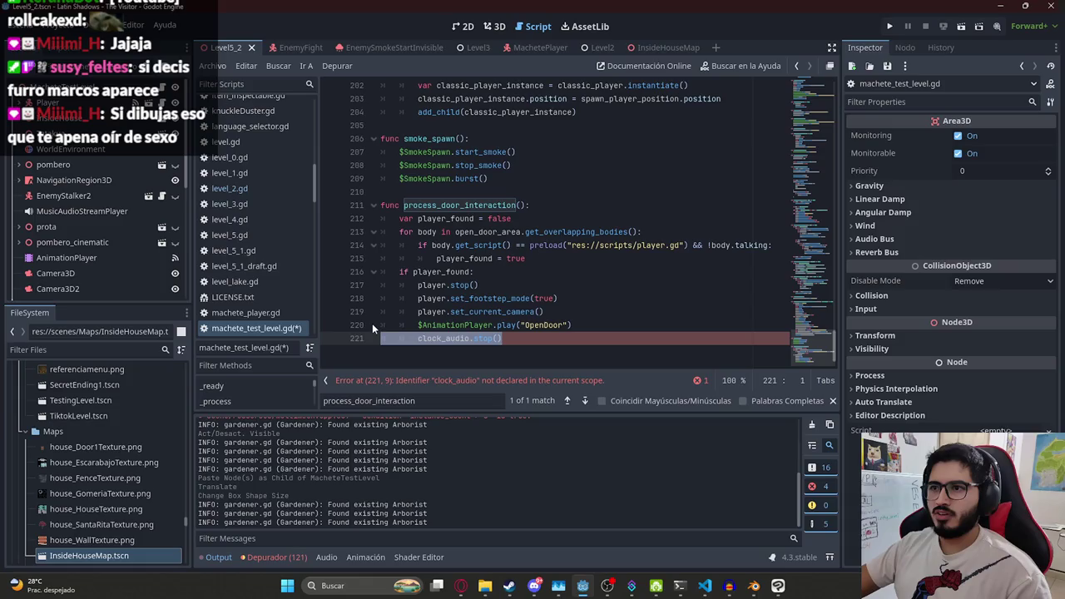
key(BackSpace)
key(BackSpace)
click(462, 327)
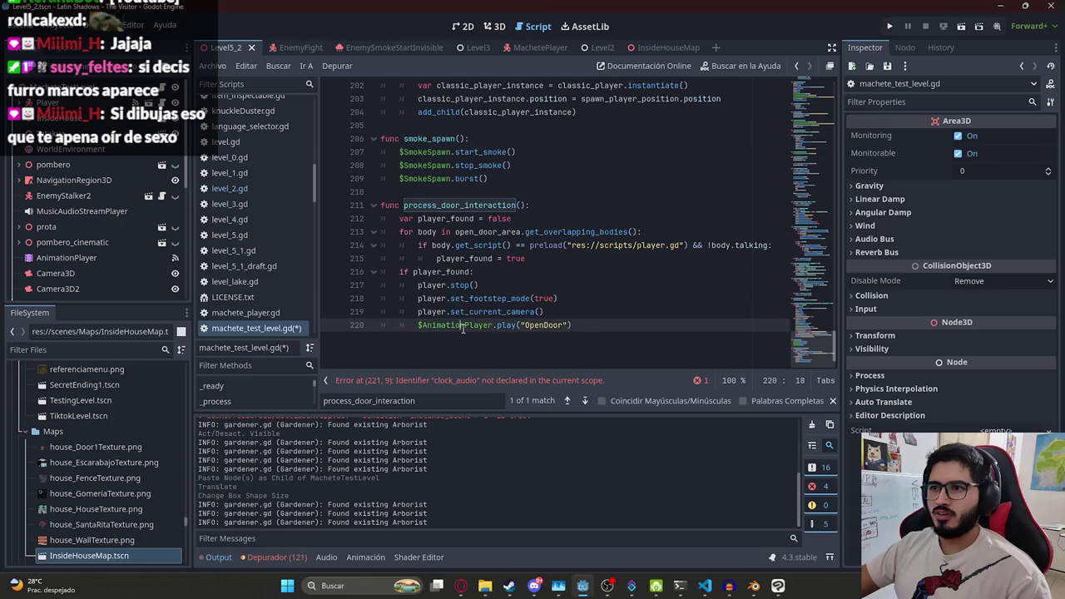
click(539, 325)
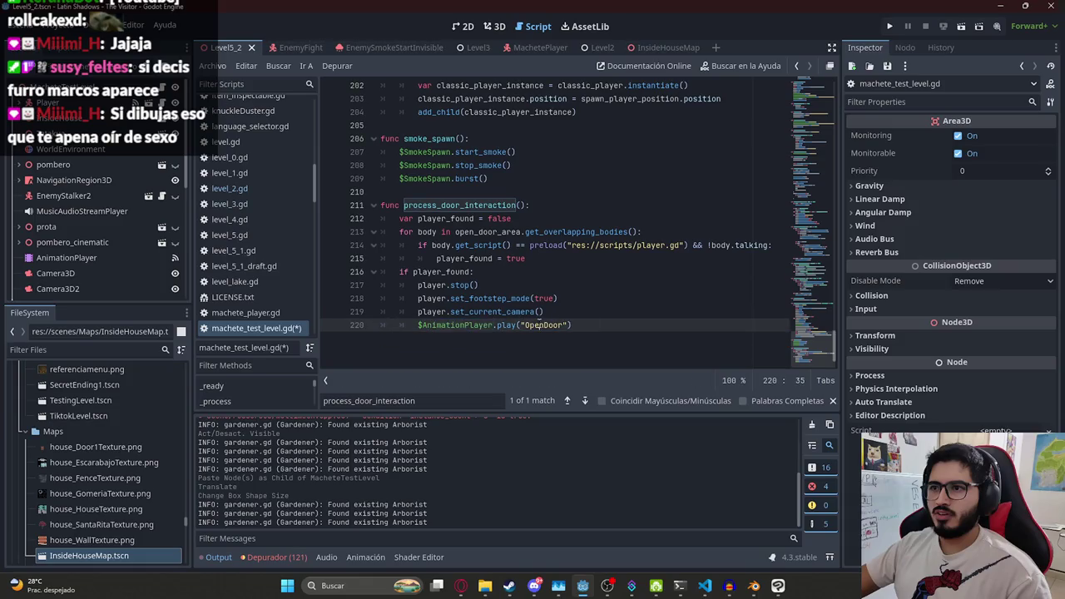
key(ctrl+s)
Start a new line after the classic player instantiation
double_click(462, 298)
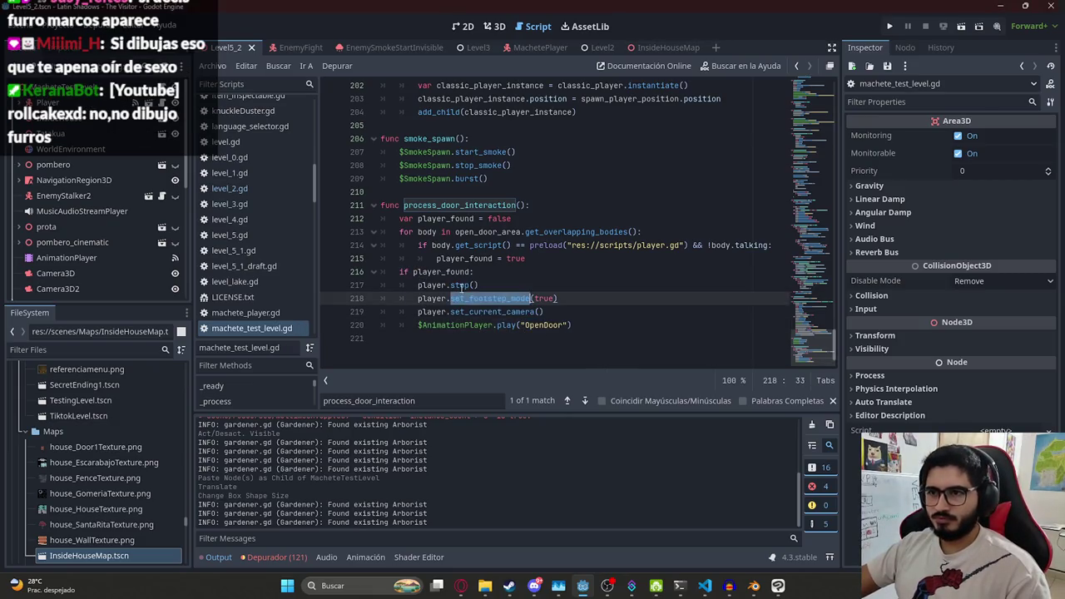
scroll(758, 248, up, 3)
click(758, 232)
key(Return)
Write classic_player_instance.connect("custom_action", _on_player_custom_action) using autocomplete
text(classic_player_instance._o)
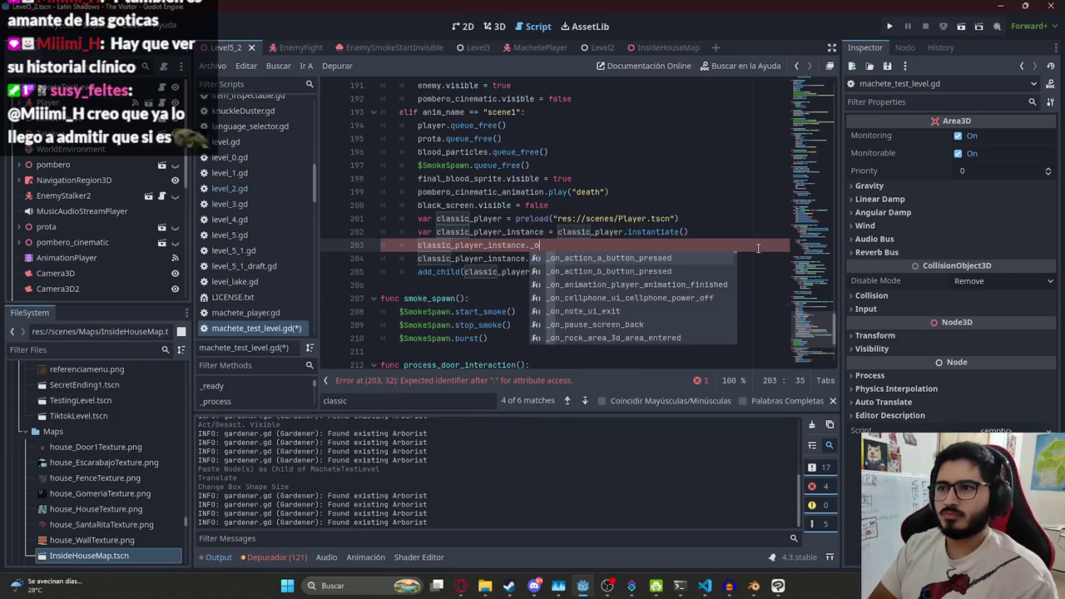
key(BackSpace)
key(BackSpace)
text(co)
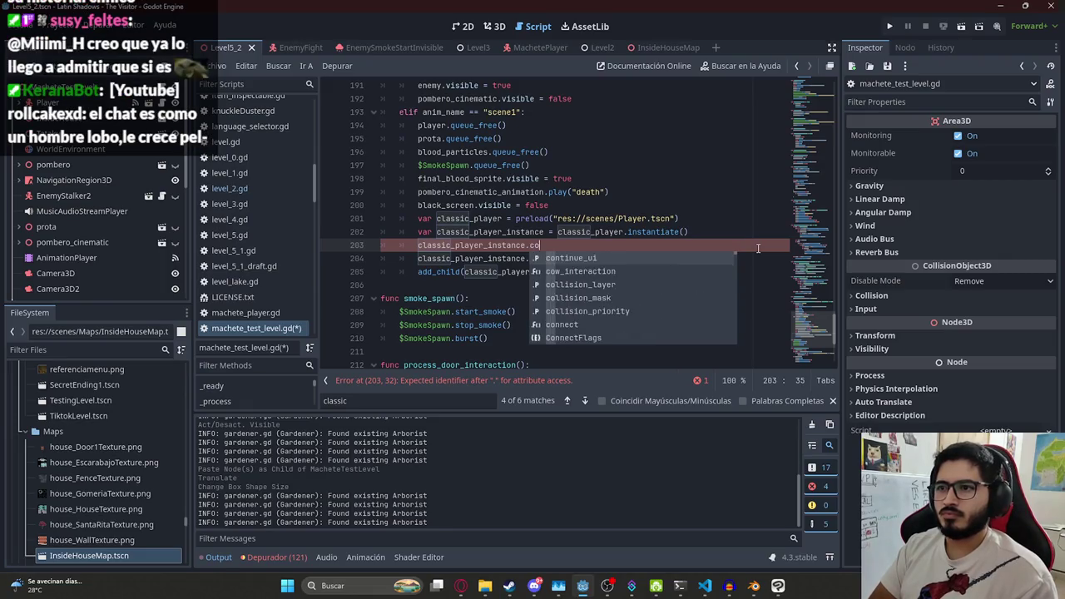
text(nnect()
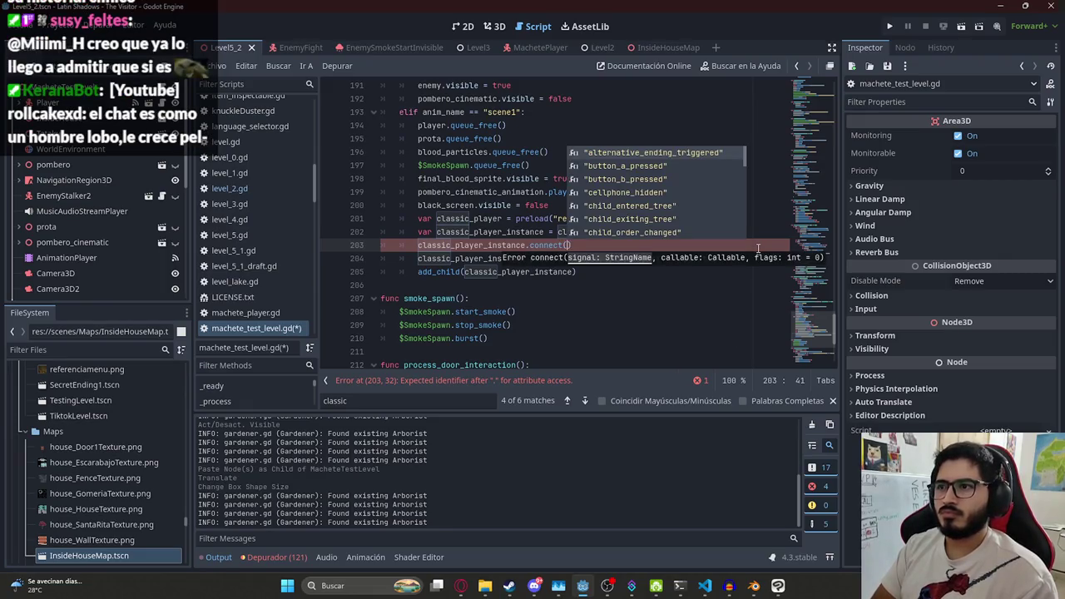
text(on)
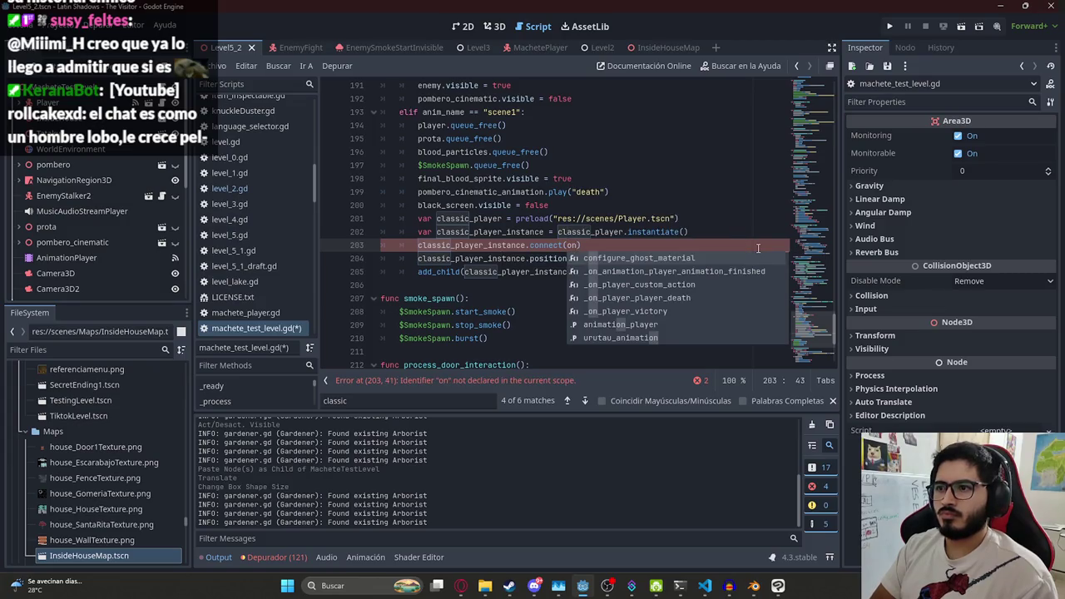
key(Down)
key(Down)
key(Return)
key(ctrl+z)
key(BackSpace)
key(BackSpace)
text("cus)
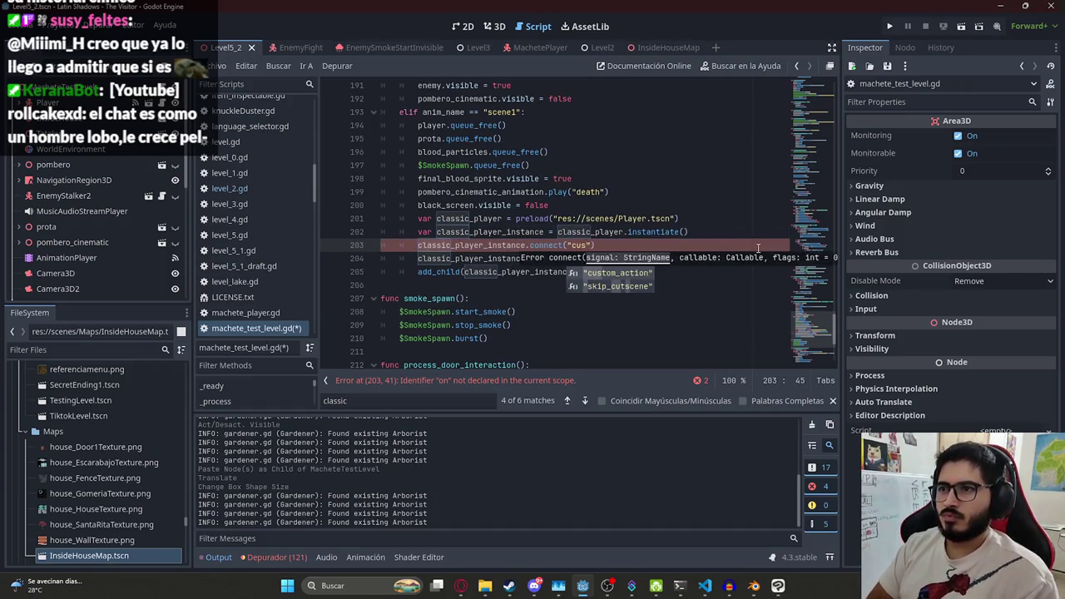
key(Return)
text(, _on_player_custom_action)
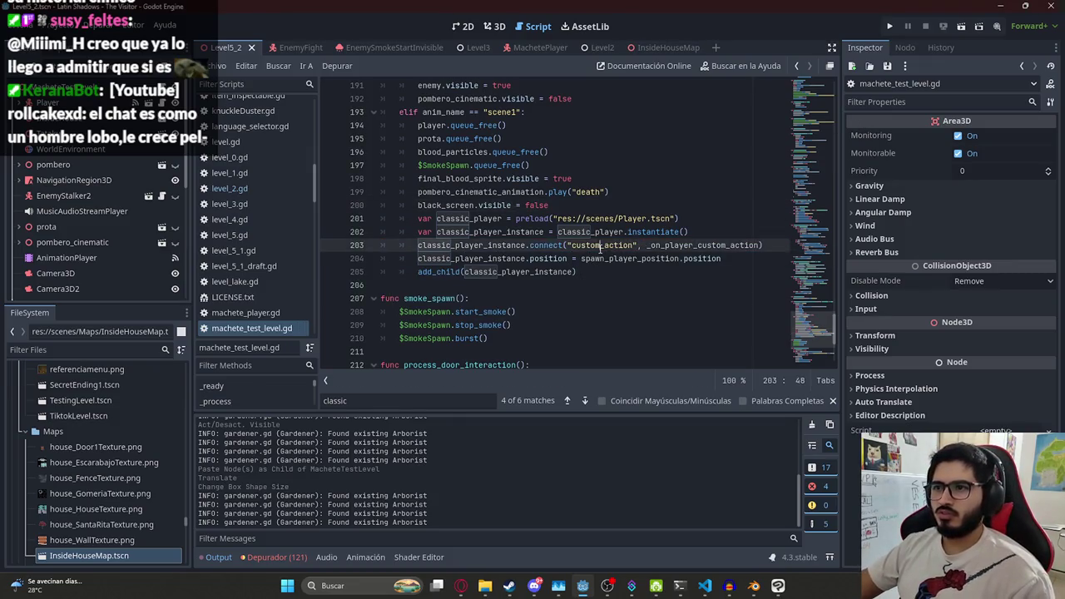
Check the _on_player_custom_action handler that calls process_door_interaction()
ctrl+click(674, 246)
key(Down)
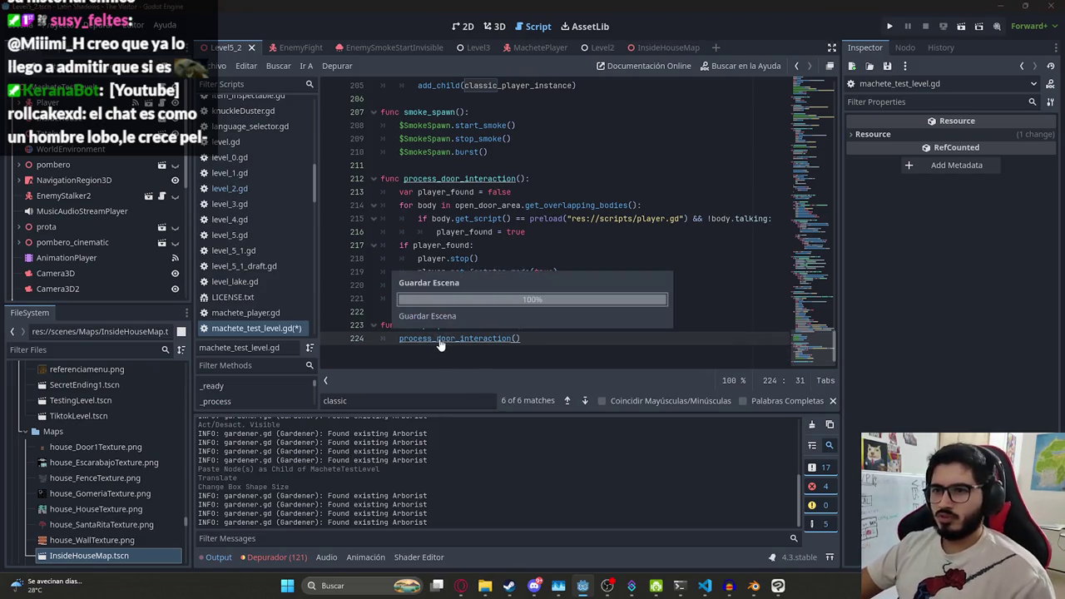
scroll(439, 342, up, 1)
click(441, 341)
click(450, 232)
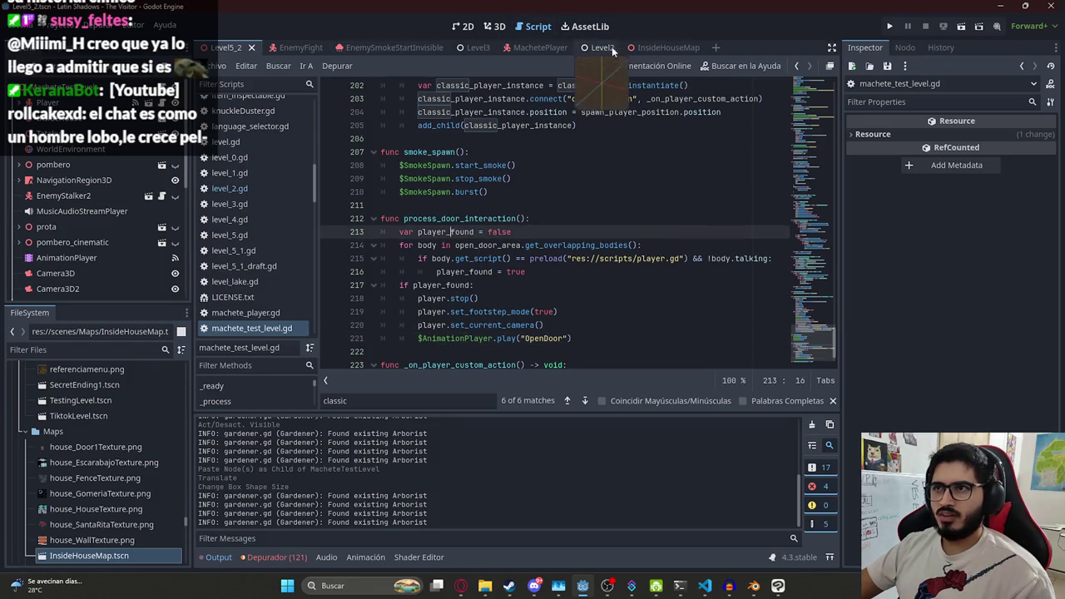
click(599, 50)
Search level_2.gd for 'inspectable' and step through its matches
scroll(92, 233, up, 5)
click(163, 98)
key(Right)
key(ctrl+f)
text(inspectable)
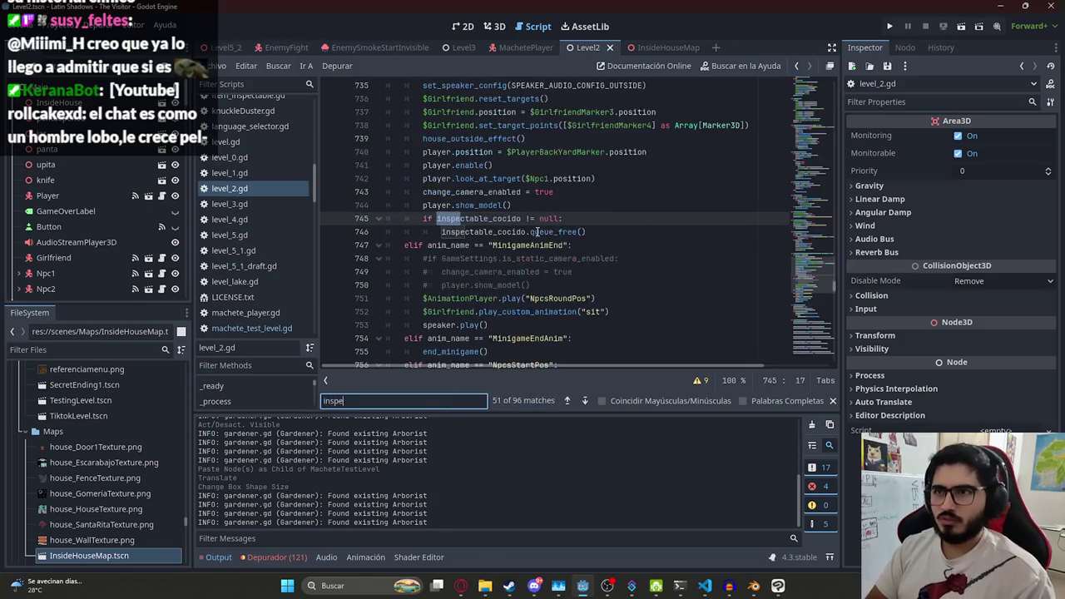
key(Return)
key(Return)
key(Return)
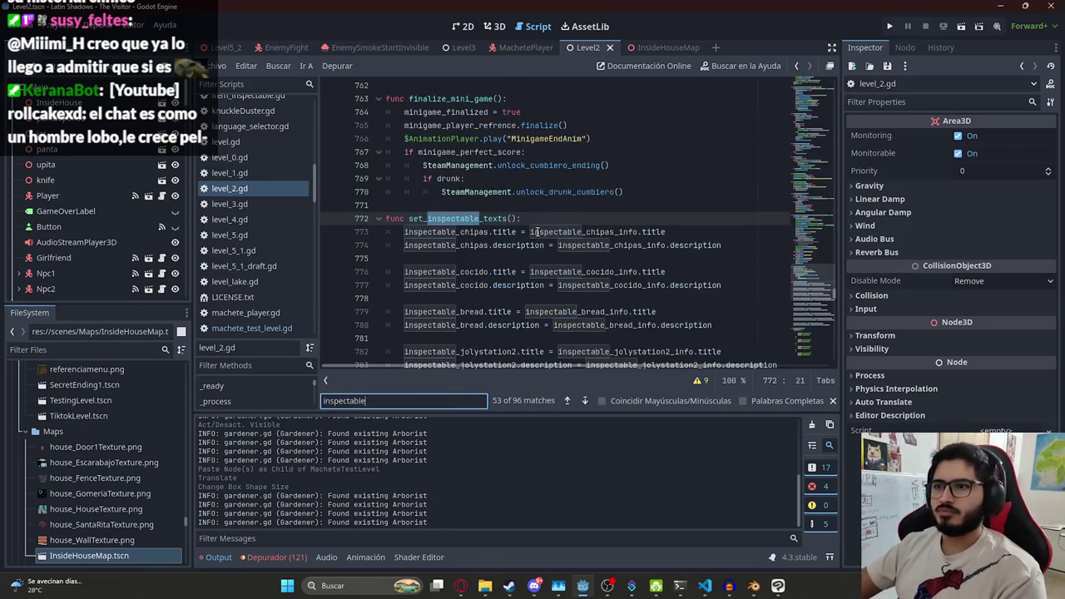
key(Return)
key(Return)
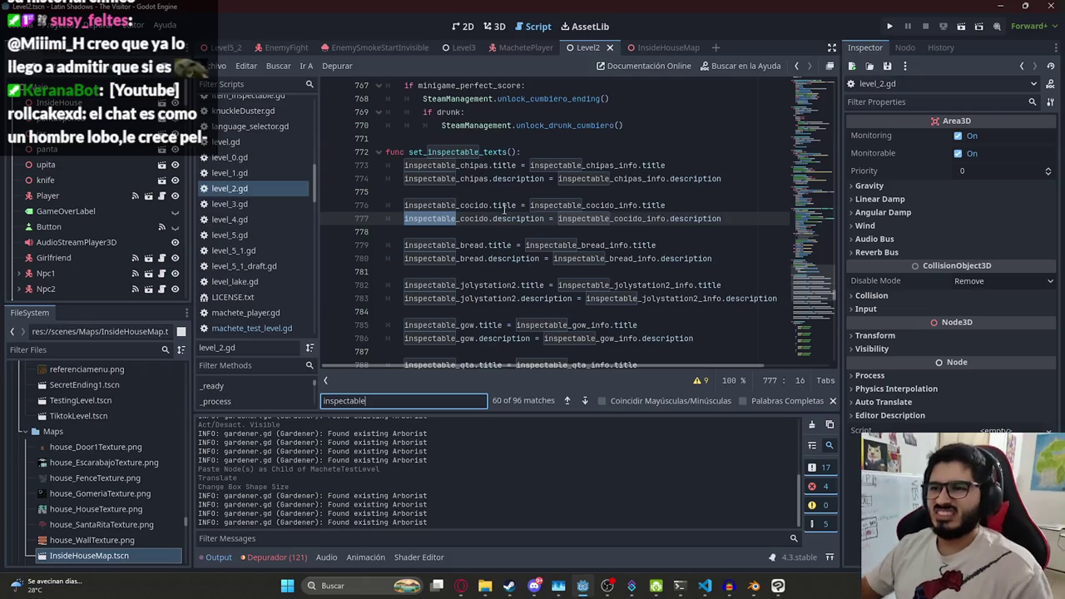
key(ctrl+a)
text(ey)
key(BackSpace)
key(BackSpace)
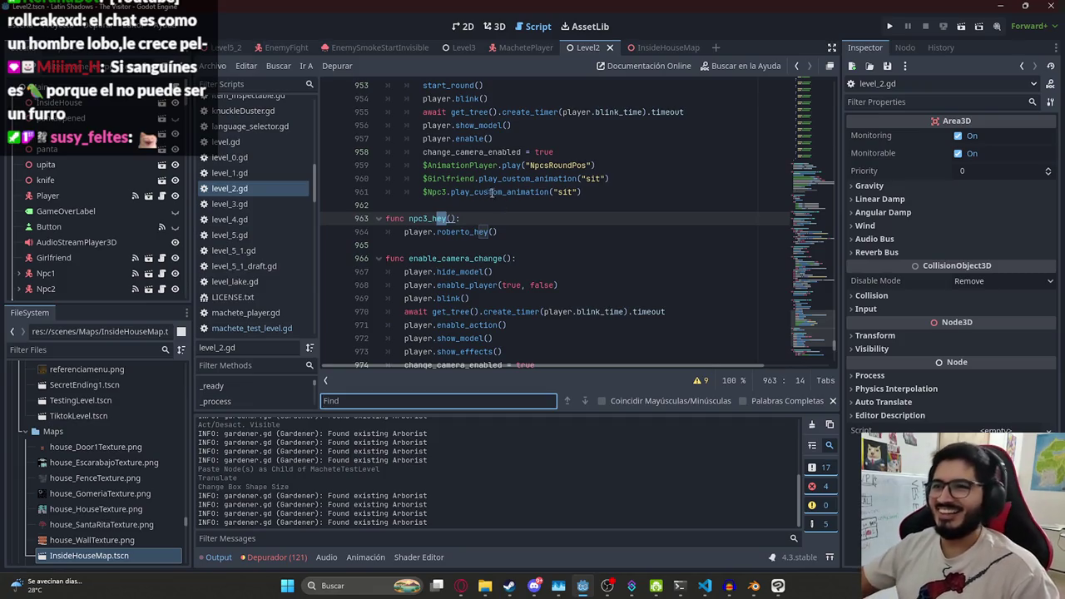
Remove the blank line 944 after _on_player_skip_cutscene and save level_2.gd
scroll(504, 209, up, 9)
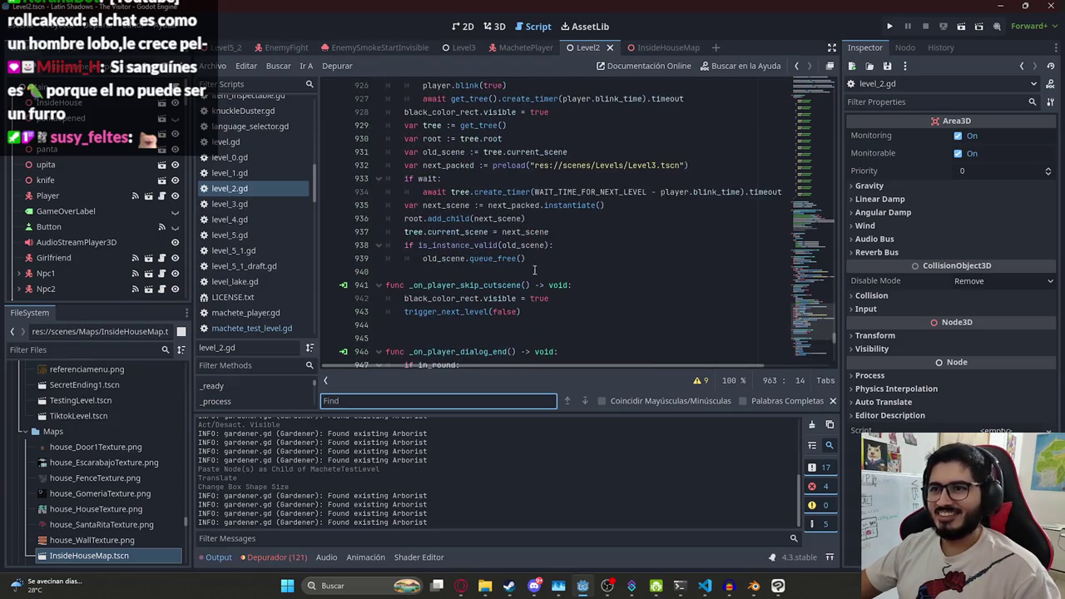
click(441, 326)
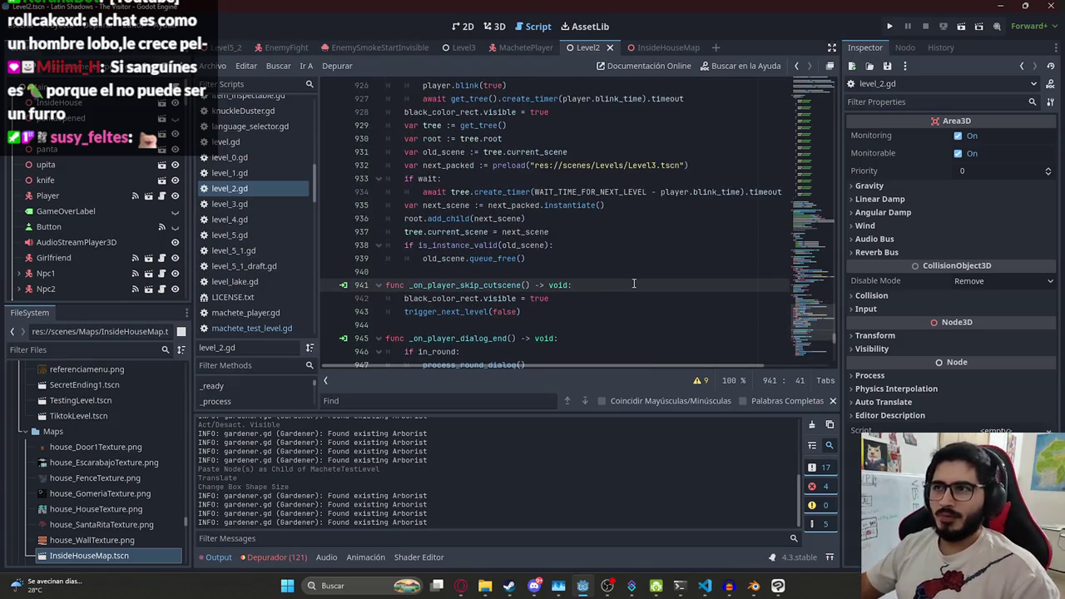
key(ctrl+s)
key(ctrl+f)
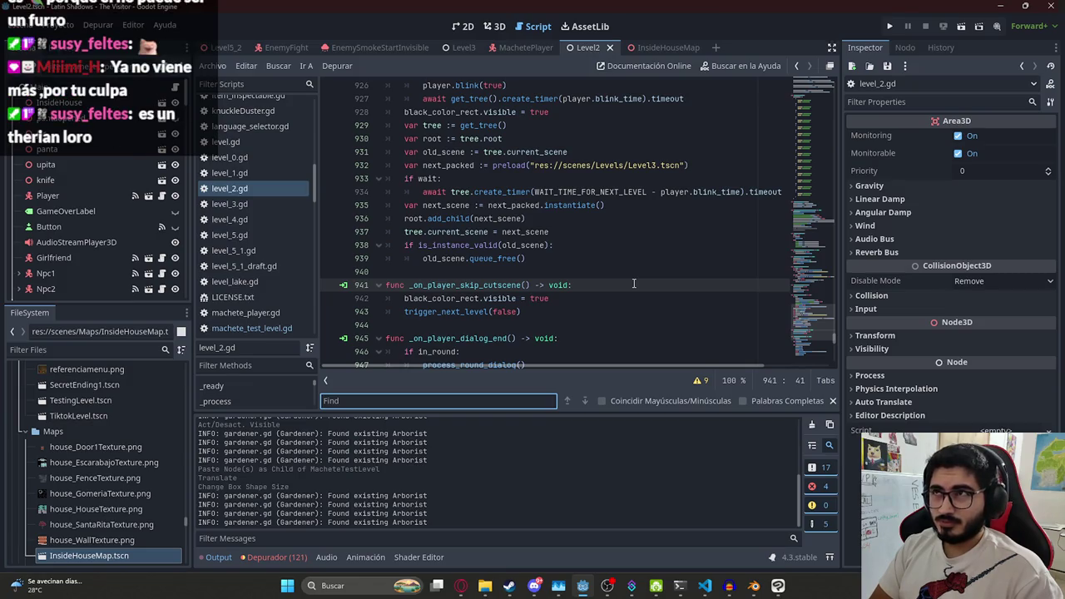
Search level_2.gd for 'inspect', then step through the open_door_area usages
text(inspect)
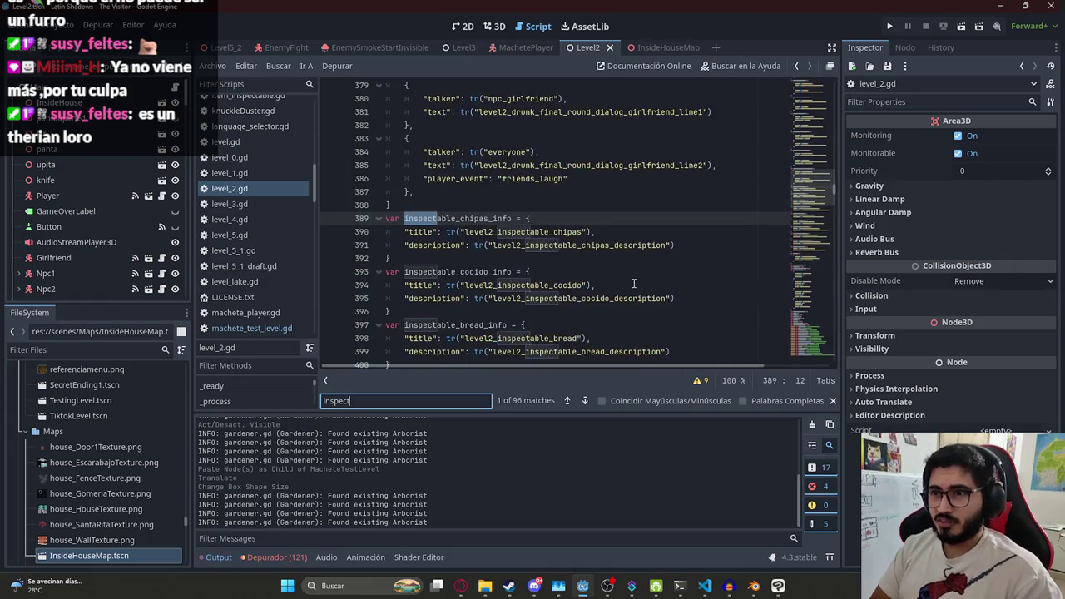
key(Return)
key(Return)
key(Return)
key(Return)
key(Return)
key(Return)
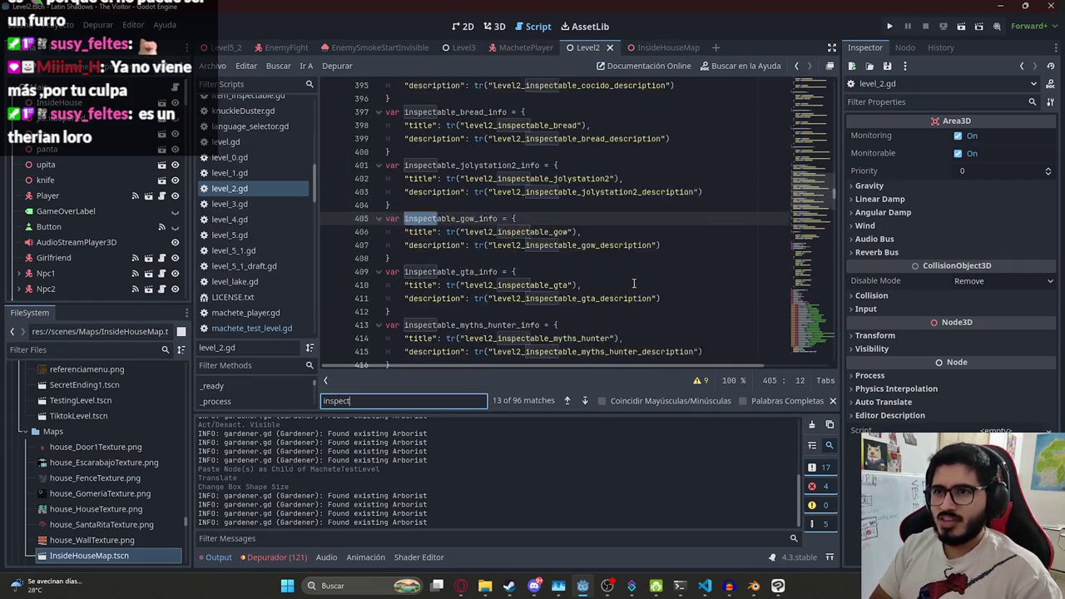
key(ctrl+a)
text(opee)
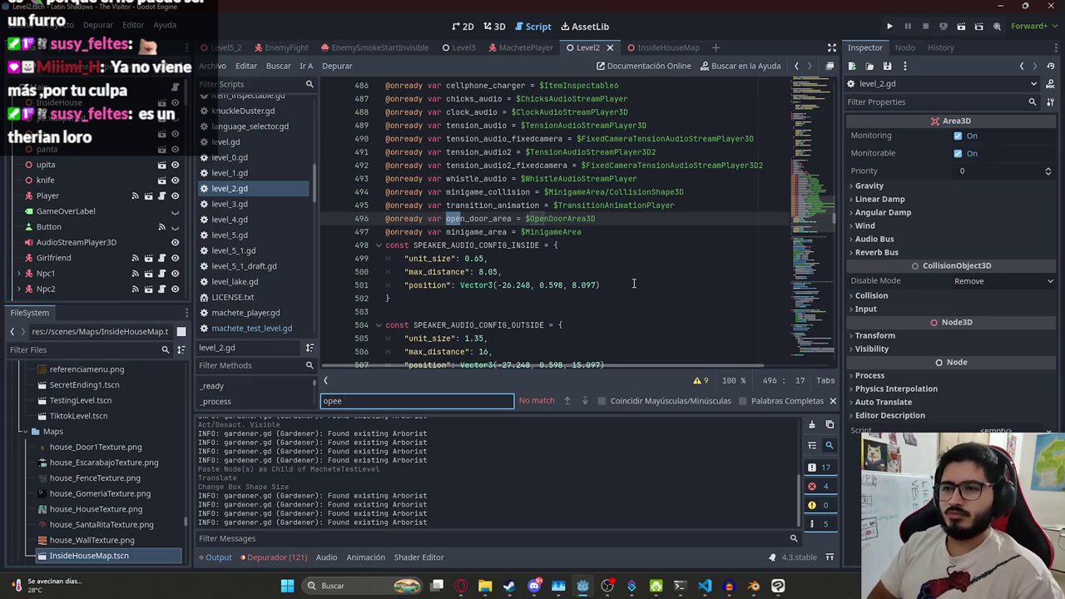
double_click(471, 219)
key(ctrl+f)
key(Return)
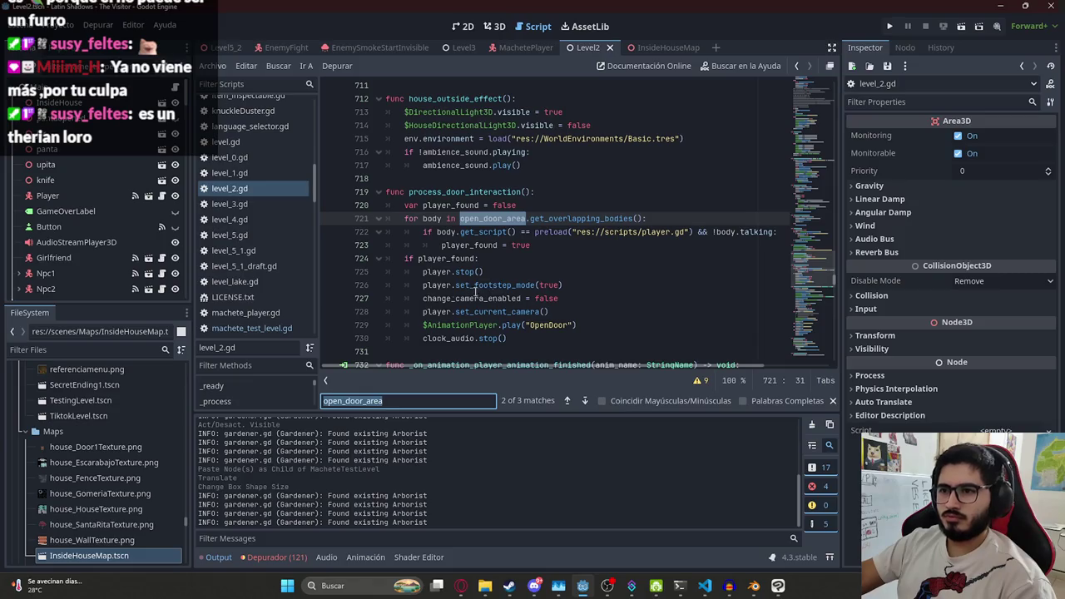
key(Return)
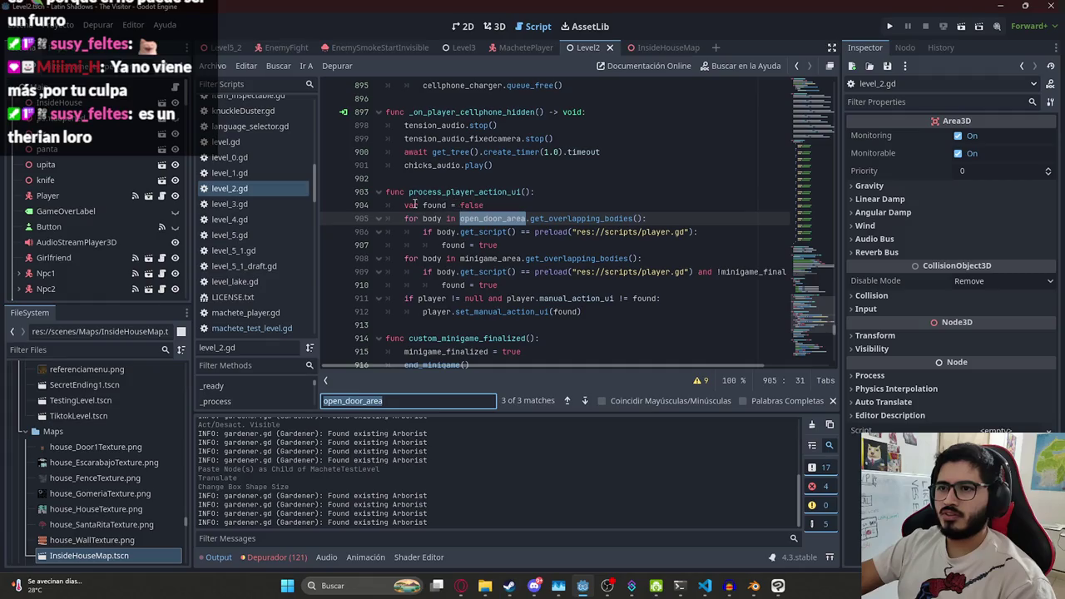
Copy process_player_action_ui, find its call in _process at line 540, then return to Level5_2
scroll(512, 242, down, 1)
mouse_move(606, 271)
mouse_down()
mouse_move(321, 163)
mouse_move(213, 48)
mouse_up()
double_click(429, 151)
key(ctrl+f)
key(Return)
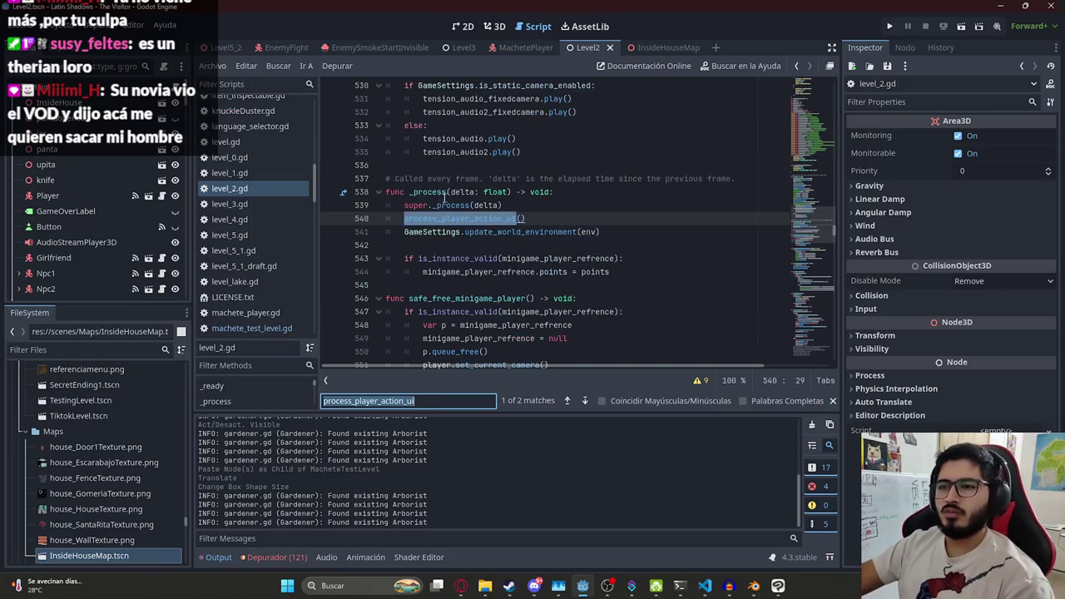
click(219, 48)
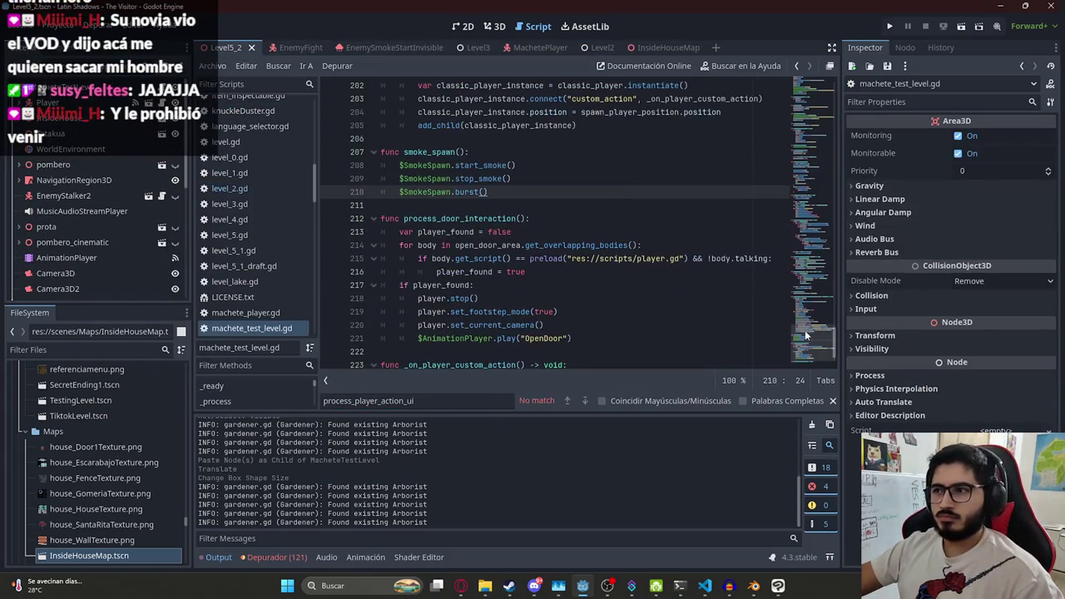
Paste process_player_action_ui into machete_test_level.gd and delete its minigame_area loop, keeping 'var found'
scroll(529, 270, down, 5)
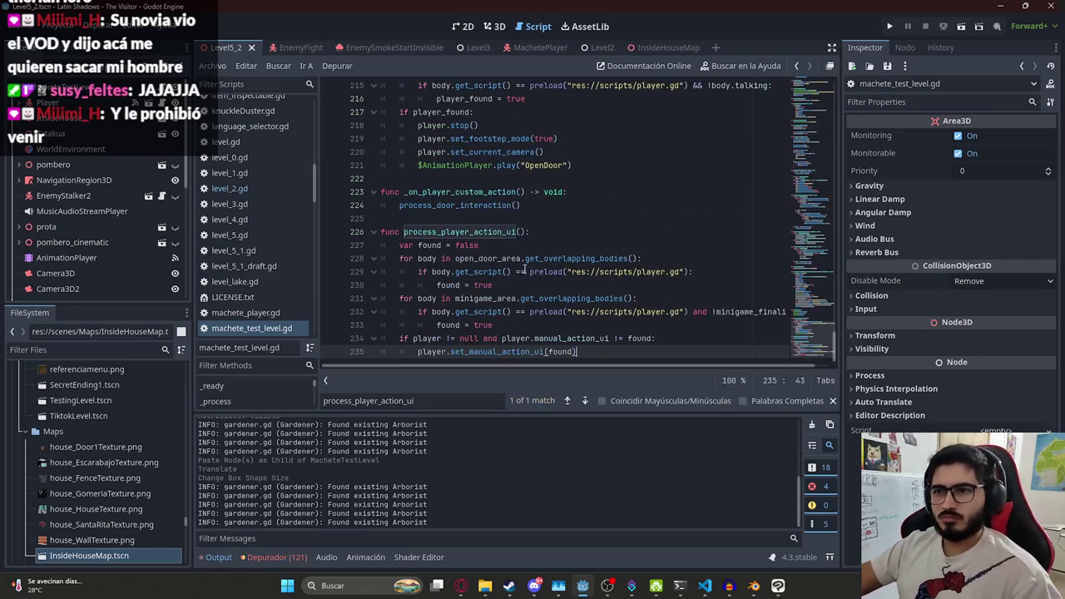
key(ctrl+z)
click(509, 338)
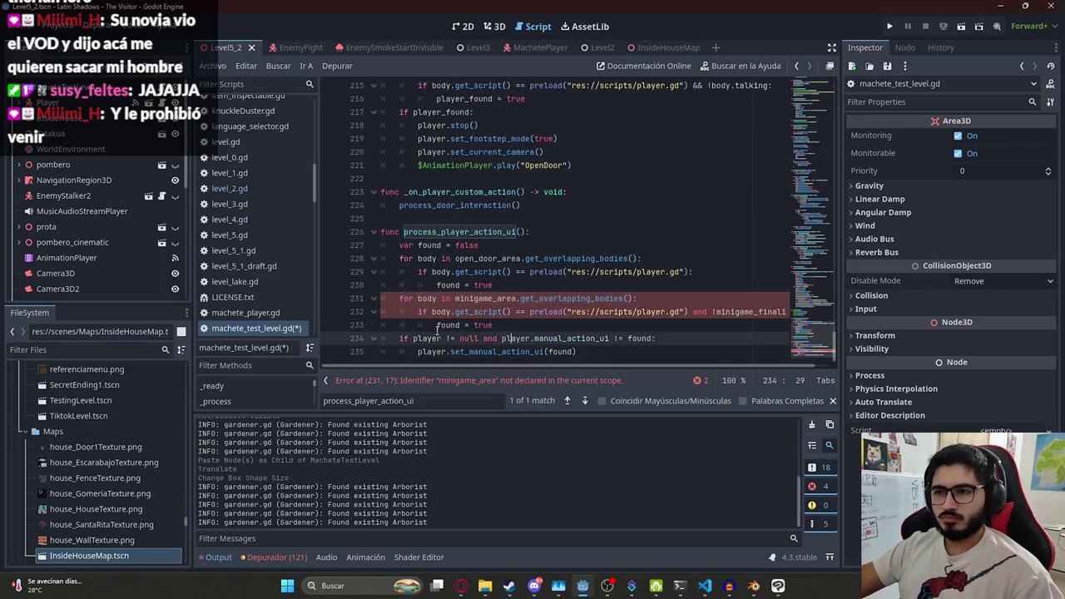
mouse_move(509, 327)
mouse_down()
mouse_move(366, 301)
mouse_move(347, 263)
mouse_move(309, 292)
mouse_up()
key(BackSpace)
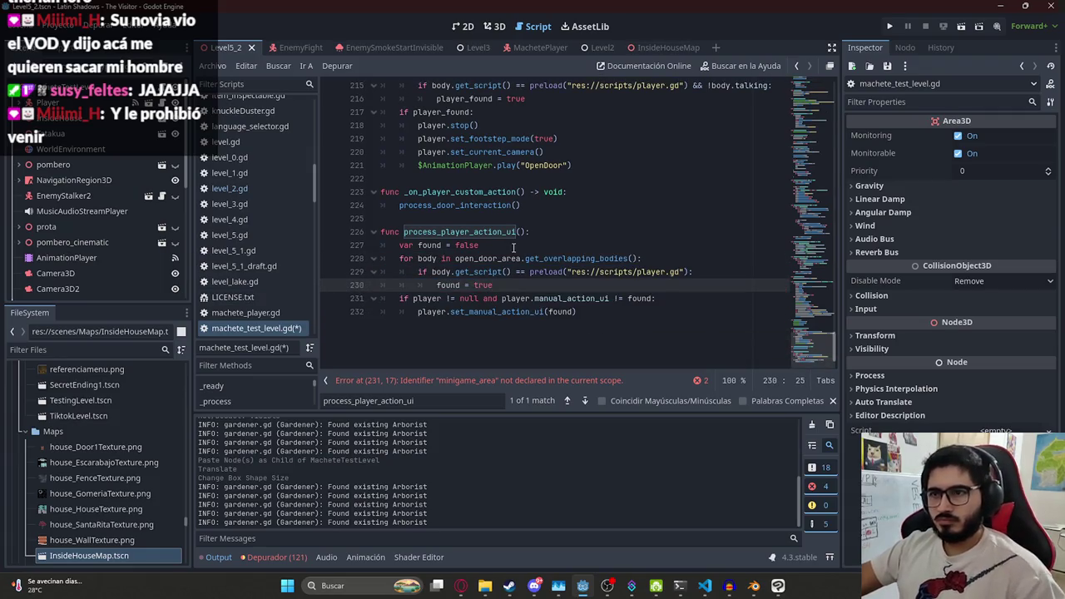
click(520, 248)
drag(543, 248, 325, 248)
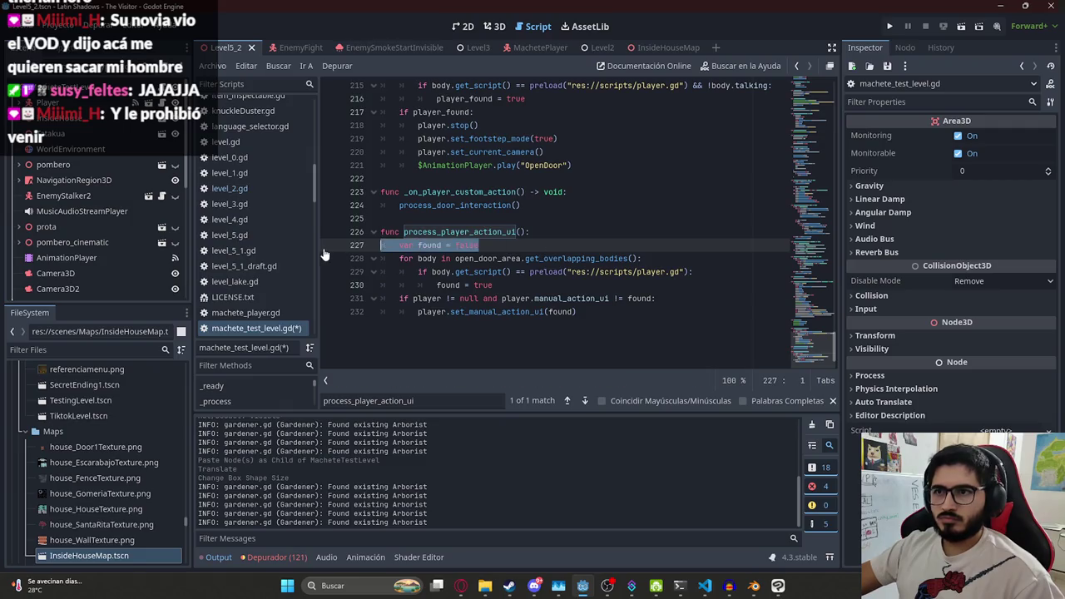
key(BackSpace)
key(ctrl+z)
key(ctrl+z)
key(ctrl+z)
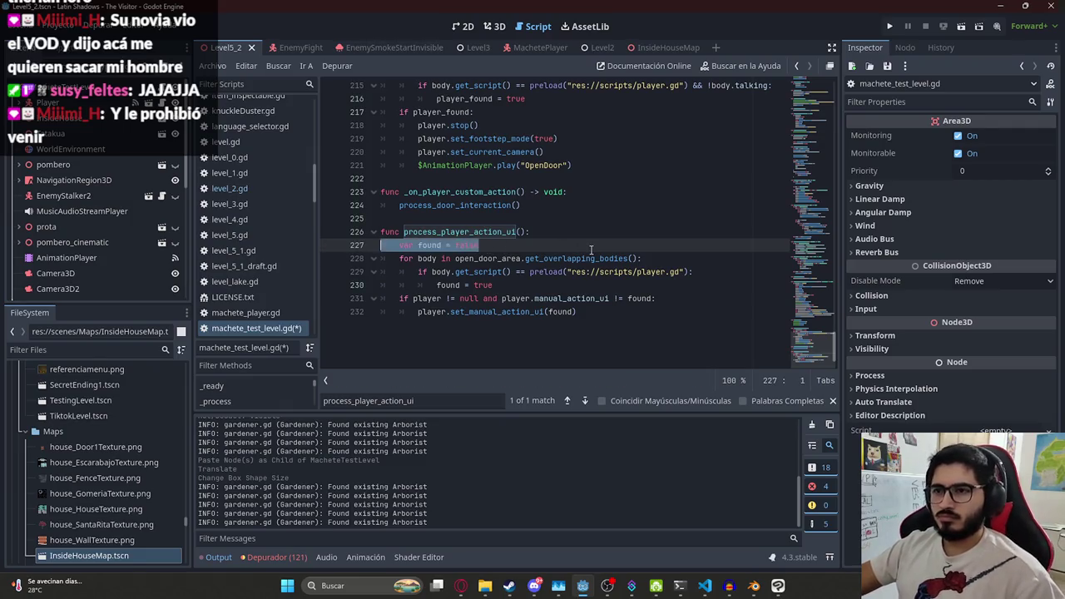
double_click(439, 232)
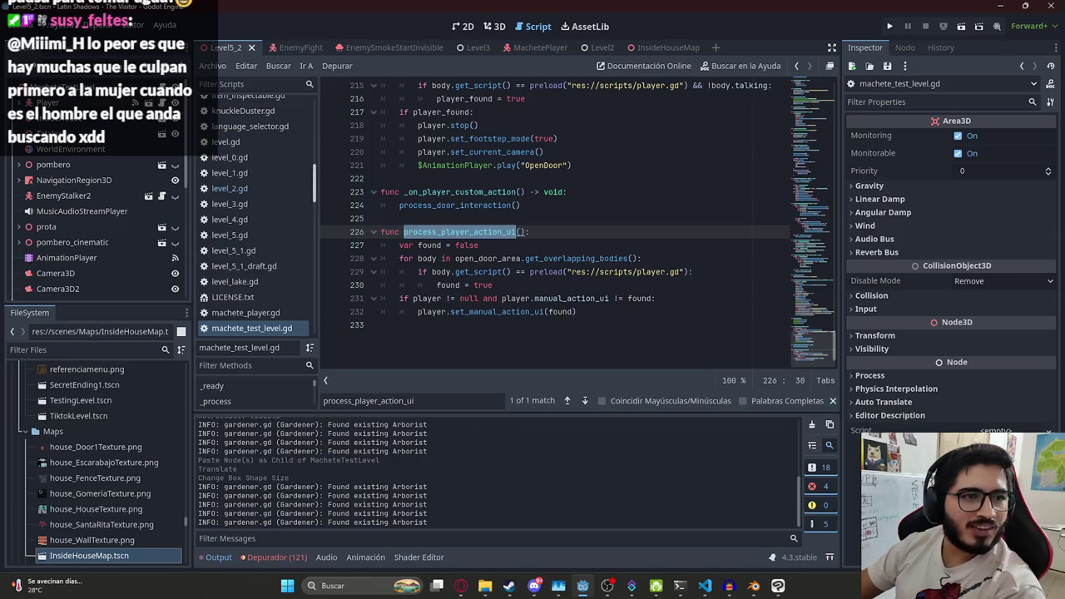
click(575, 163)
Add an 'if classic_player != null:' line at the top of process_player_action_ui
double_click(490, 233)
key(ctrl+f)
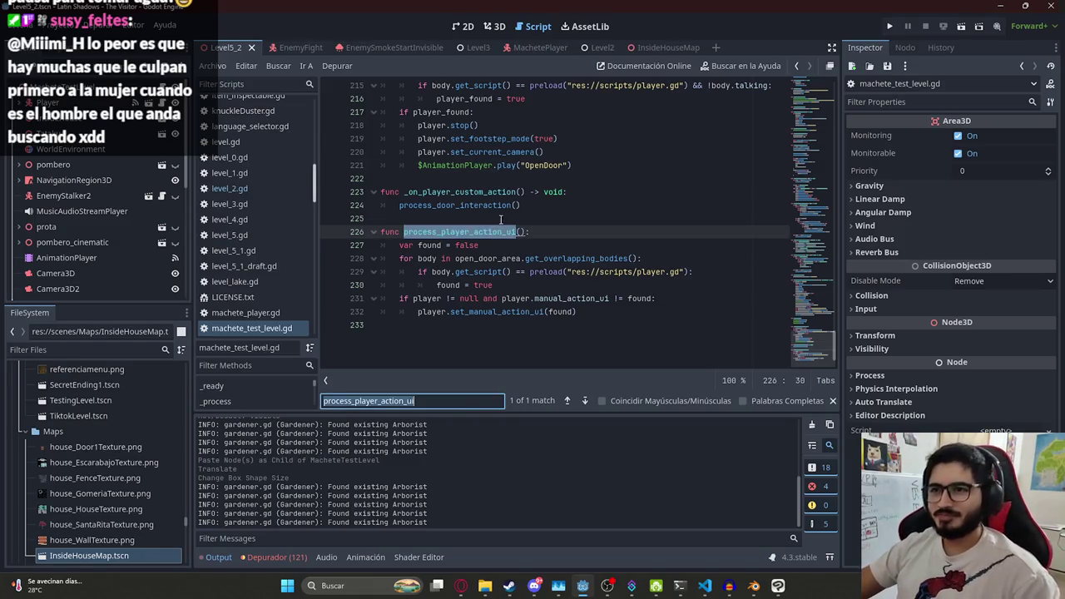
scroll(508, 210, up, 1)
click(558, 247)
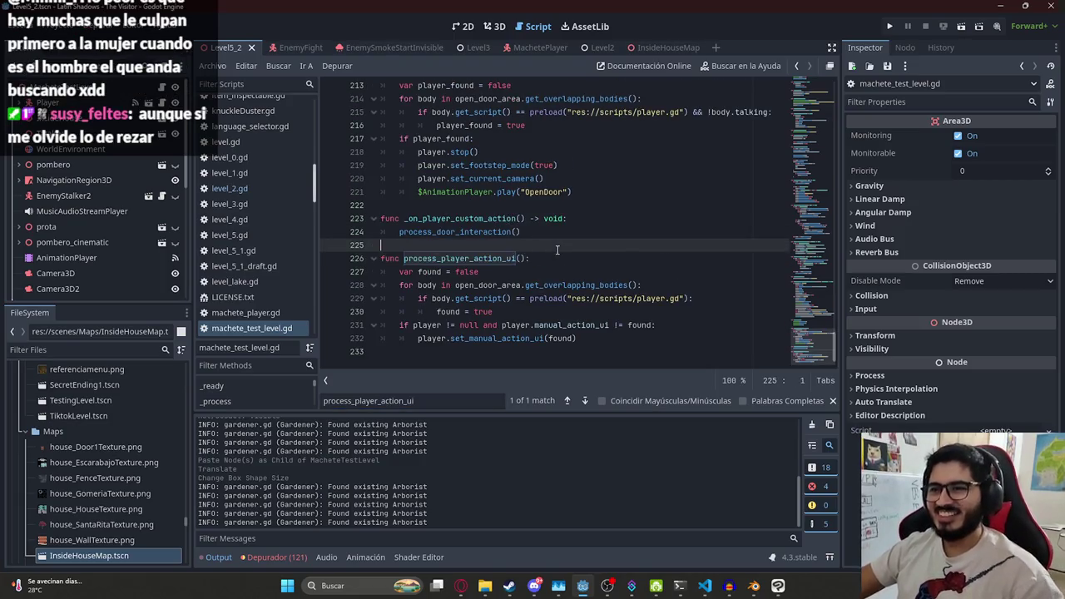
click(471, 259)
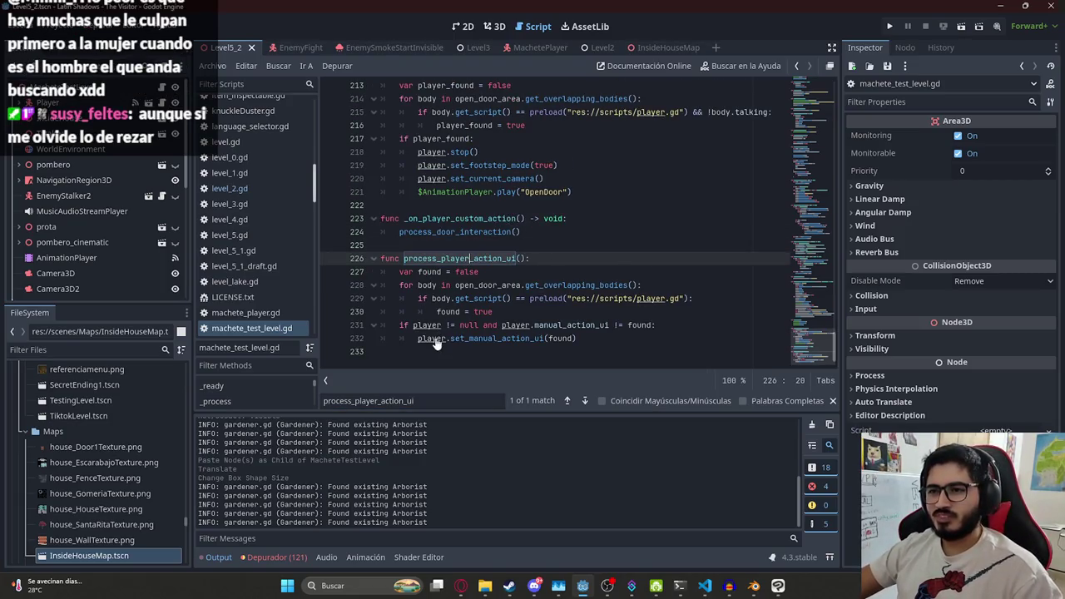
double_click(463, 259)
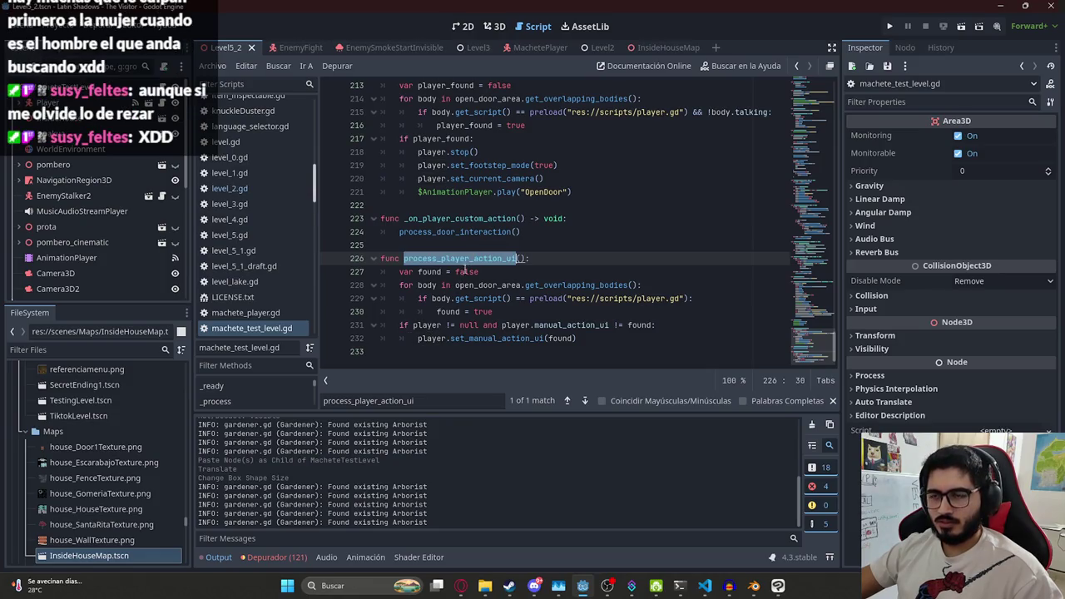
double_click(437, 339)
click(553, 257)
key(Return)
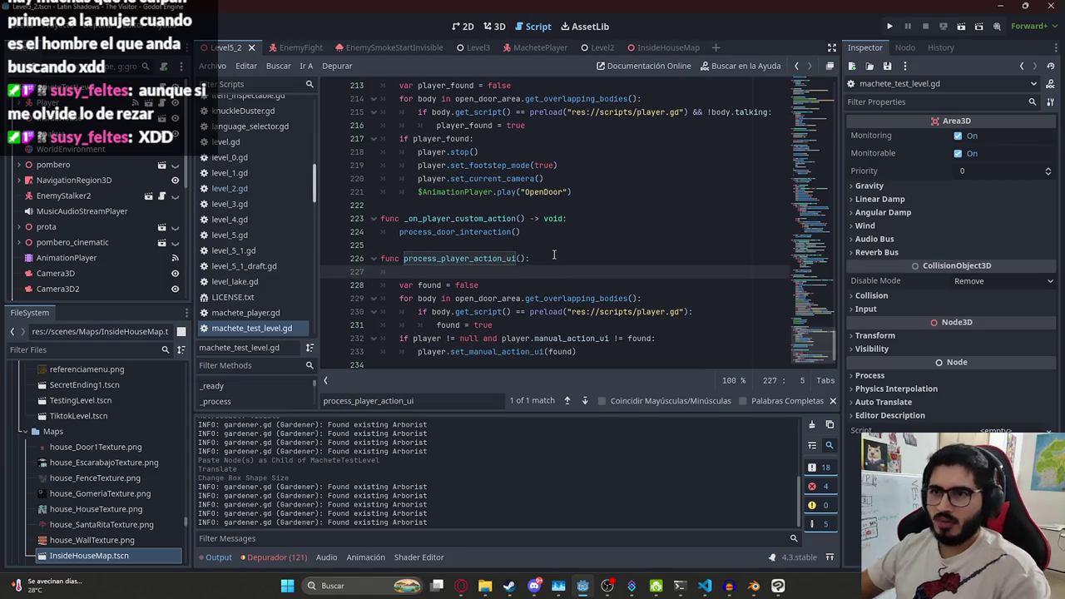
text(if classic_player)
key(BackSpace)
key(BackSpace)
text(!= null:)
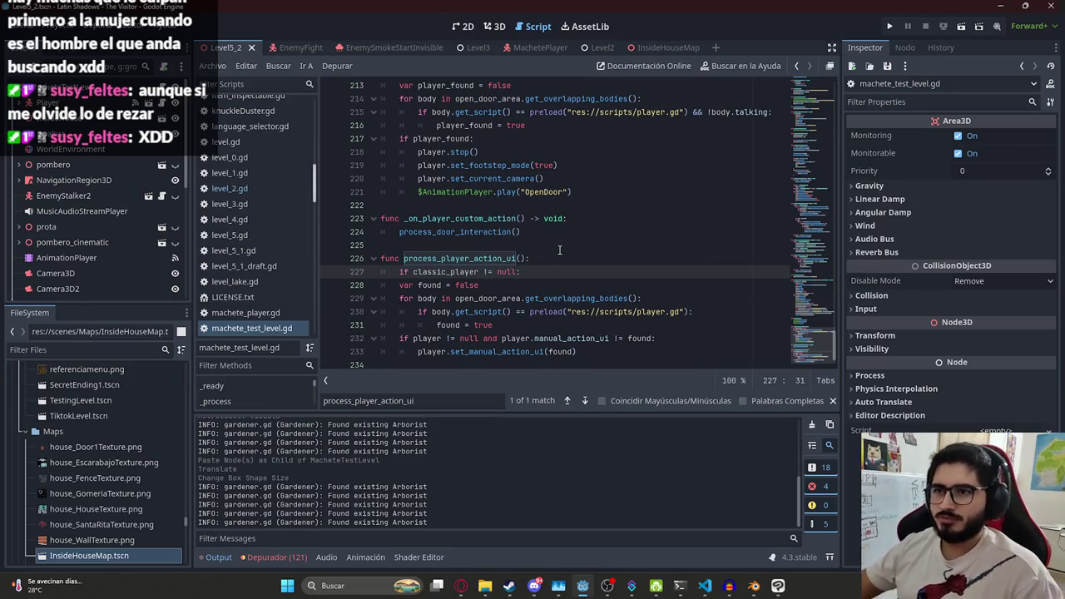
Indent the function body under the null check and replace the player references with classic_player
drag(582, 351, 383, 285)
key(Tab)
double_click(445, 271)
key(ctrl+c)
double_click(451, 351)
key(ctrl+v)
double_click(445, 338)
key(ctrl+v)
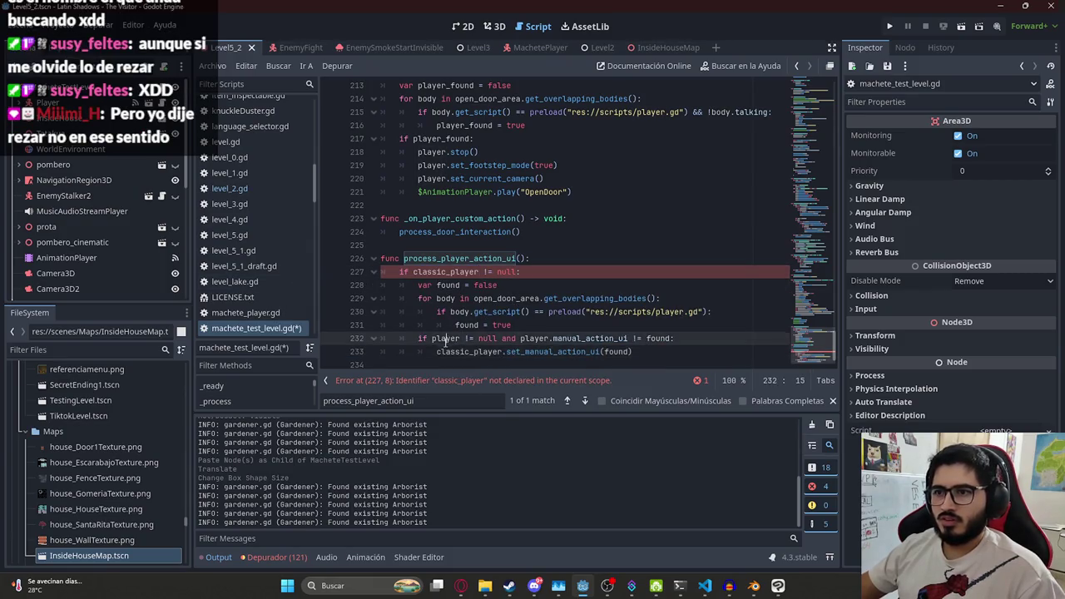
click(558, 338)
key(ctrl+v)
key(Delete)
key(Delete)
key(Delete)
click(642, 272)
key(Left)
key(Left)
key(Left)
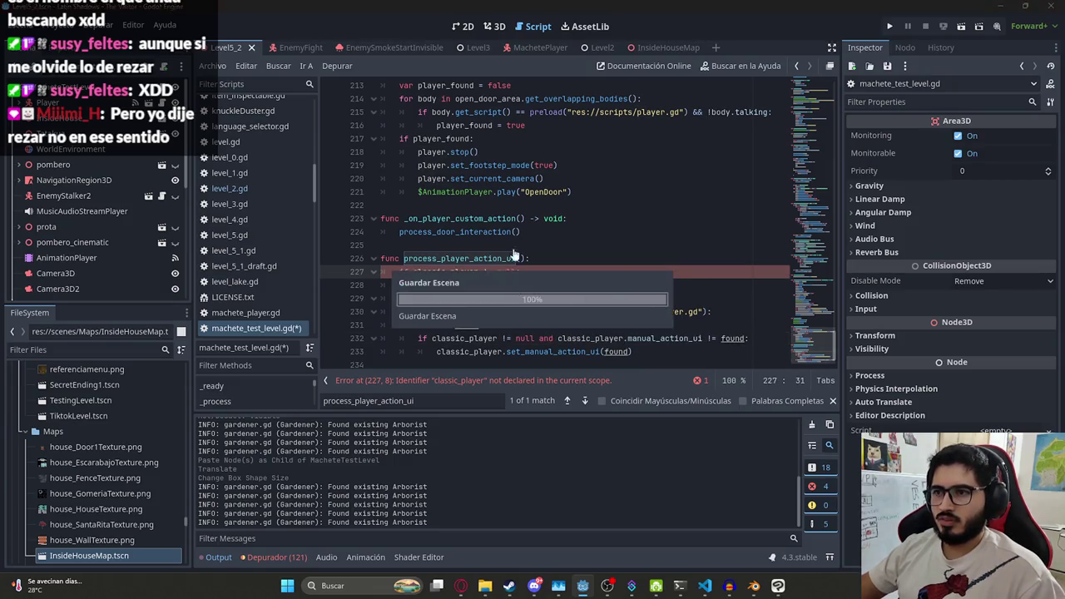
mouse_move(818, 347)
mouse_down()
mouse_move(818, 83)
mouse_move(818, 95)
mouse_up()
Declare 'var classic_player = null' on line 33
click(506, 260)
key(Return)
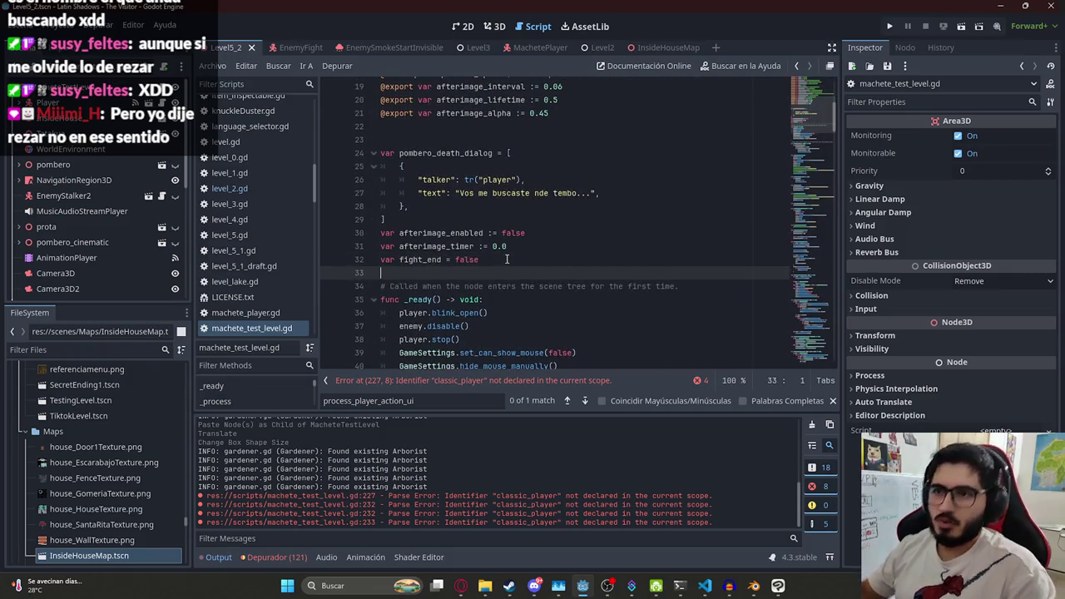
text(var classic_player = nu)
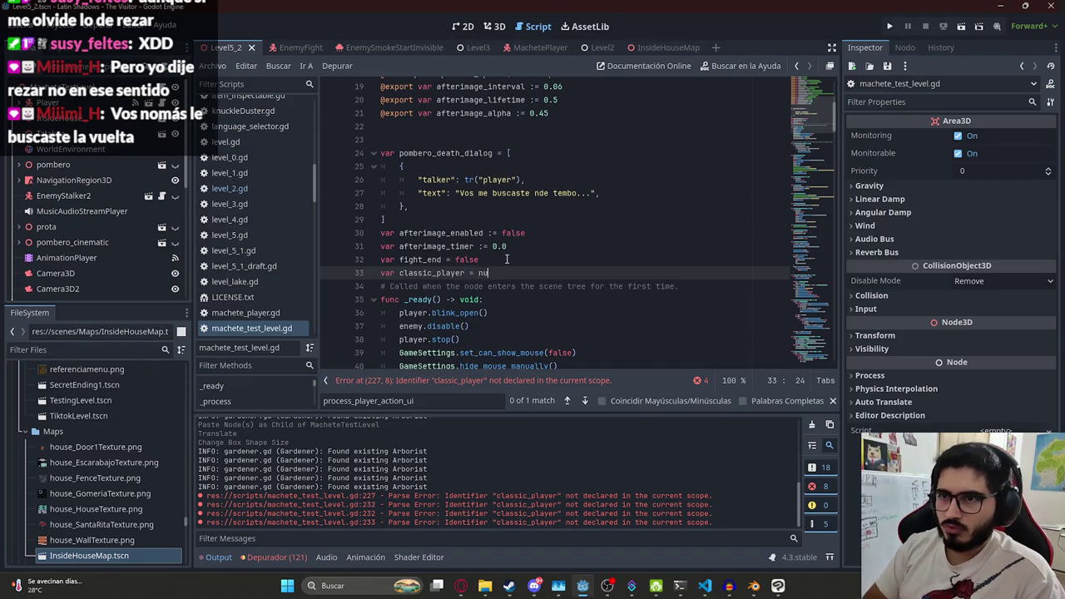
text(ll)
double_click(432, 273)
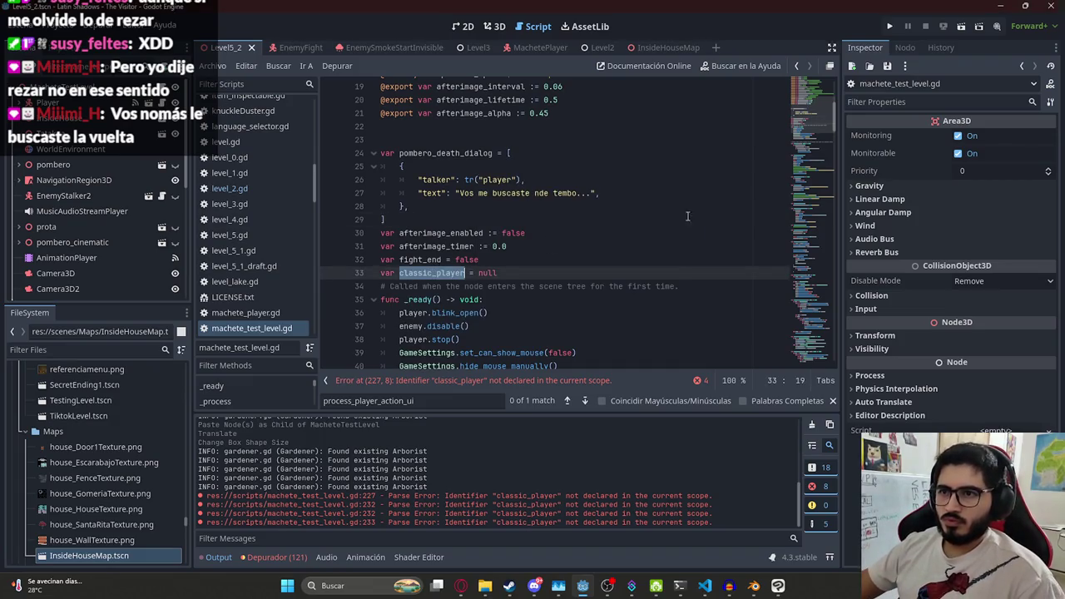
key(ctrl+f)
key(Return)
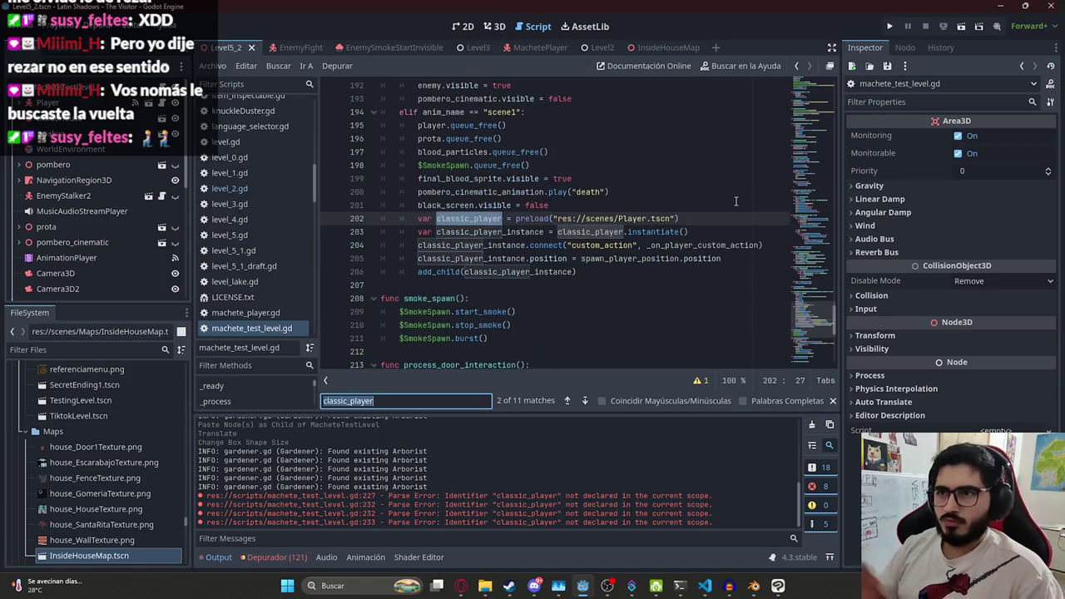
Rename the preloaded scene variable to classic_player_scene on lines 202–203
click(505, 225)
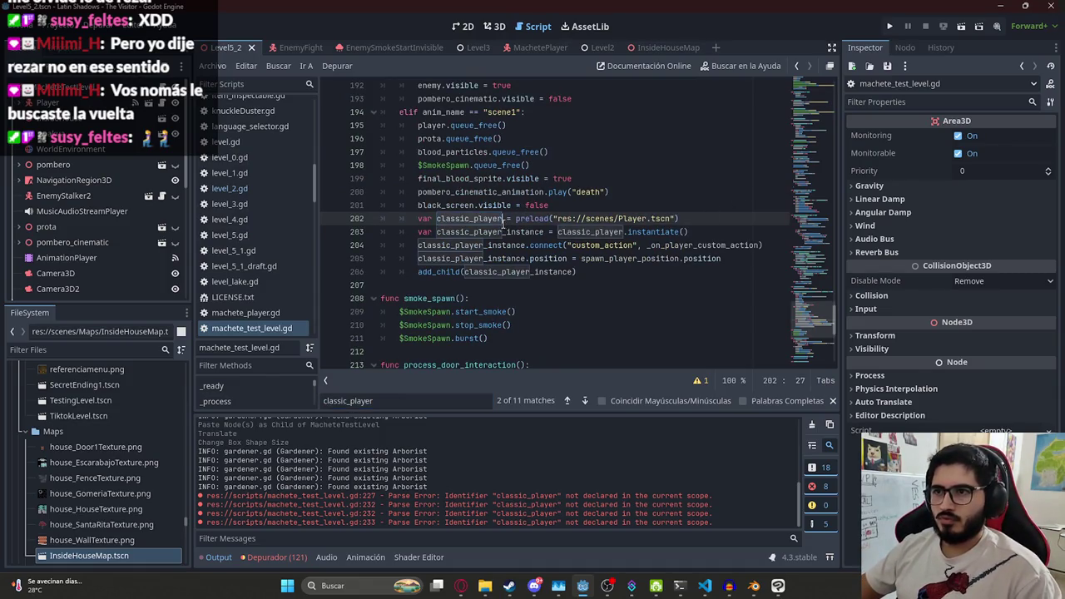
text(_)
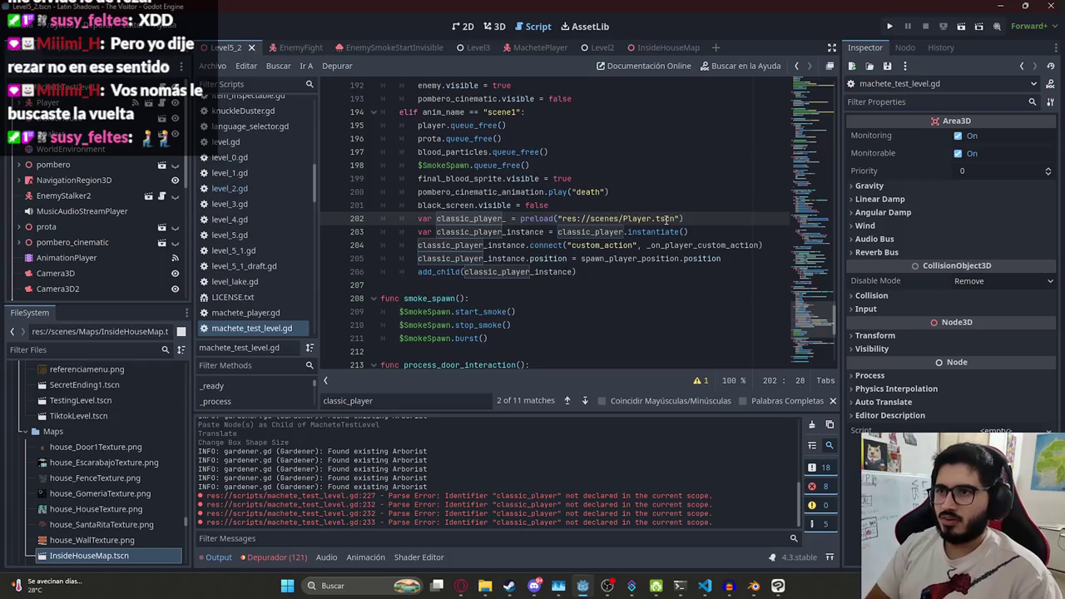
text(scene)
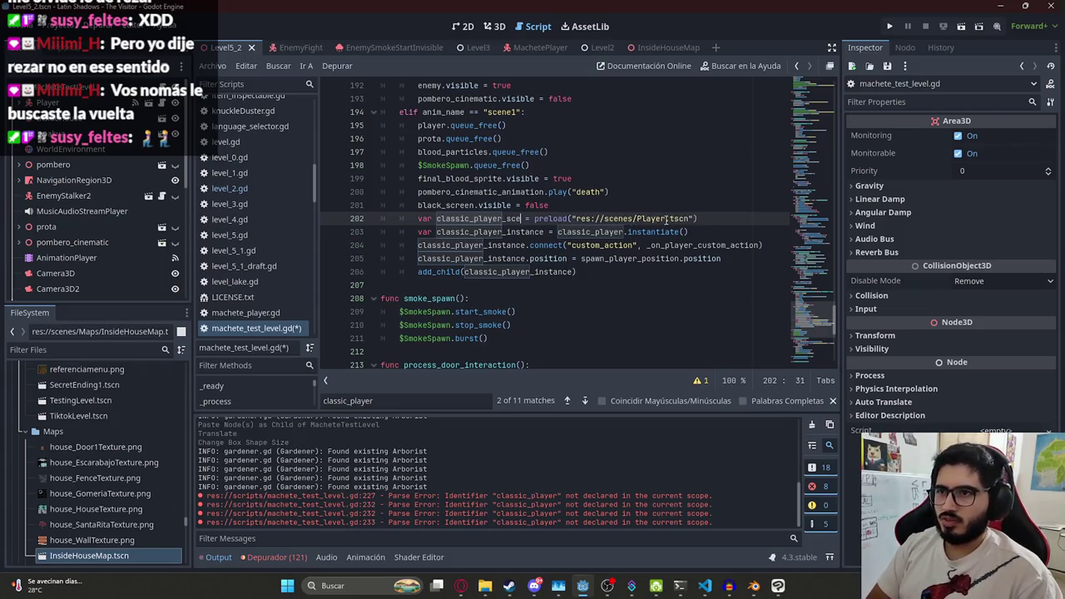
double_click(574, 232)
text(classic_player_scene)
Add 'classic_player = classic_player_instance' after spawning and save the script
click(748, 264)
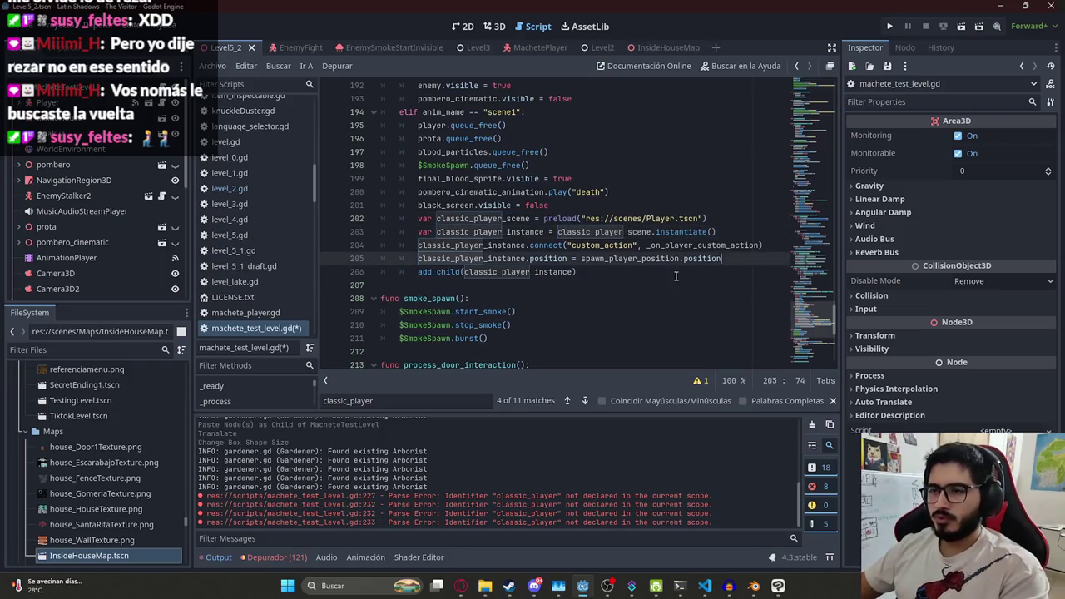
key(Return)
text(class)
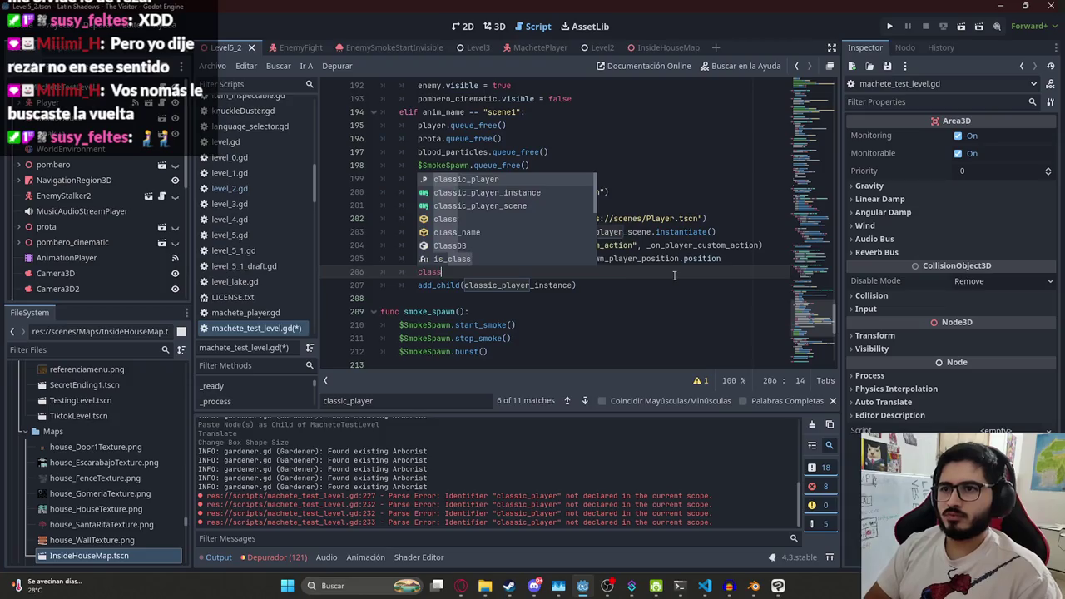
text(ic_player = classic_)
key(Down)
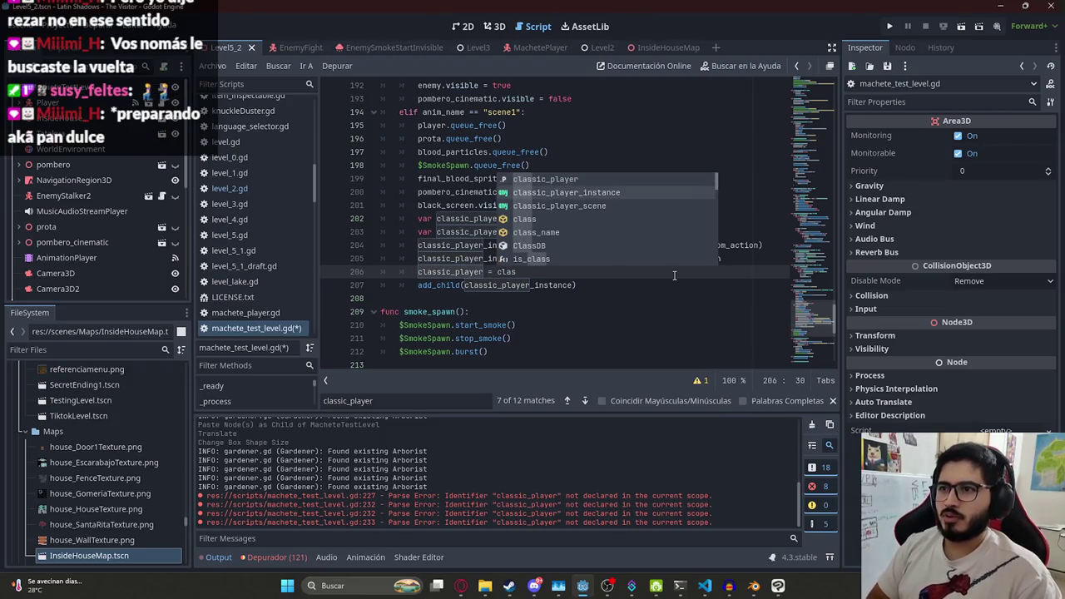
key(Return)
key(ctrl+s)
click(635, 246)
Search machete_test_level.gd for _process and select its function name
drag(606, 272, 418, 272)
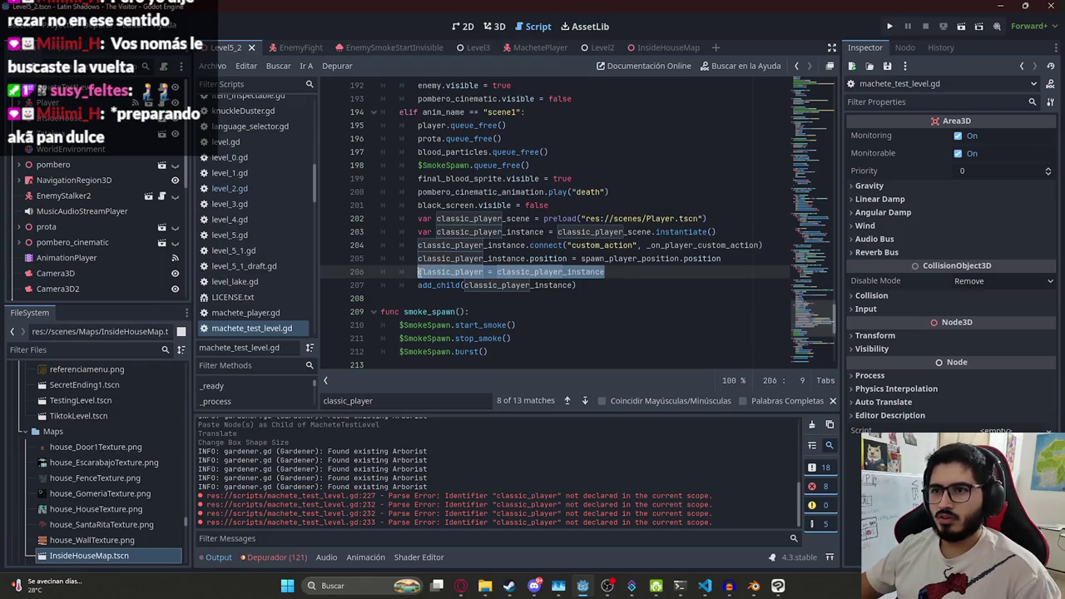
click(585, 254)
scroll(585, 254, down, 8)
click(617, 313)
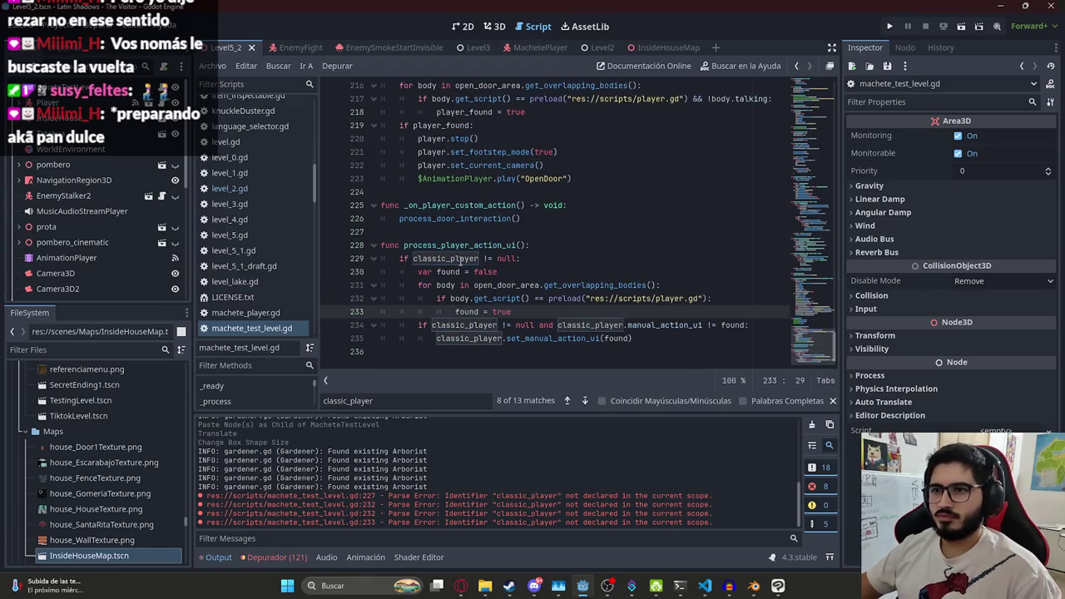
double_click(464, 246)
key(ctrl+f)
text(_p)
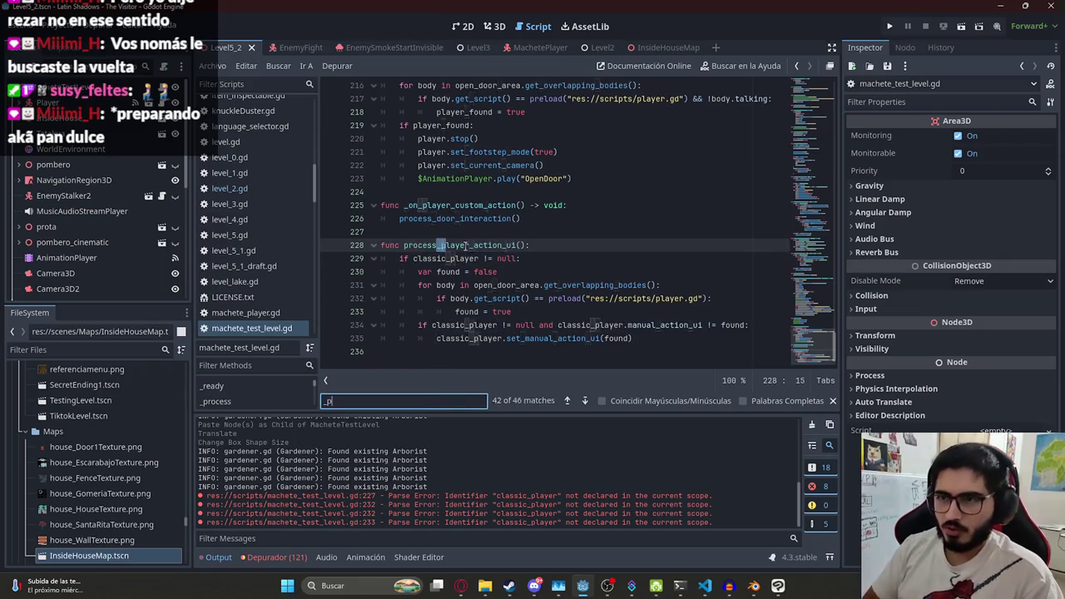
text(rocess)
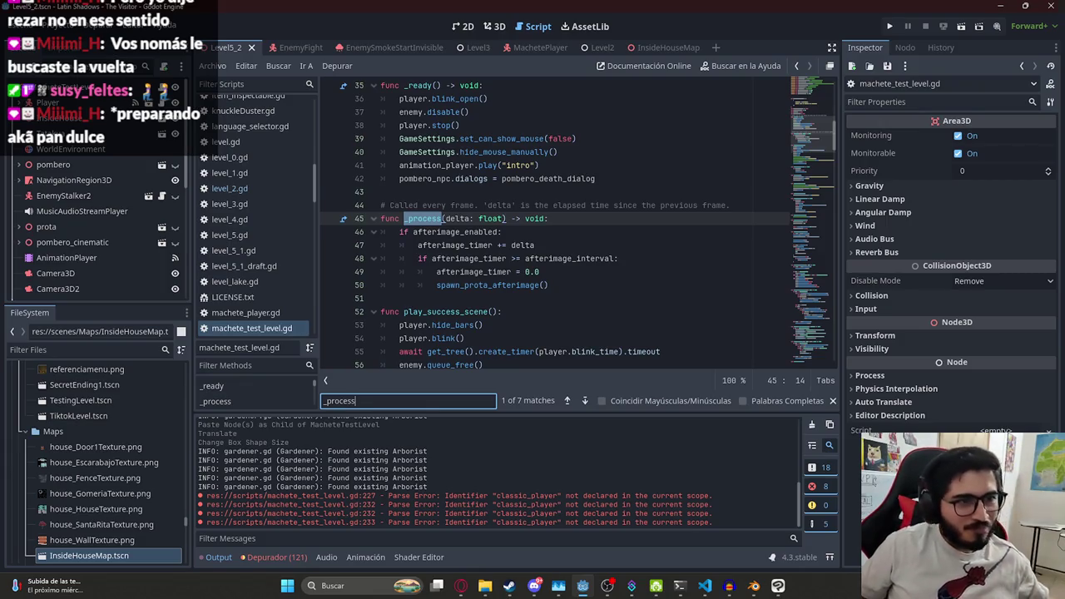
click(571, 234)
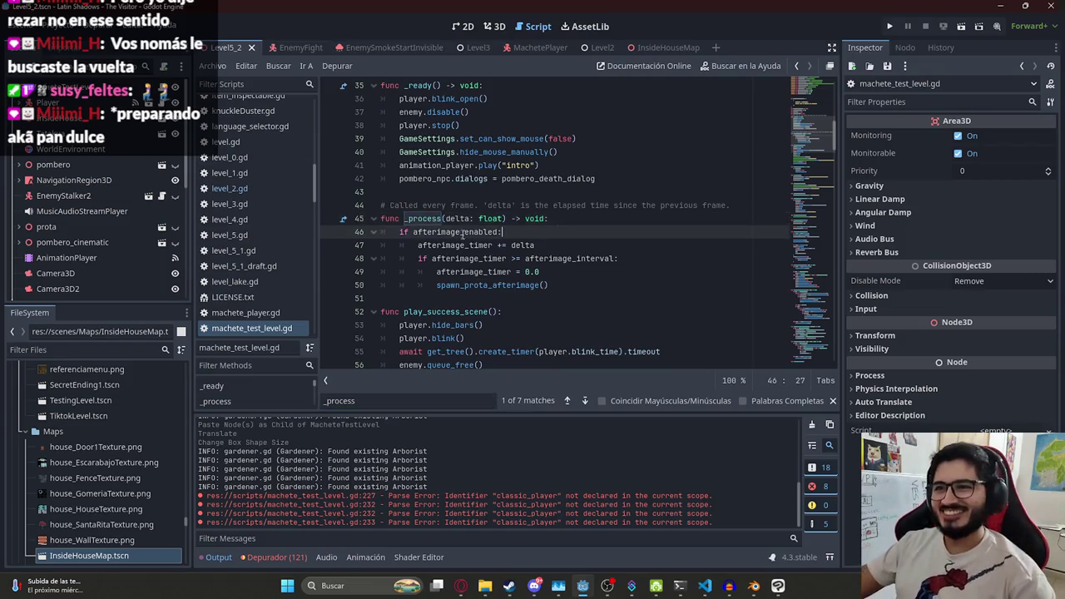
double_click(432, 218)
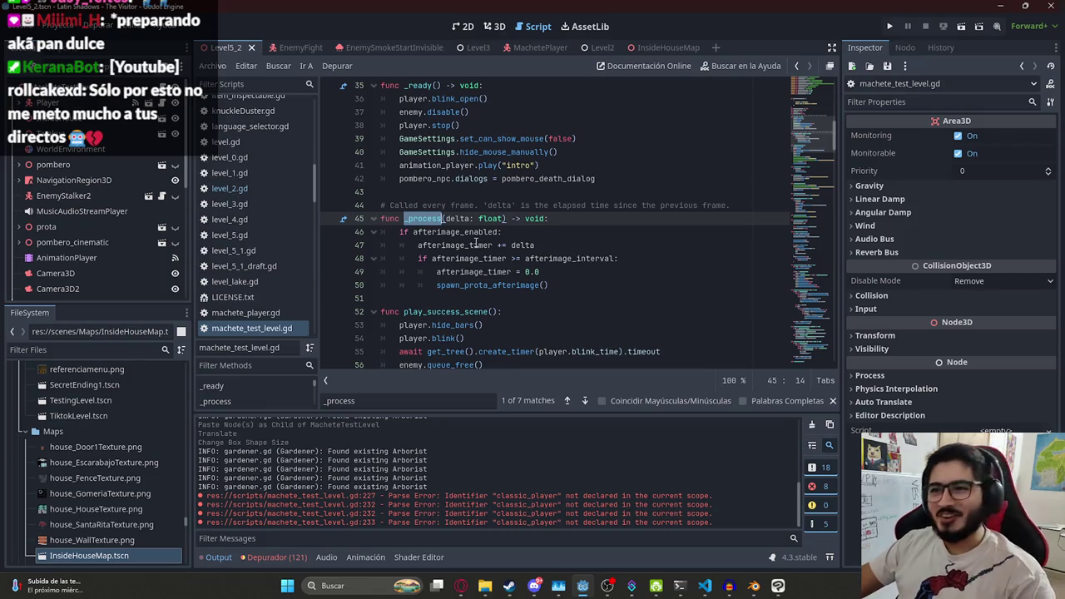
Trial-paste process_player_action_ui into _process twice, undoing both so the code stays unchanged
click(586, 286)
text(process_player_action_ui)
key(ctrl+z)
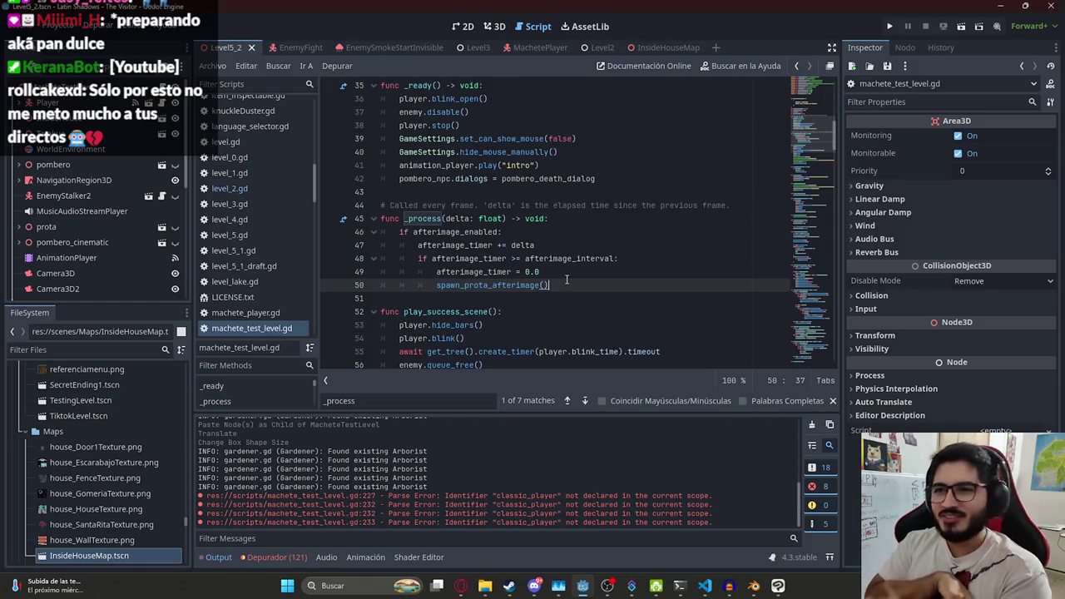
key(Return)
text(process_player_action_ui)
key(ctrl+z)
key(ctrl+z)
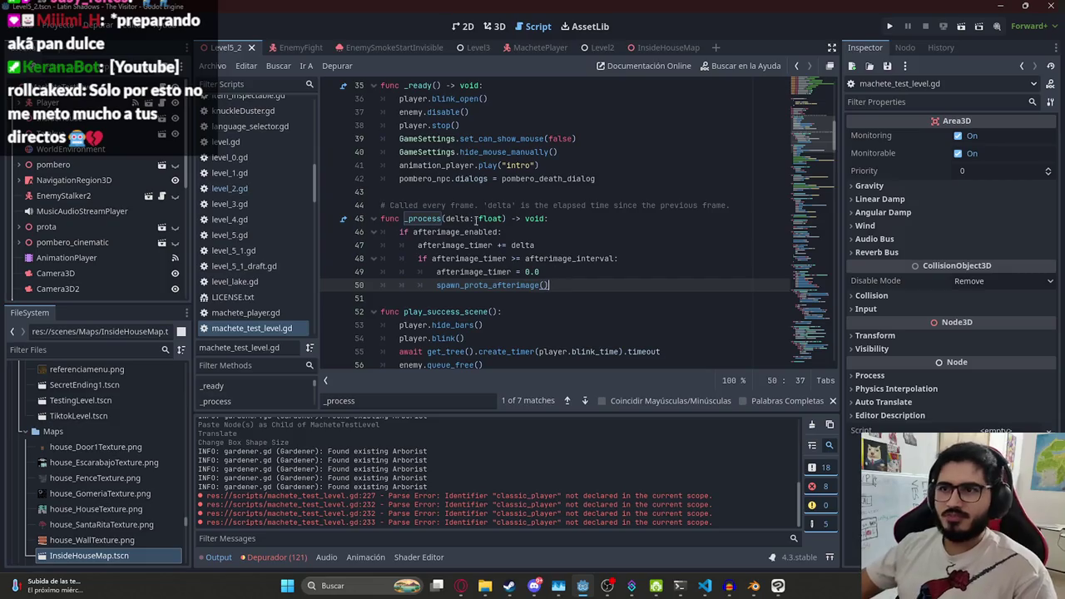
double_click(432, 231)
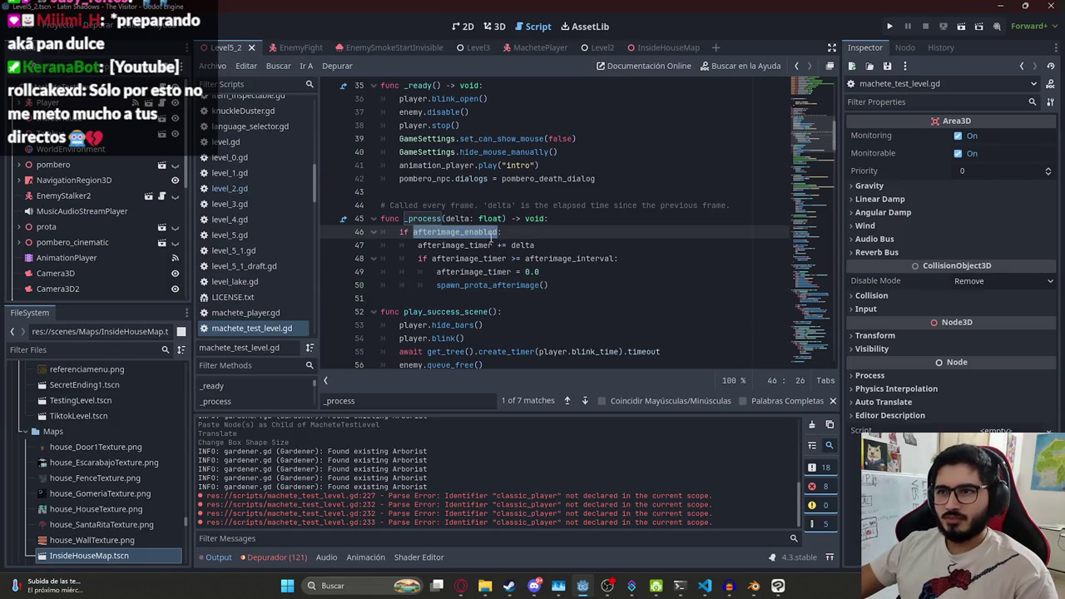
double_click(471, 246)
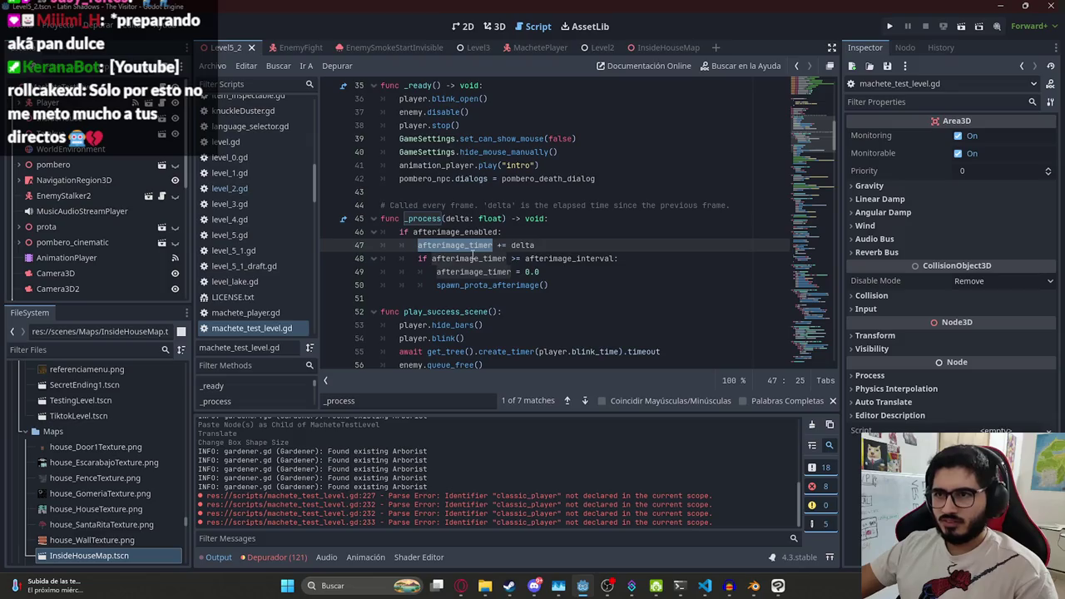
Insert a process_player_action_ui() call as the first line of _process
click(587, 230)
key(Return)
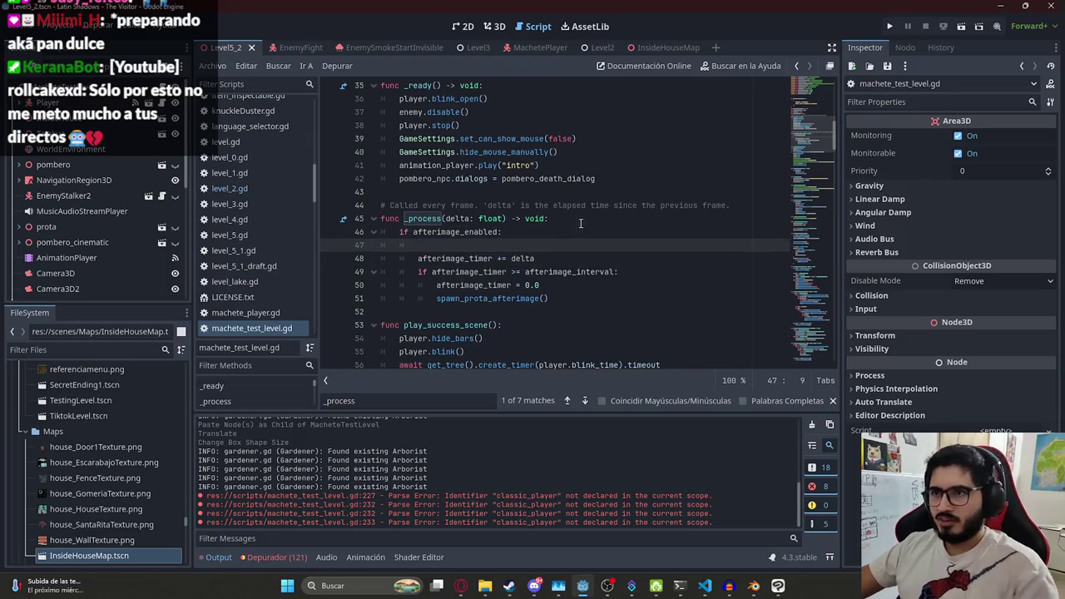
key(alt+Up)
text(process_player_action_ui()
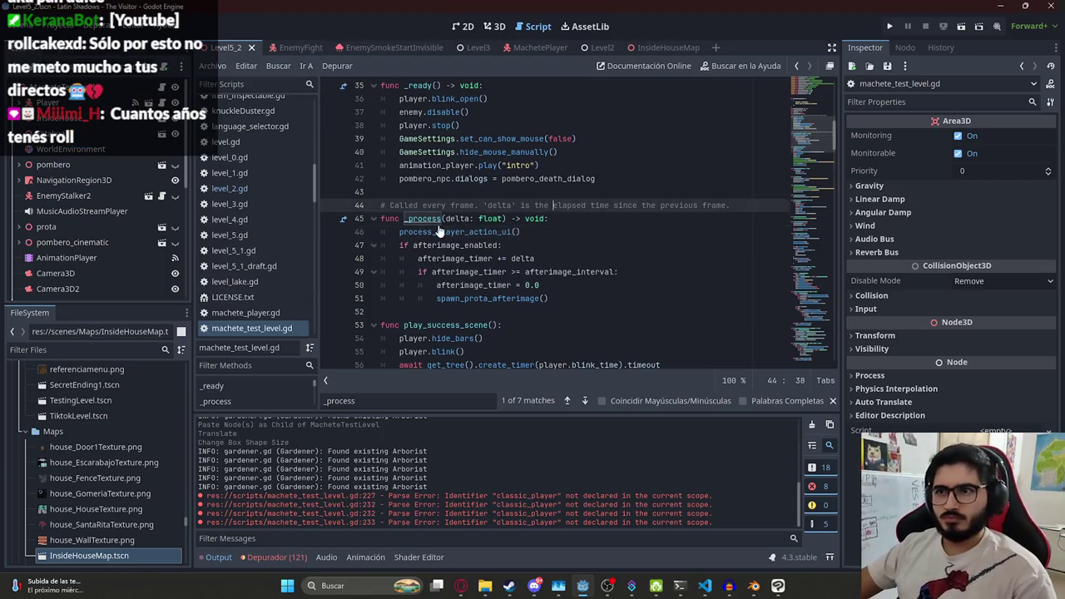
ctrl+click(436, 219)
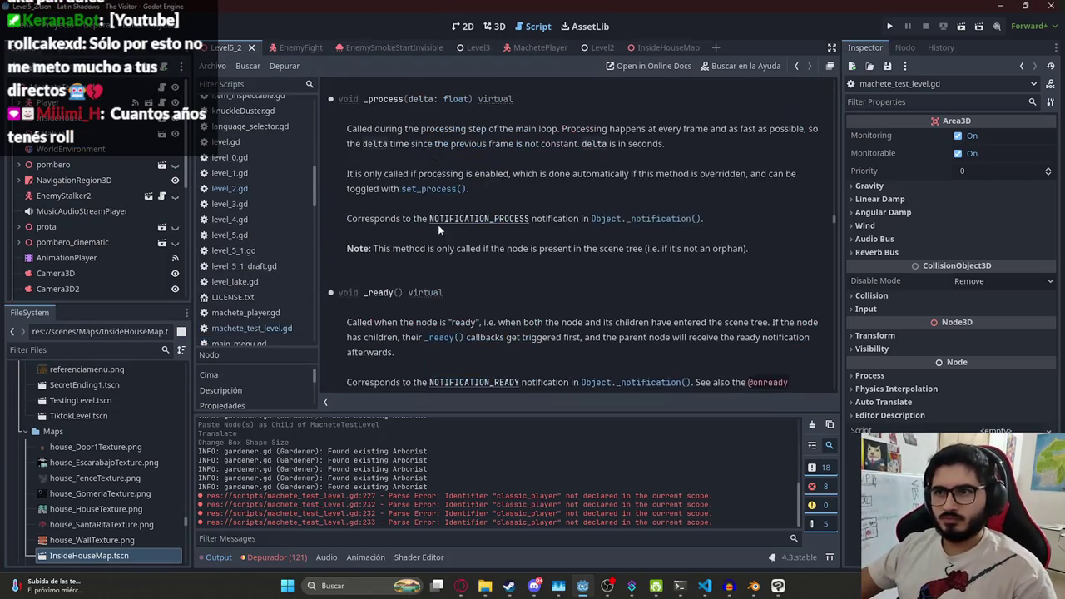
key(alt+Left)
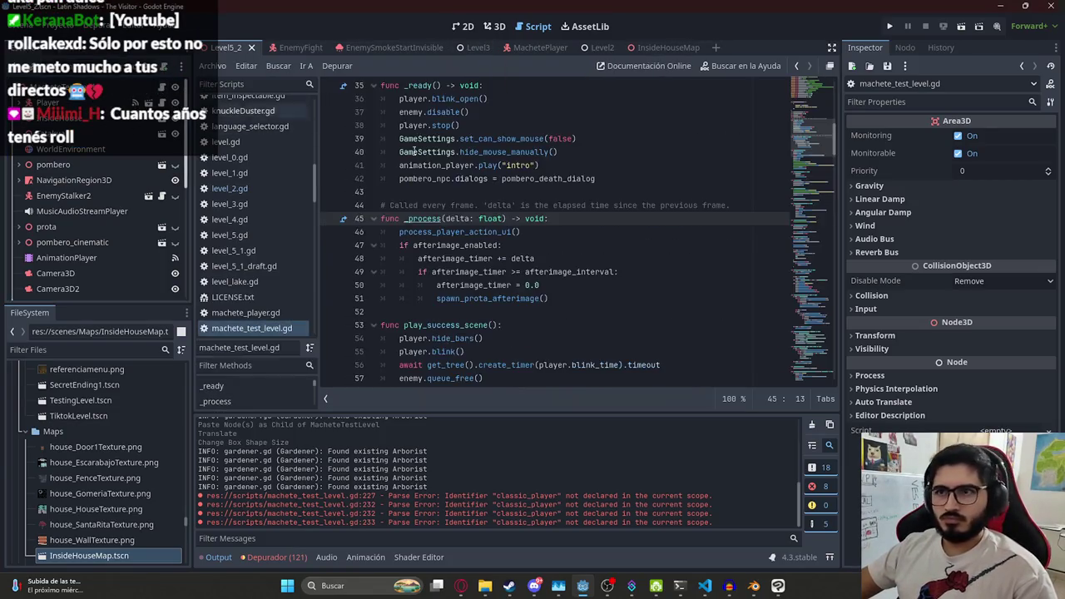
Review process_player_action_ui's overlap check and its set_manual_action_ui call on classic_player
ctrl+click(457, 232)
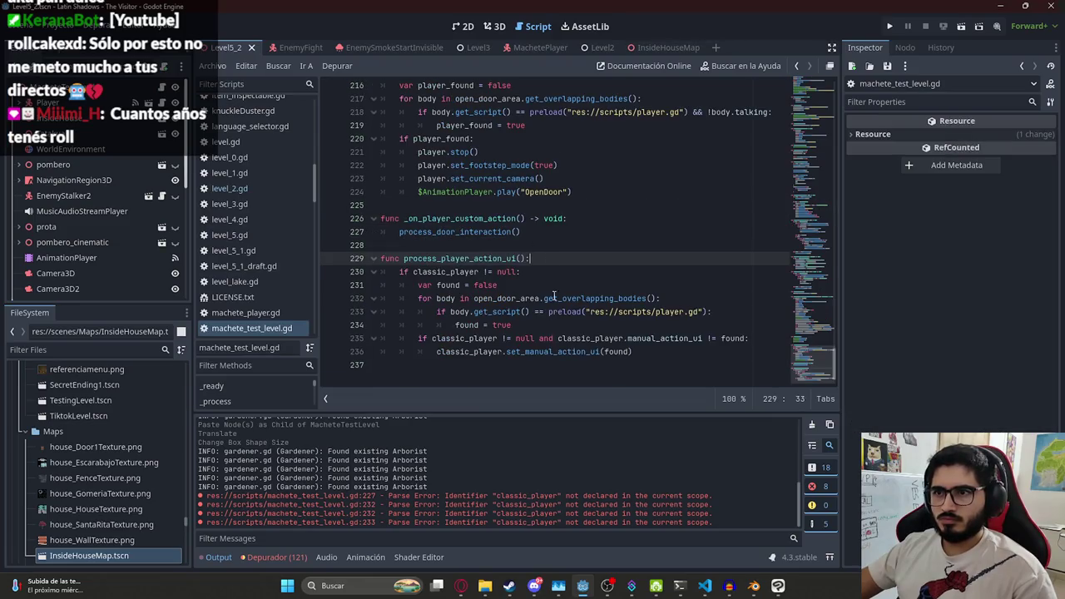
click(551, 302)
click(689, 328)
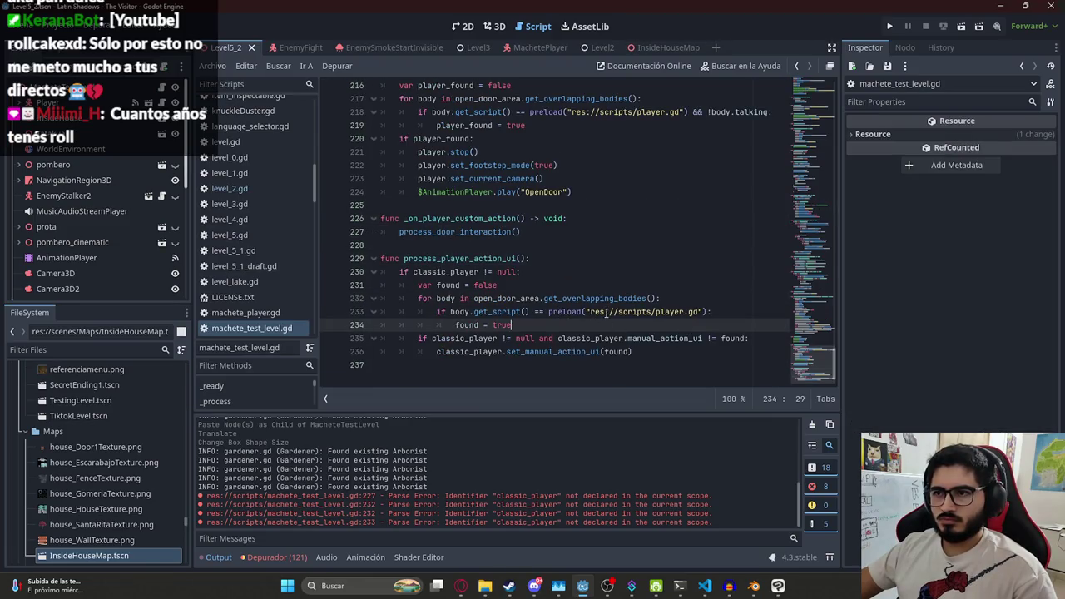
click(643, 351)
double_click(460, 312)
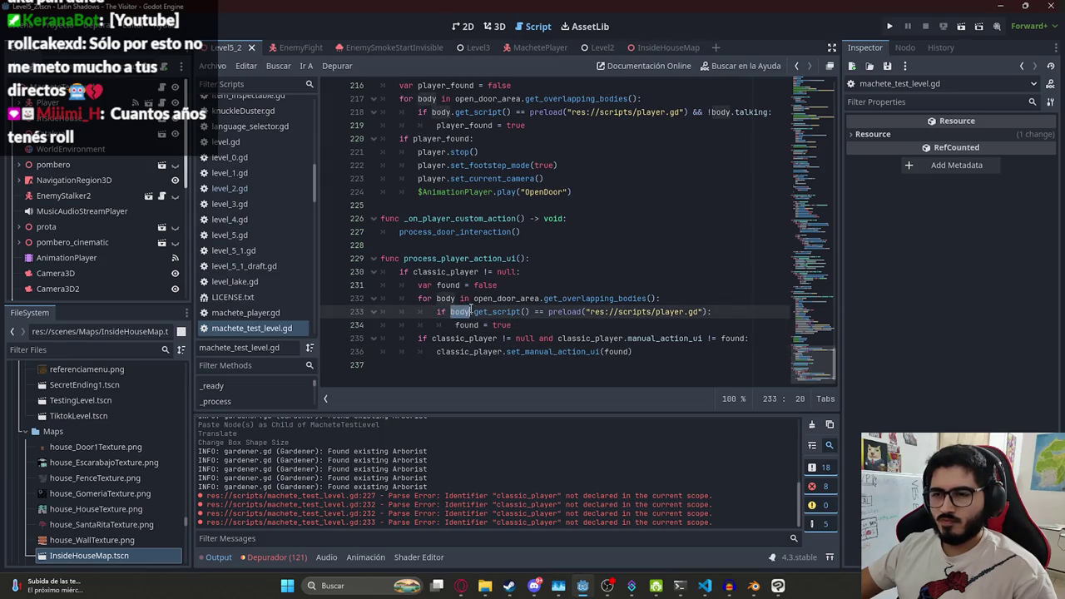
click(665, 363)
click(664, 351)
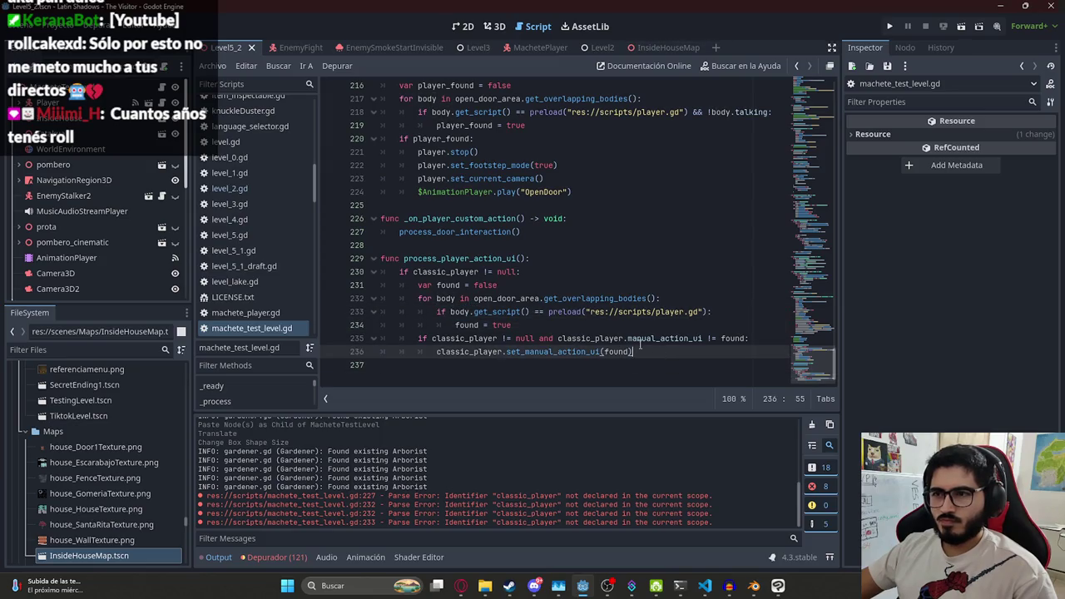
double_click(486, 351)
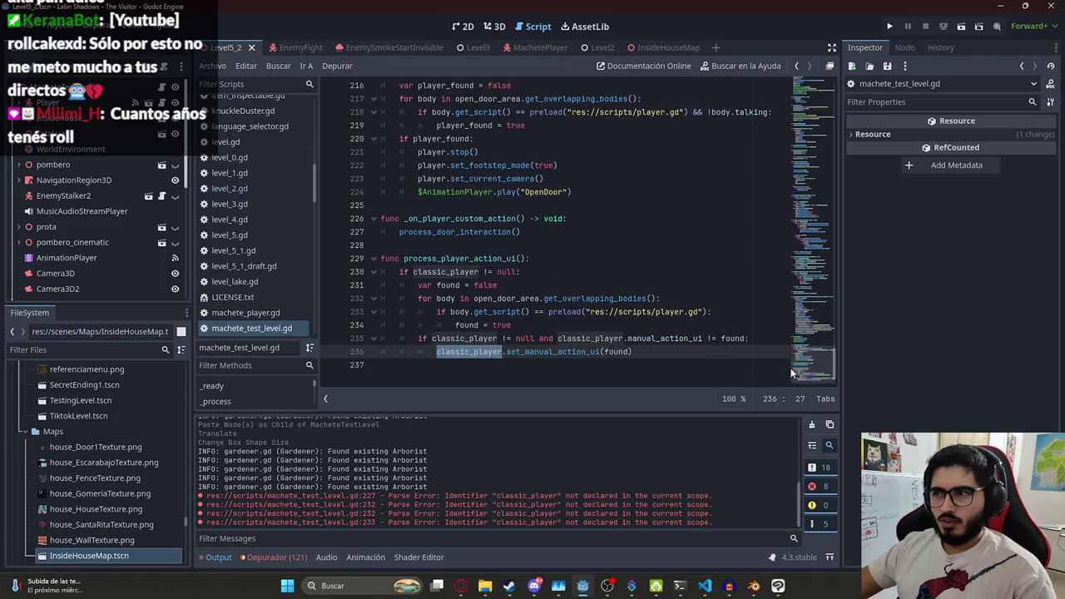
double_click(545, 192)
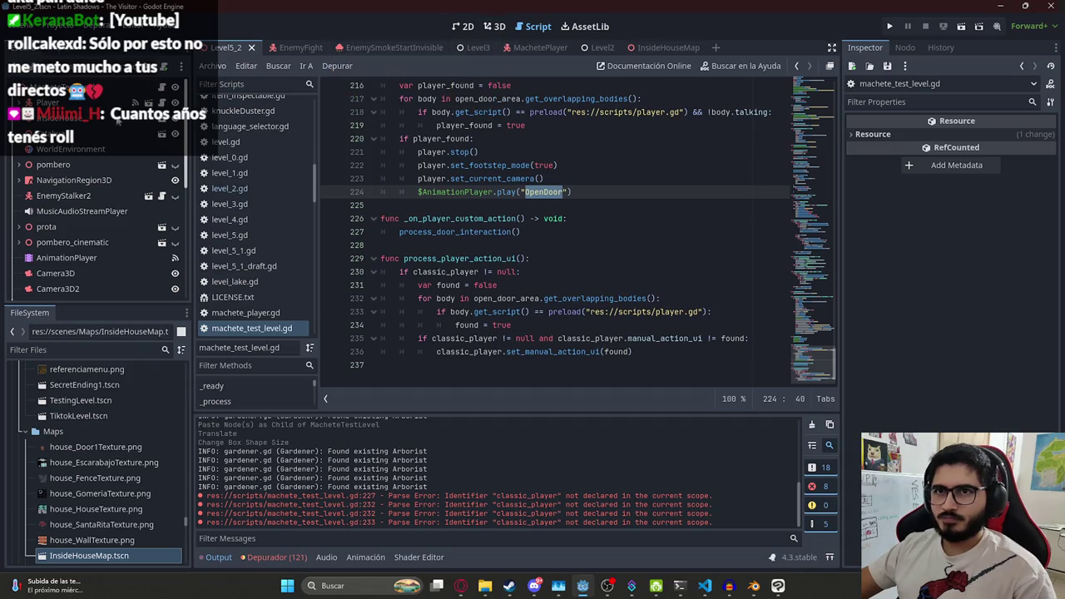
Select the black cube beside the house in Level2's 3D view
click(594, 50)
scroll(144, 99, down, 5)
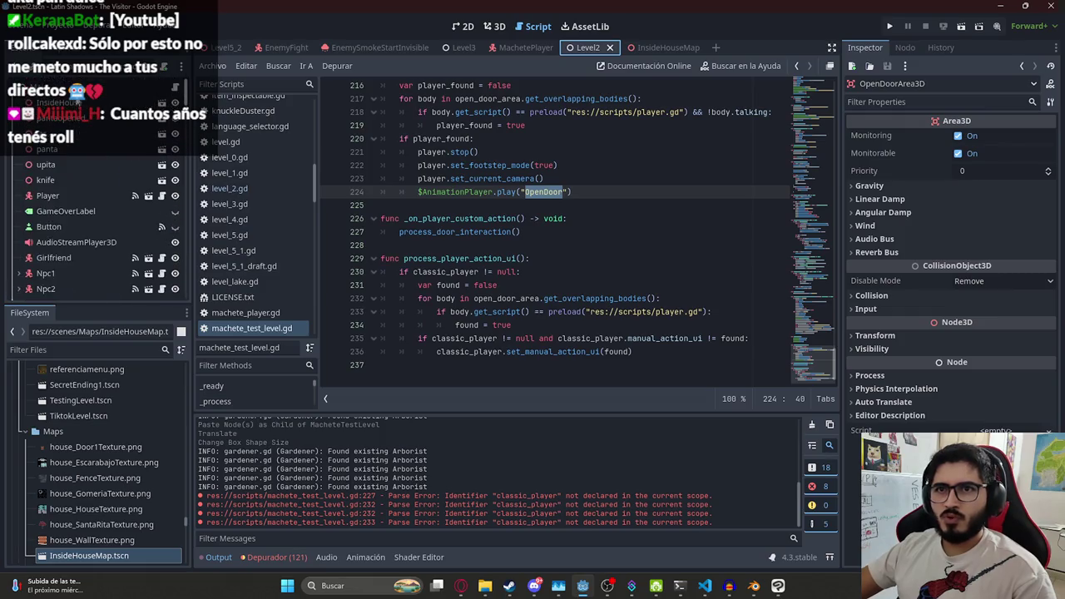
click(74, 116)
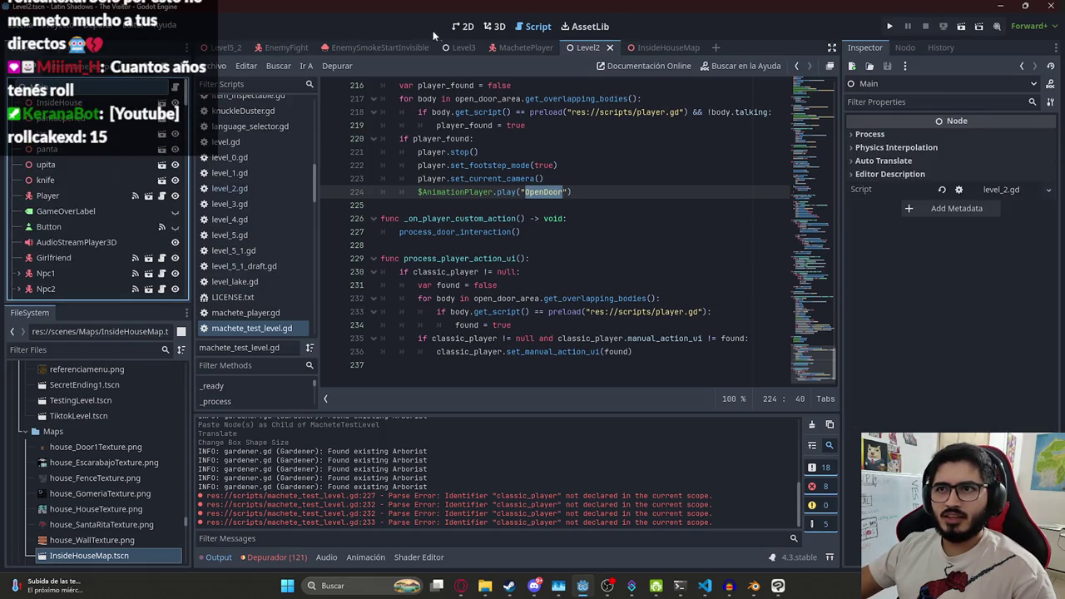
click(494, 26)
scroll(522, 268, down, 8)
scroll(423, 268, up, 3)
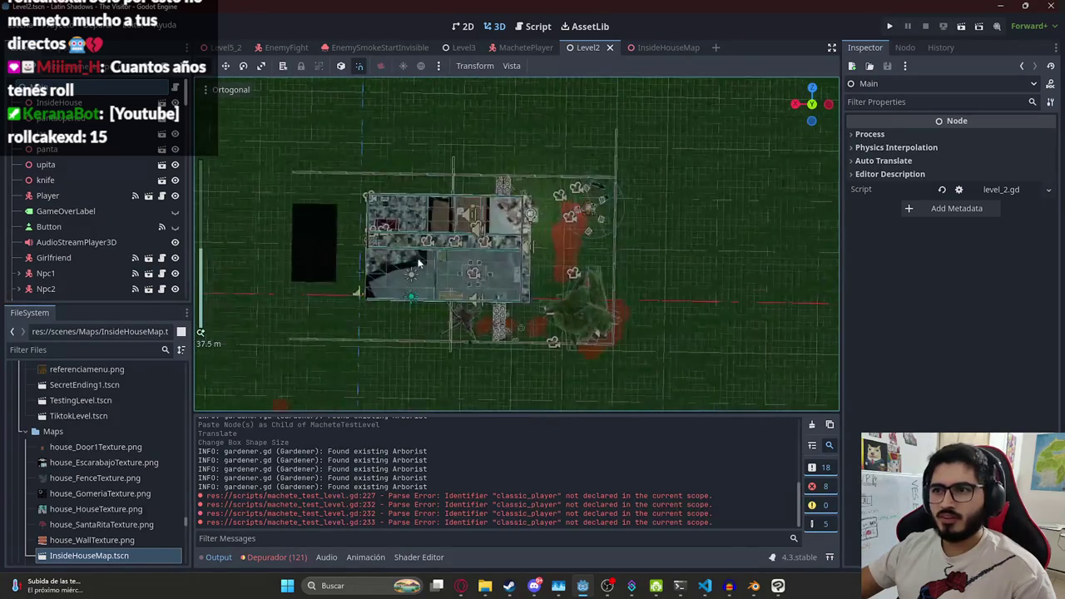
click(310, 250)
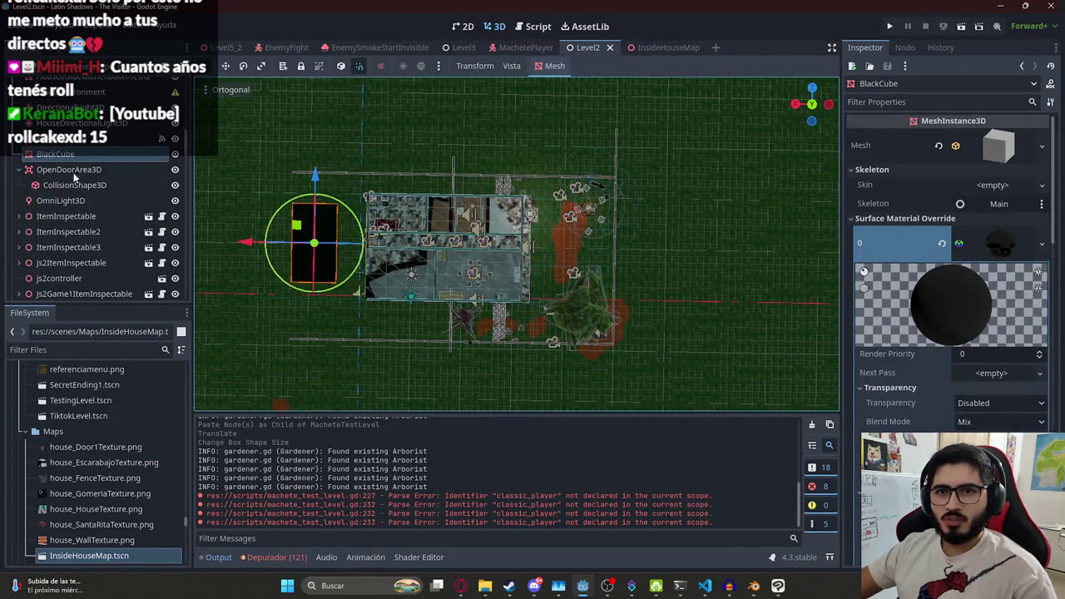
Paste the cube as BlackCube2 under Level5_2's MacheteTestLevel, then select Level2's AnimationPlayer
click(226, 47)
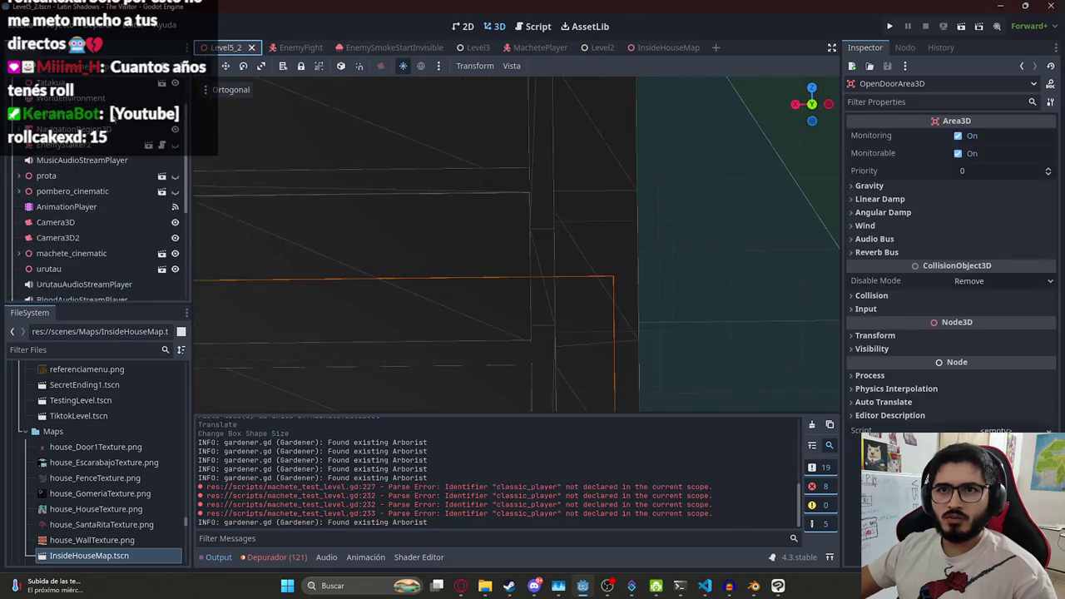
scroll(441, 194, down, 5)
click(595, 186)
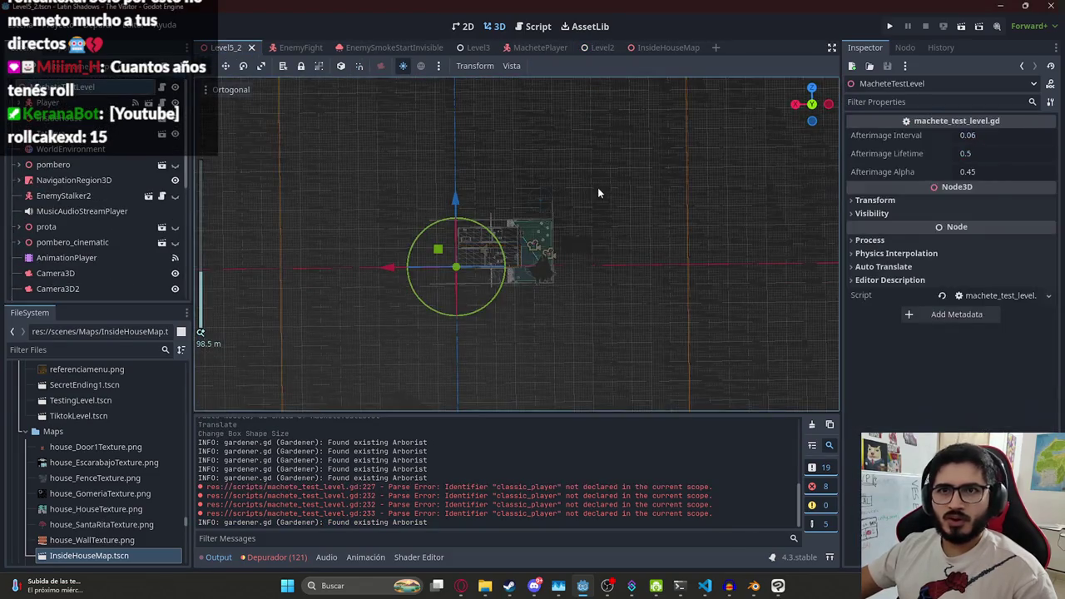
key(ctrl+v)
scroll(449, 245, up, 5)
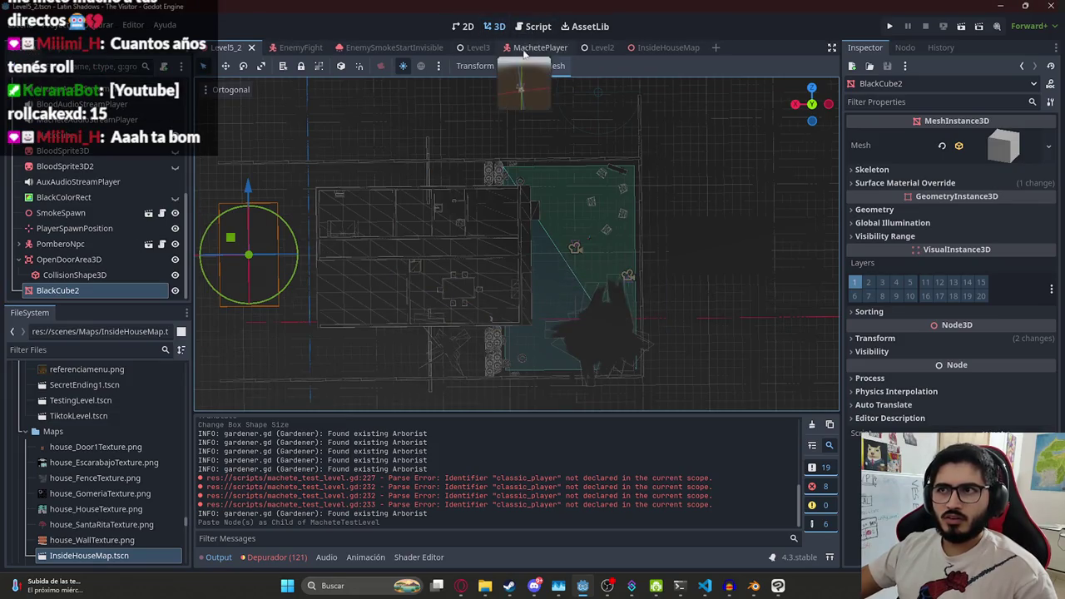
click(588, 47)
scroll(95, 208, down, 3)
click(100, 206)
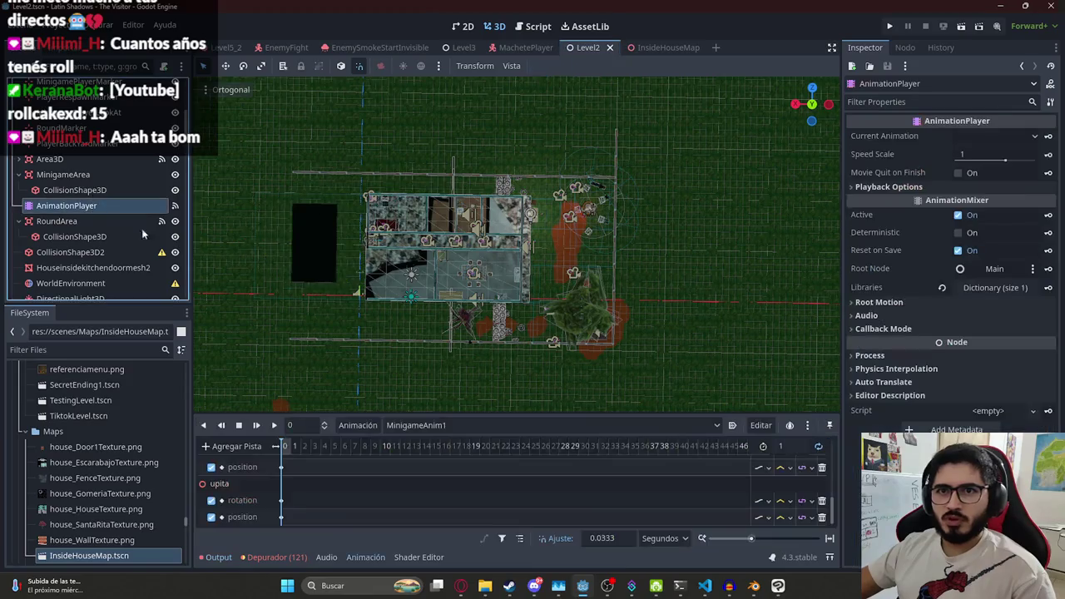
Show Level2's OpenDoor animation tracks in an enlarged animation panel
click(469, 425)
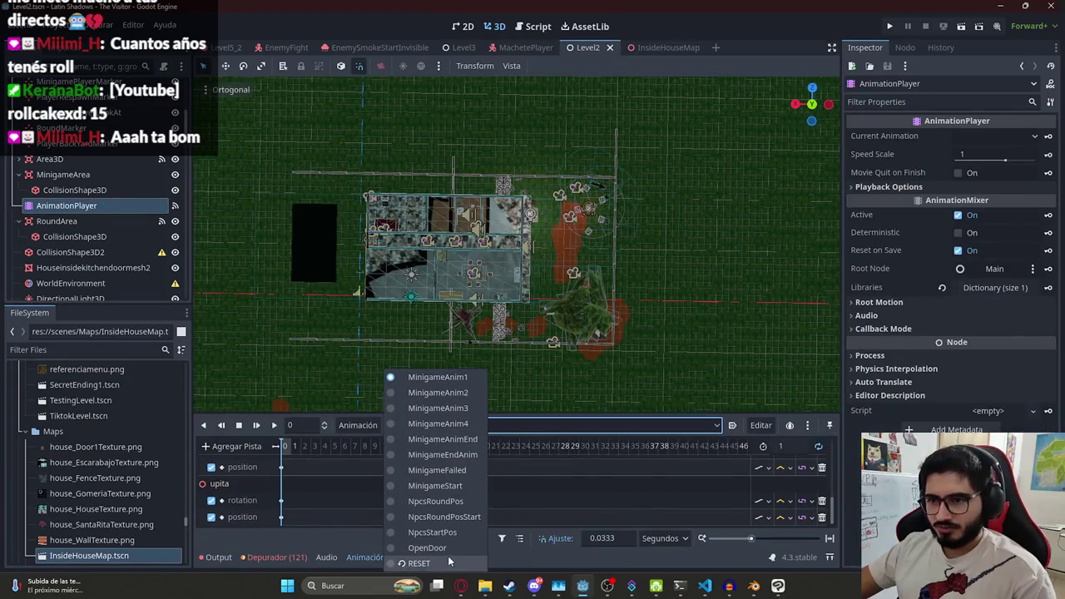
click(427, 548)
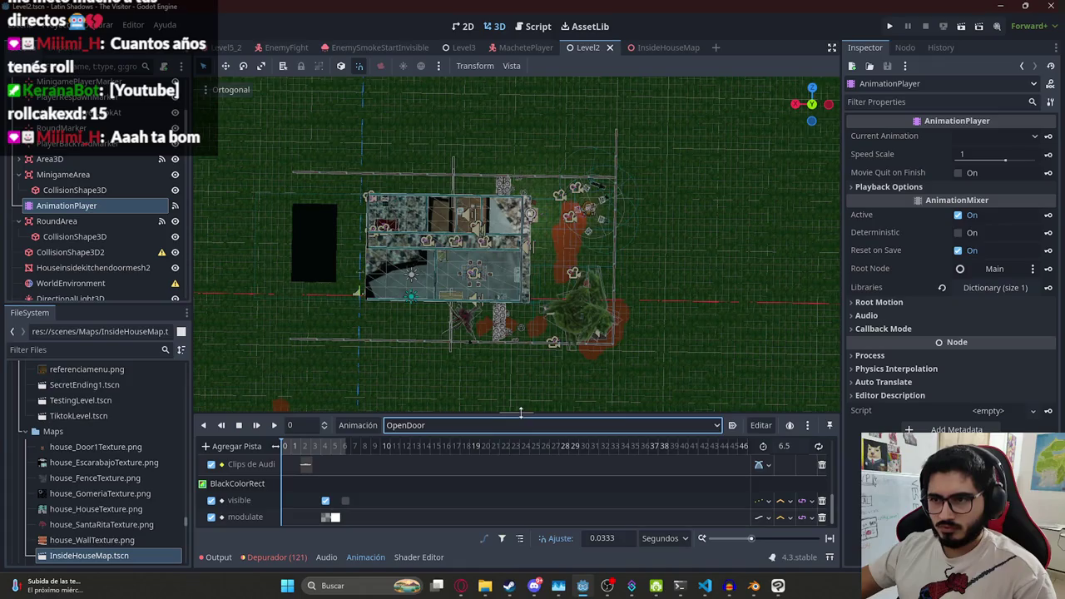
drag(520, 412, 520, 277)
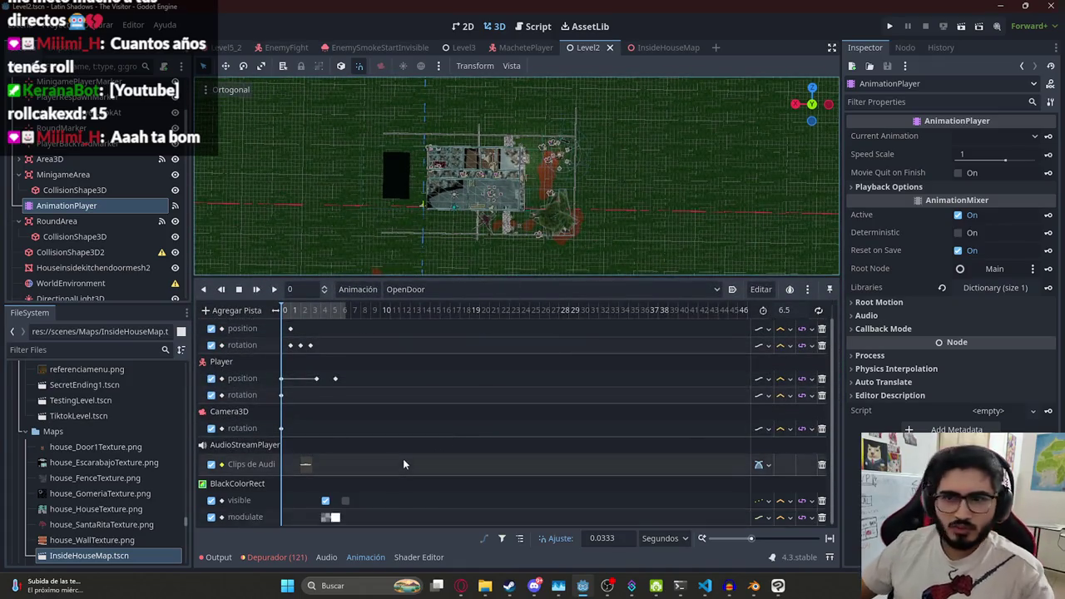
scroll(403, 461, up, 1)
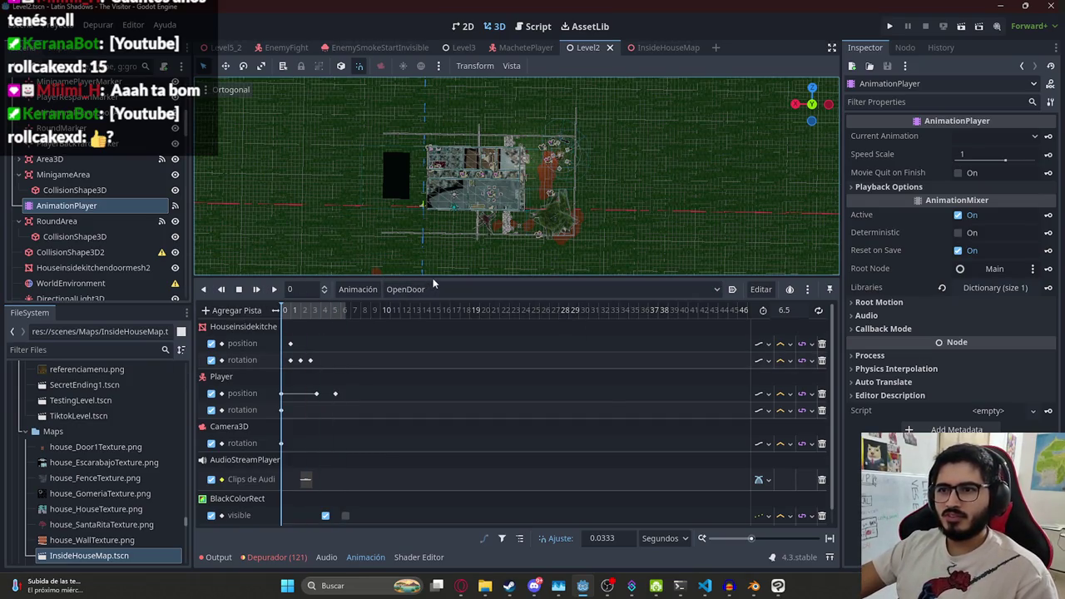
drag(425, 277, 425, 261)
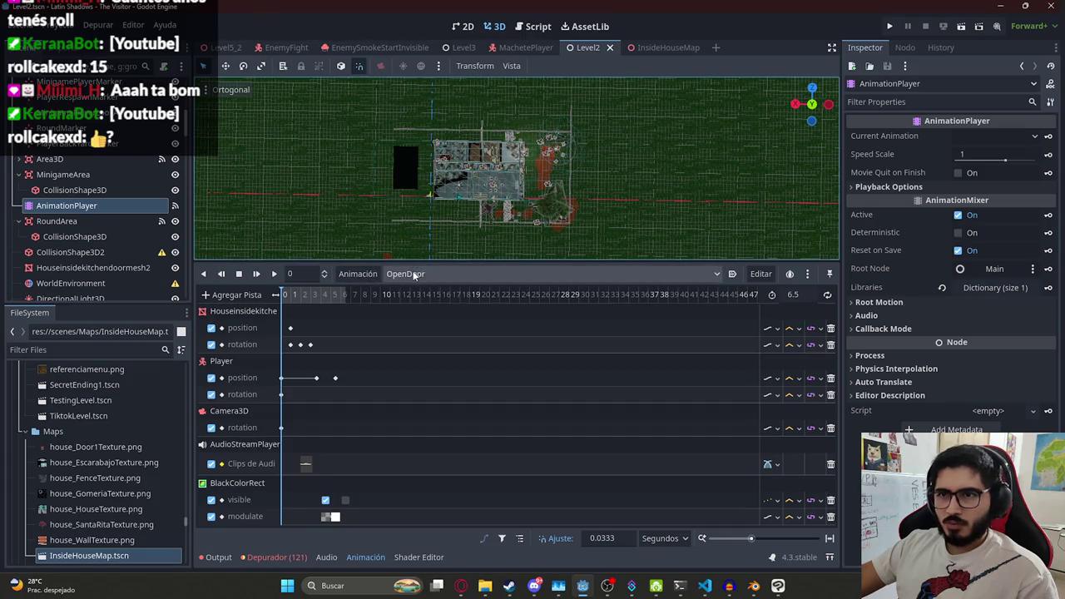
Frame the house and select the kitchen door mesh animated by OpenDoor
click(358, 274)
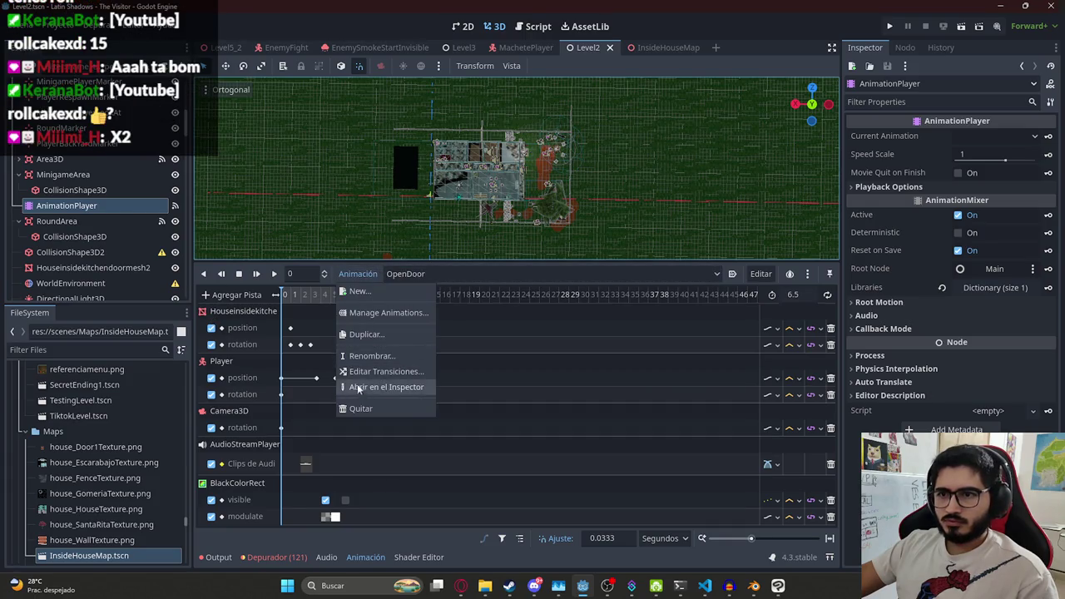
click(504, 362)
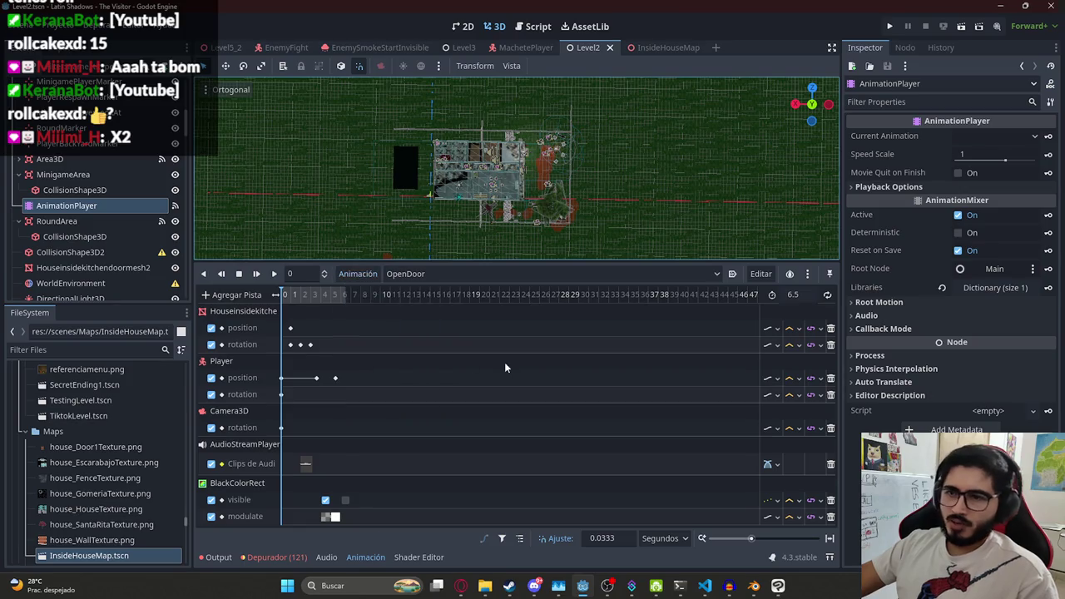
key(f)
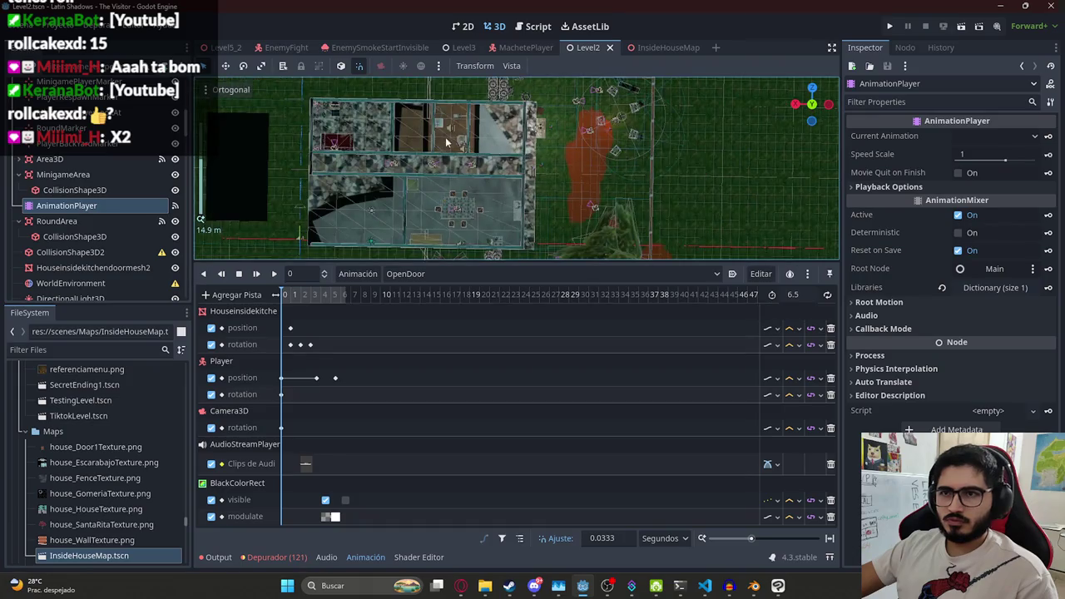
ctrl+scroll(300, 331, up, 5)
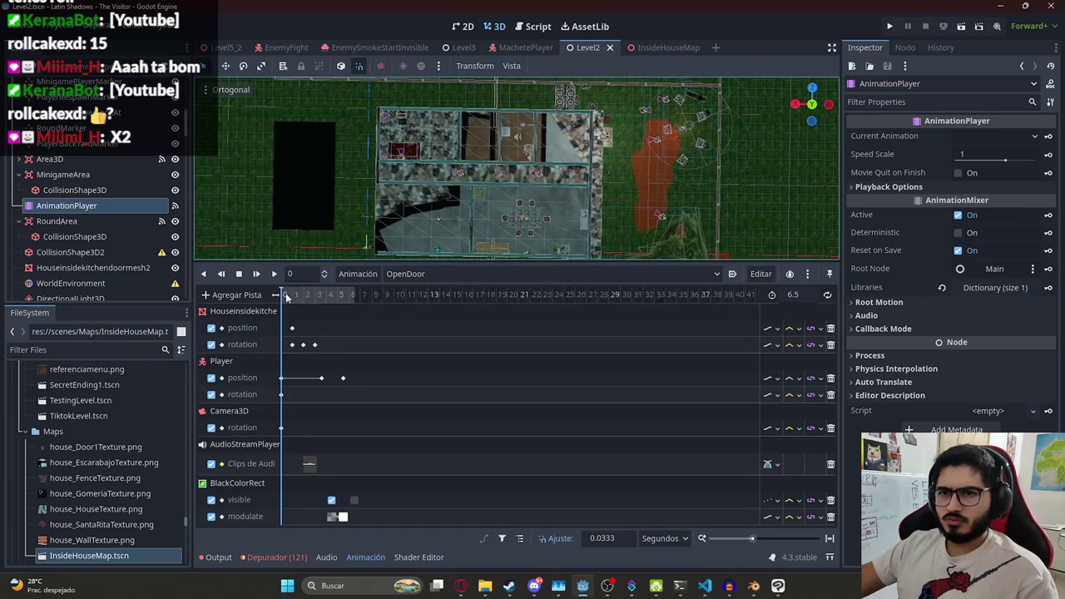
ctrl+scroll(283, 320, down, 5)
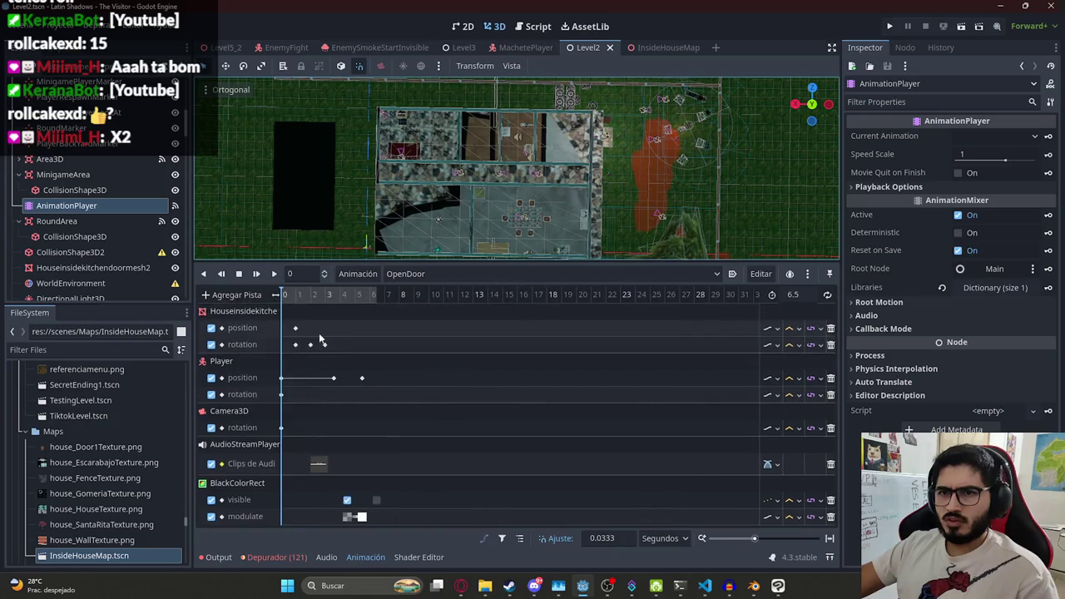
click(250, 307)
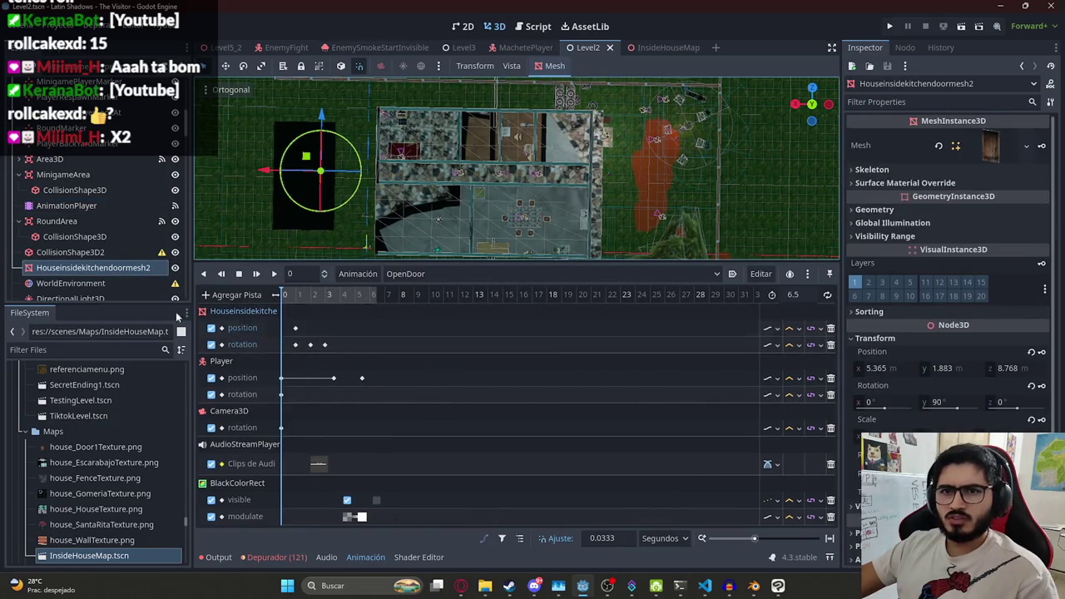
Reselect the kitchen door mesh, then save the Level5_2 scene
click(111, 253)
click(108, 268)
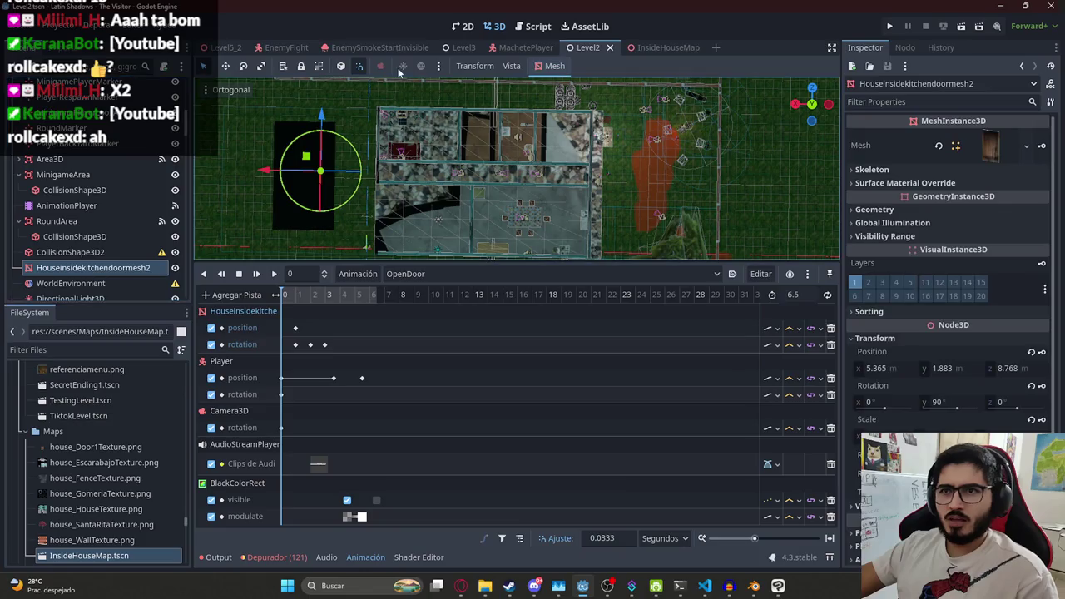
click(226, 47)
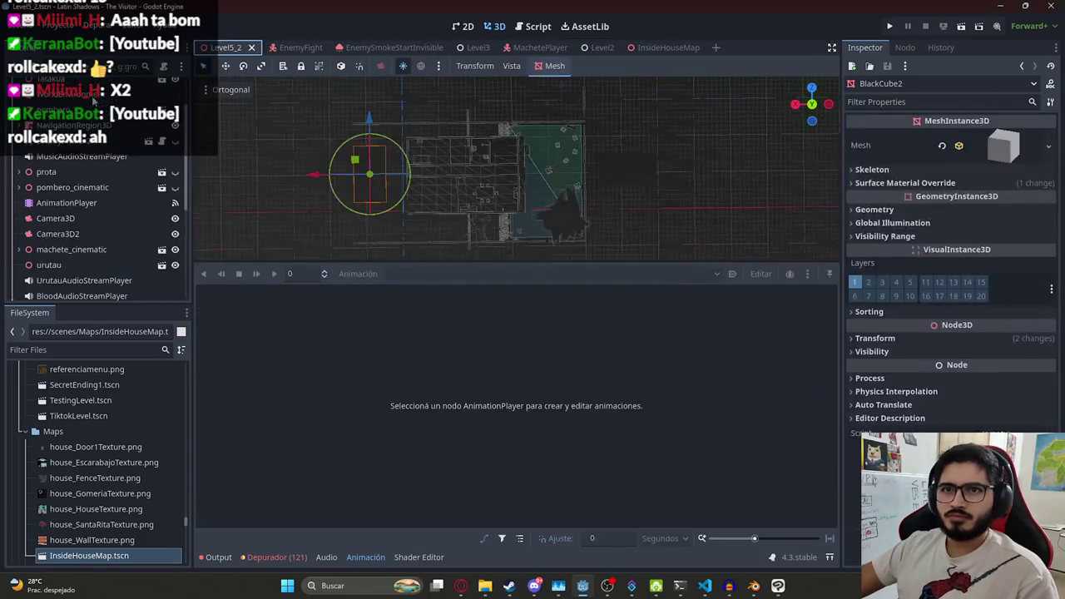
key(ctrl+s)
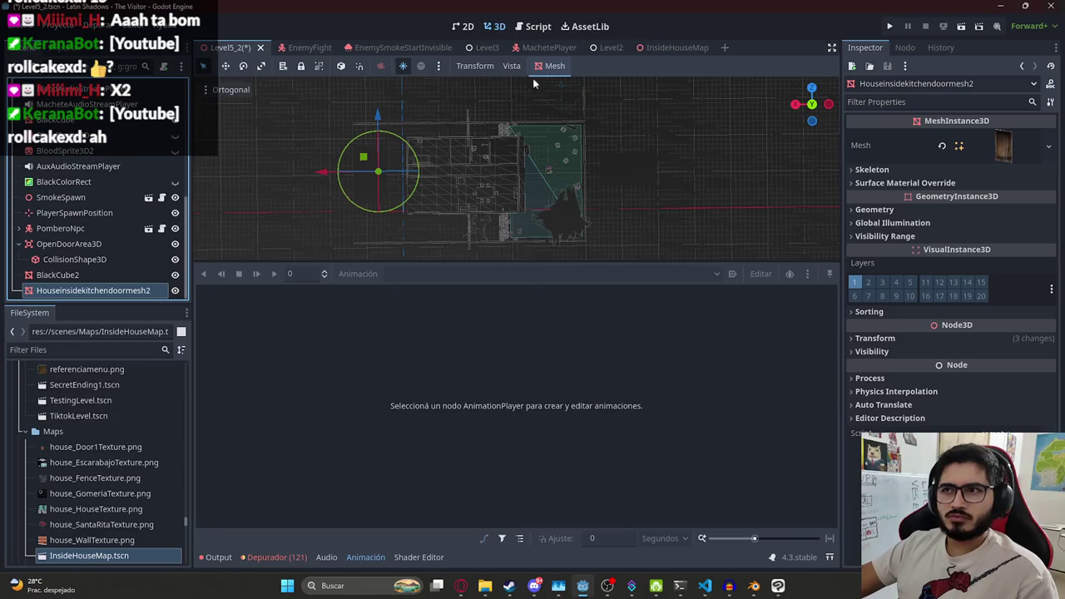
Review Level2's OpenDoor animation tracks again, then come back to Level5_2
click(593, 48)
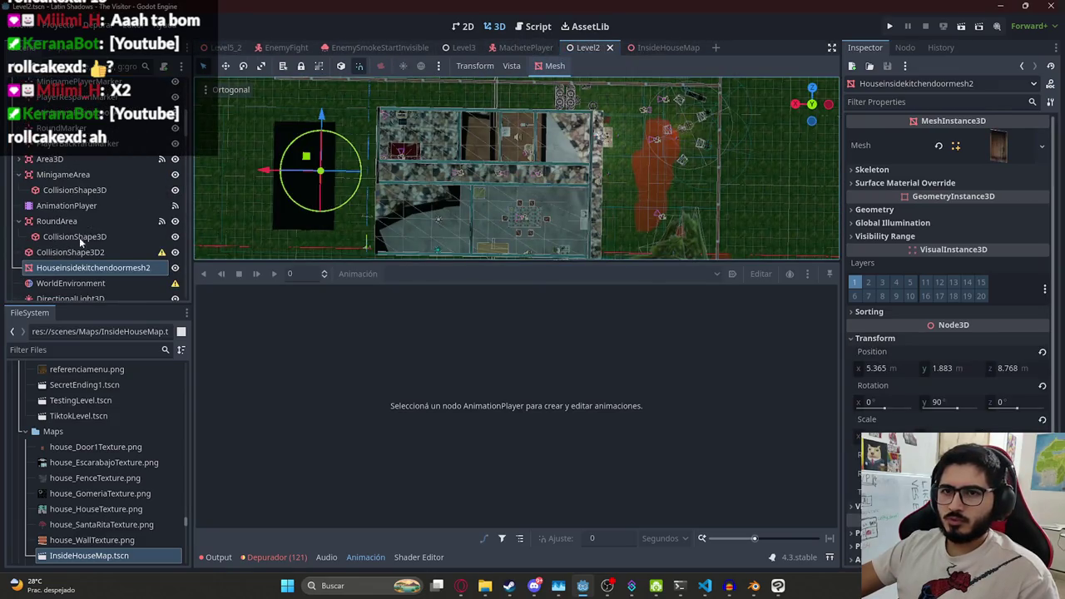
click(71, 207)
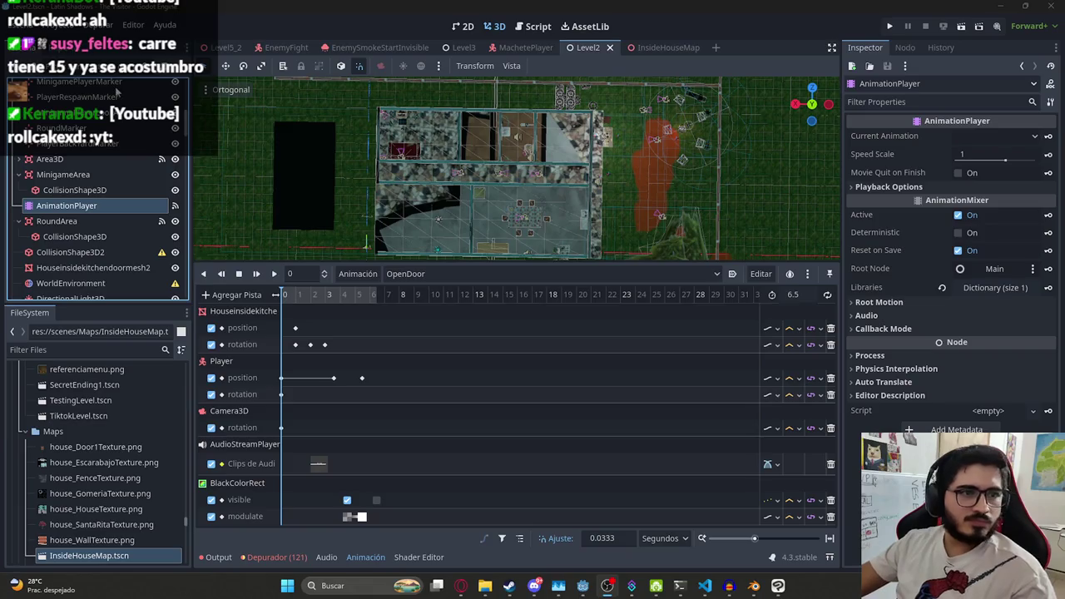
scroll(512, 116, down, 5)
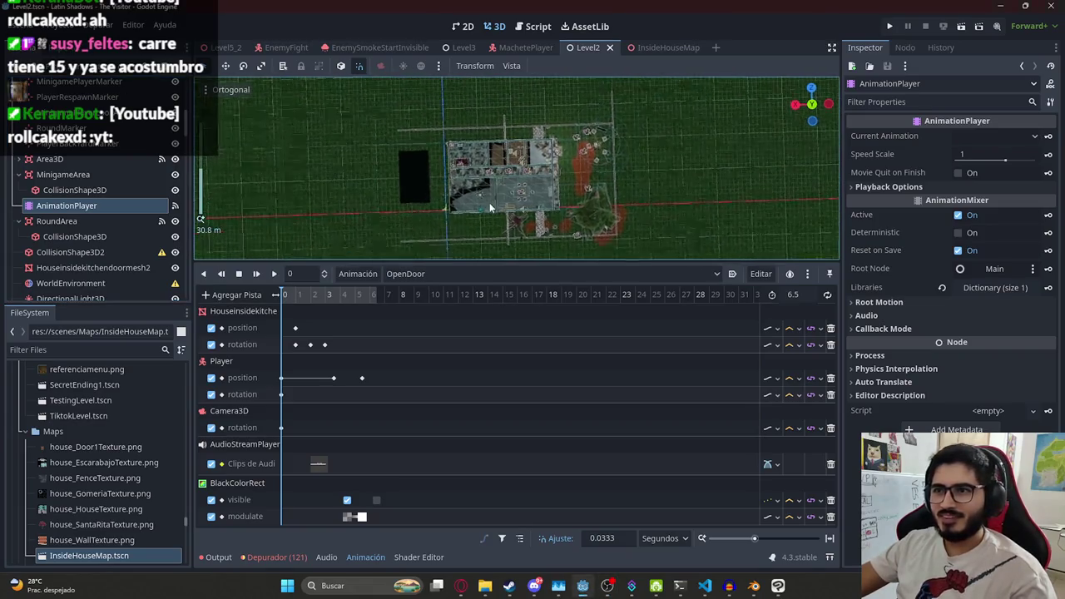
mouse_move(563, 263)
mouse_down()
mouse_move(565, 275)
mouse_move(569, 259)
mouse_up()
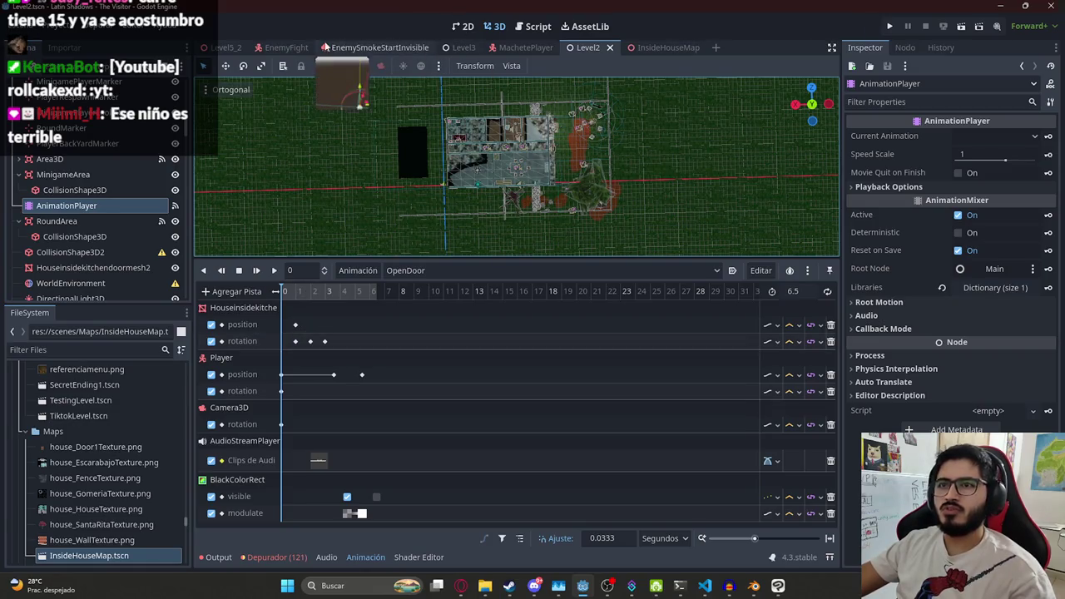
click(226, 48)
scroll(124, 249, up, 5)
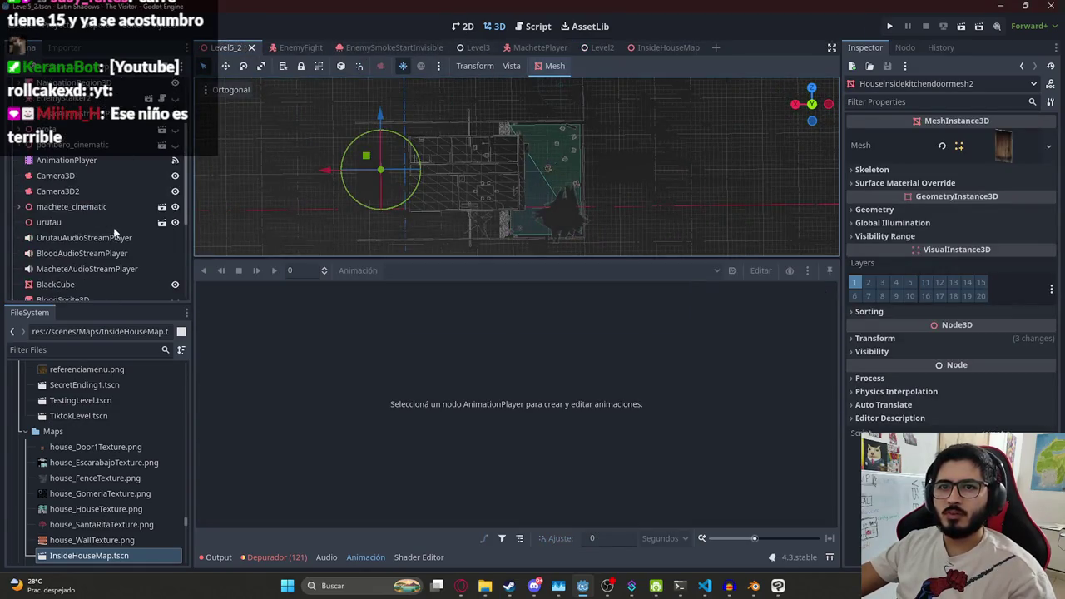
Create a new animation named OpenDoor in Level5_2's AnimationPlayer
click(86, 188)
click(470, 270)
click(358, 271)
click(358, 270)
click(360, 286)
text(OpenDoor)
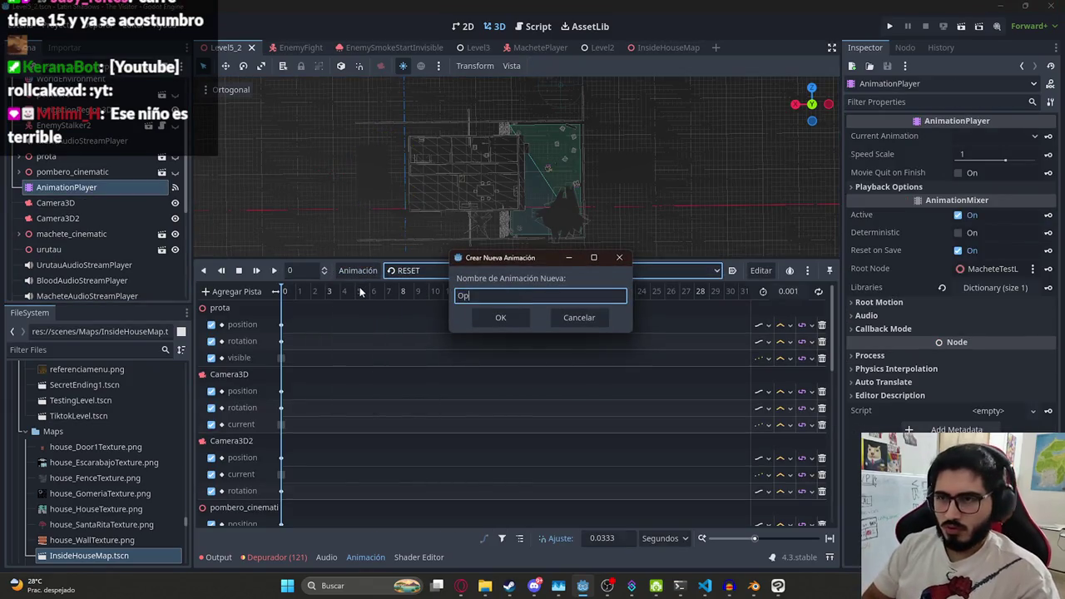
key(Return)
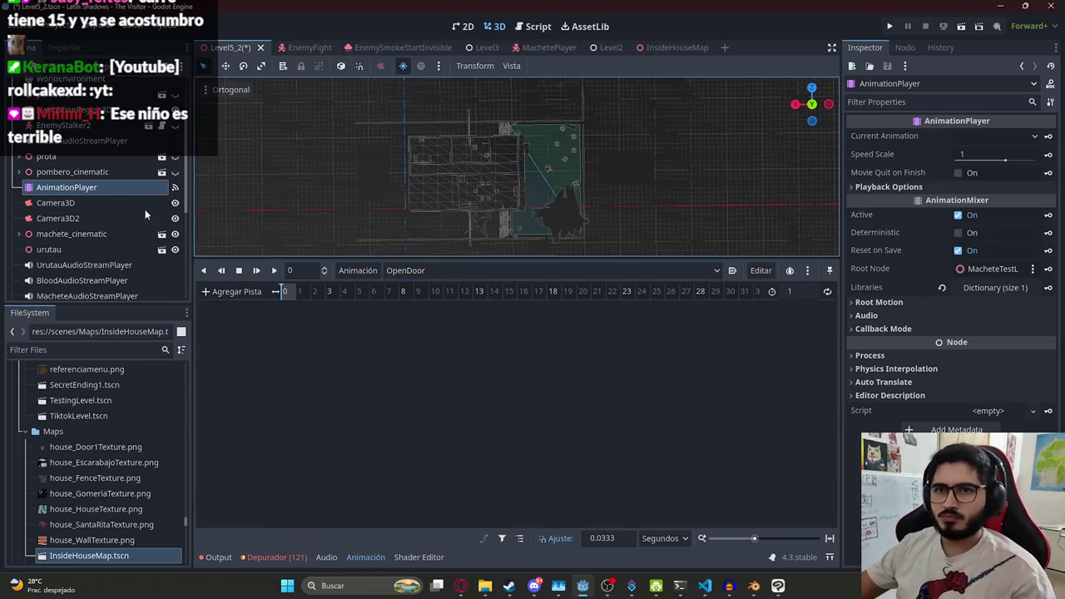
Add position and rotation tracks for Houseinsidekitchendoormesh2, checking Level2's animation for reference
click(608, 48)
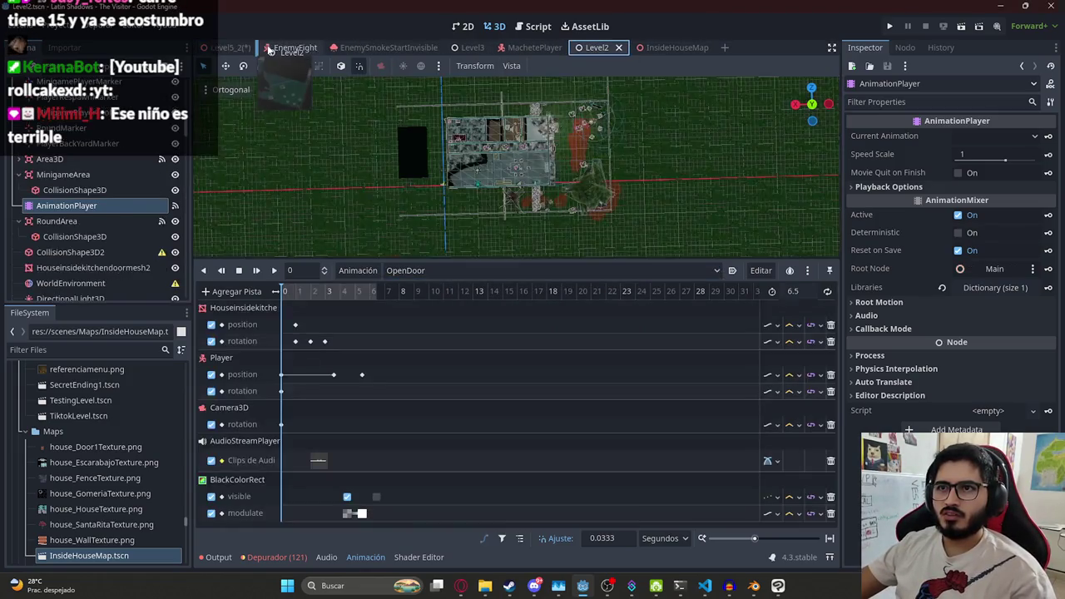
click(226, 50)
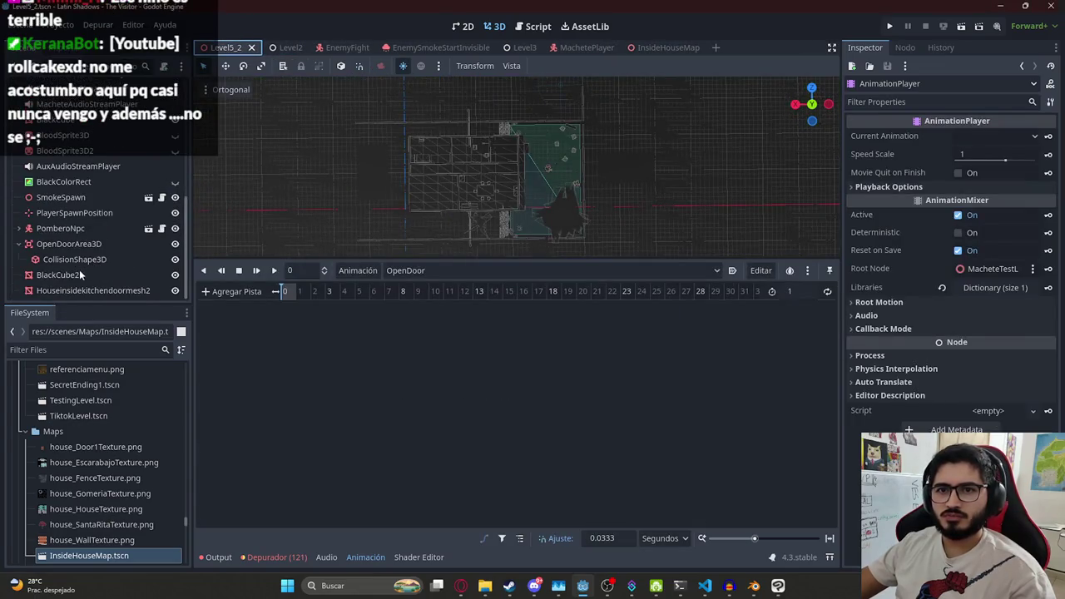
click(91, 291)
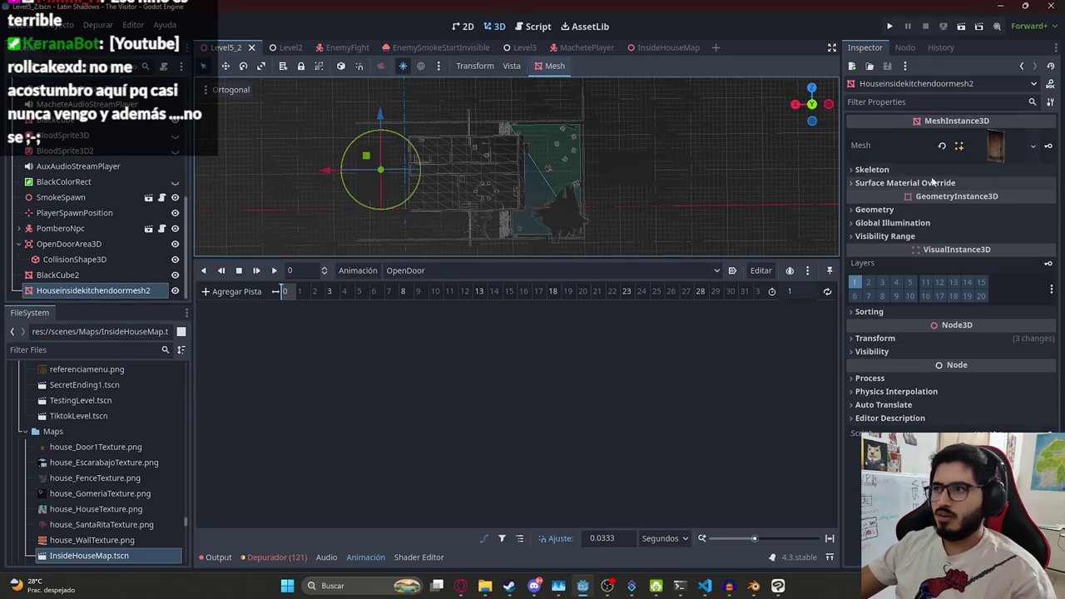
click(894, 338)
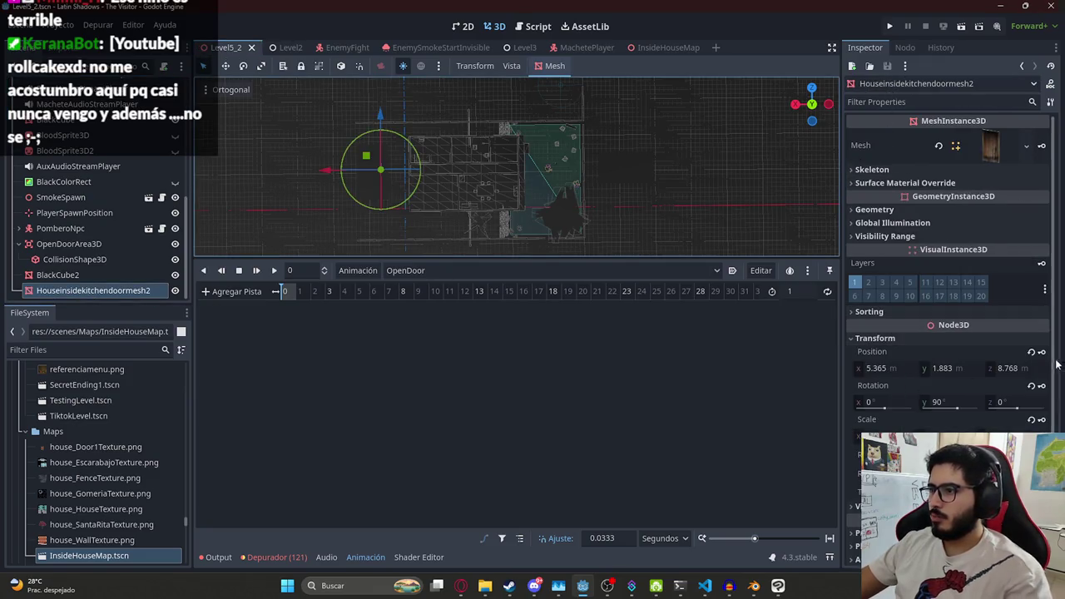
click(483, 327)
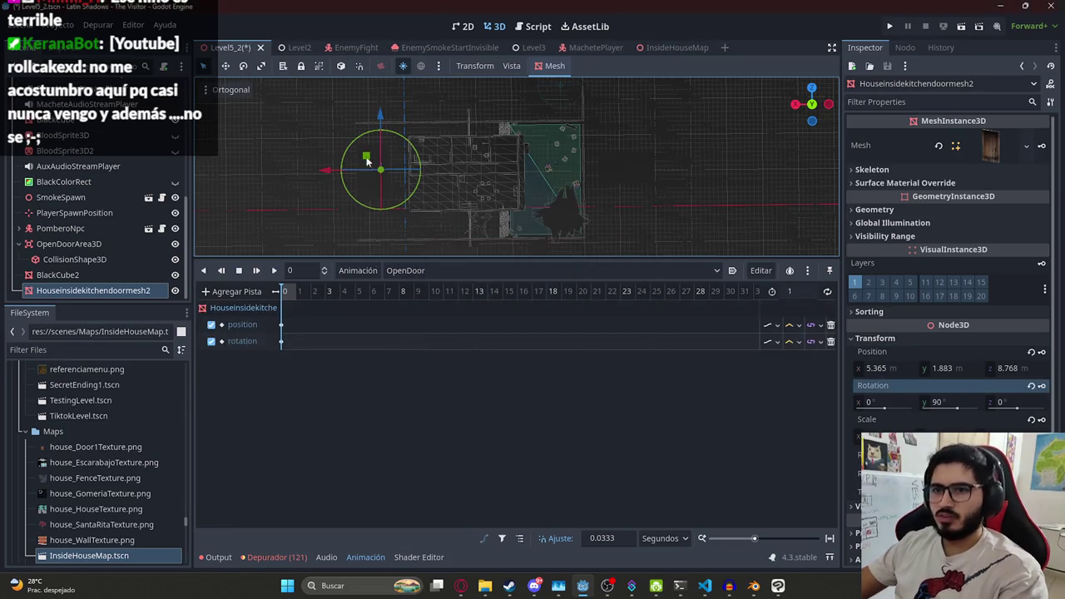
click(308, 50)
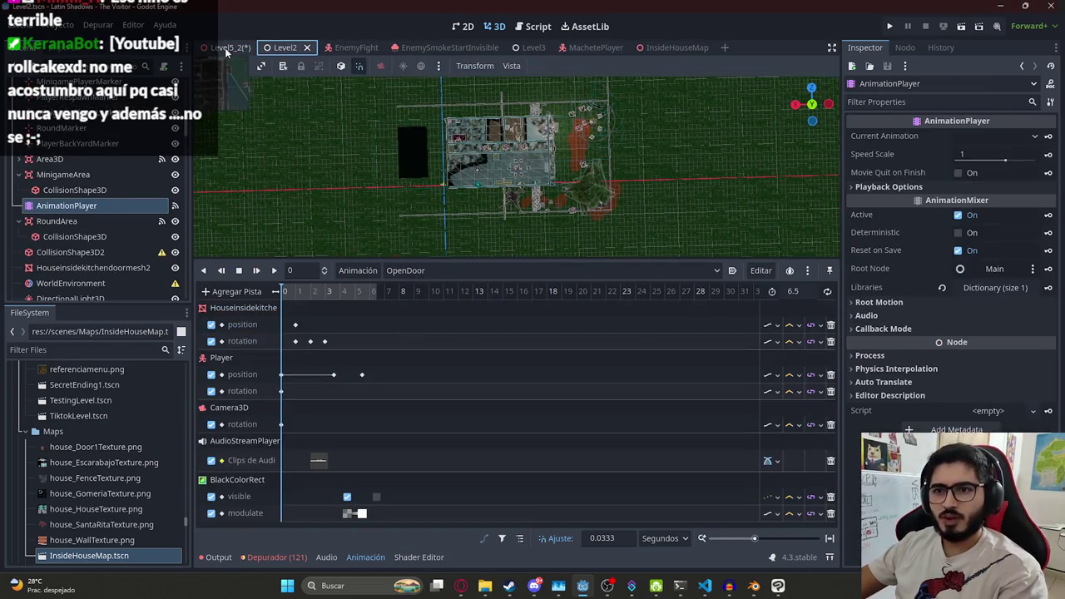
click(225, 49)
click(58, 274)
click(56, 292)
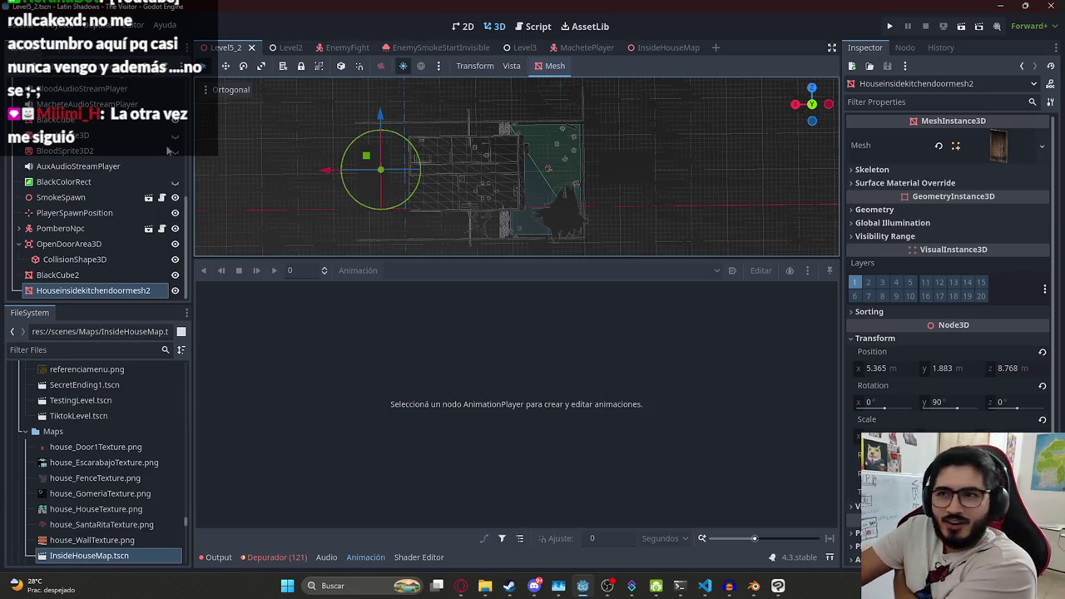
Reselect the kitchen door mesh and bring up machete_test_level.gd in the script editor
click(436, 158)
click(436, 158)
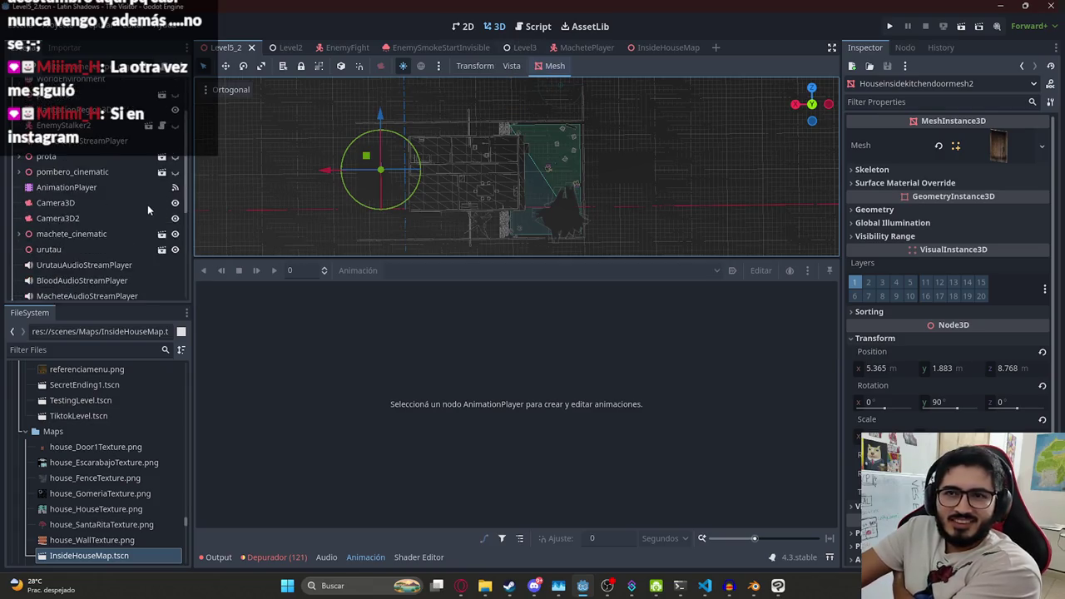
click(519, 27)
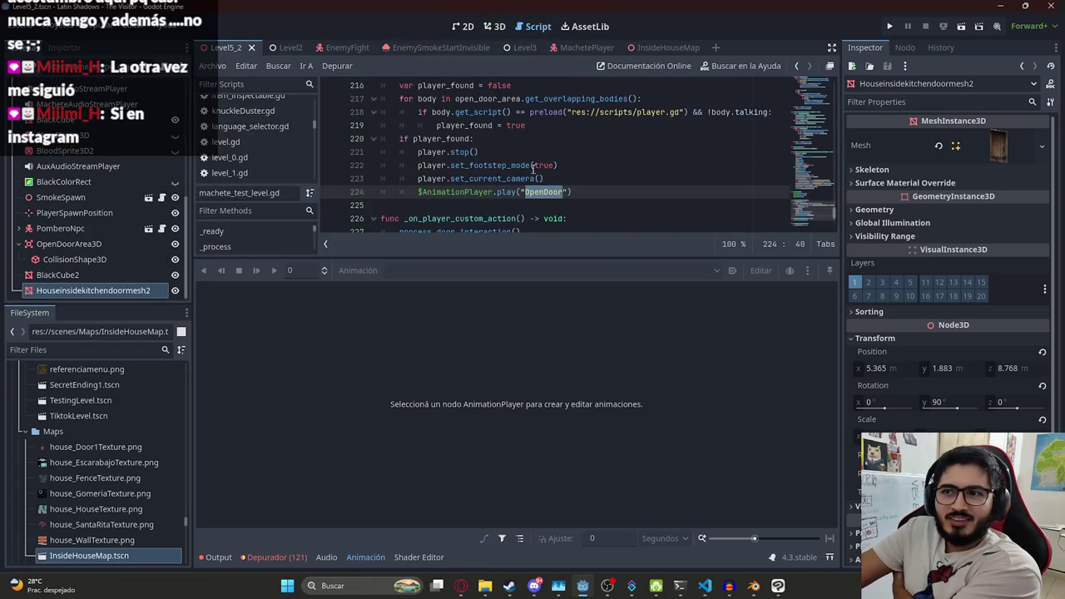
Enlarge the code area and highlight the OpenDoor animation name on line 224
drag(615, 256, 615, 346)
click(569, 219)
scroll(570, 232, up, 2)
scroll(569, 232, down, 2)
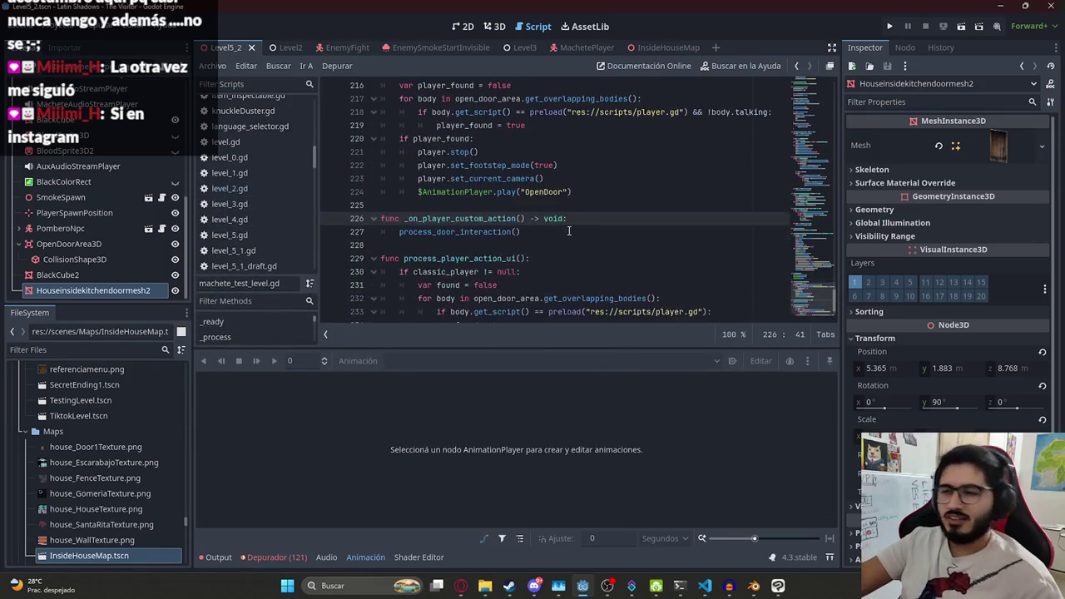
double_click(533, 193)
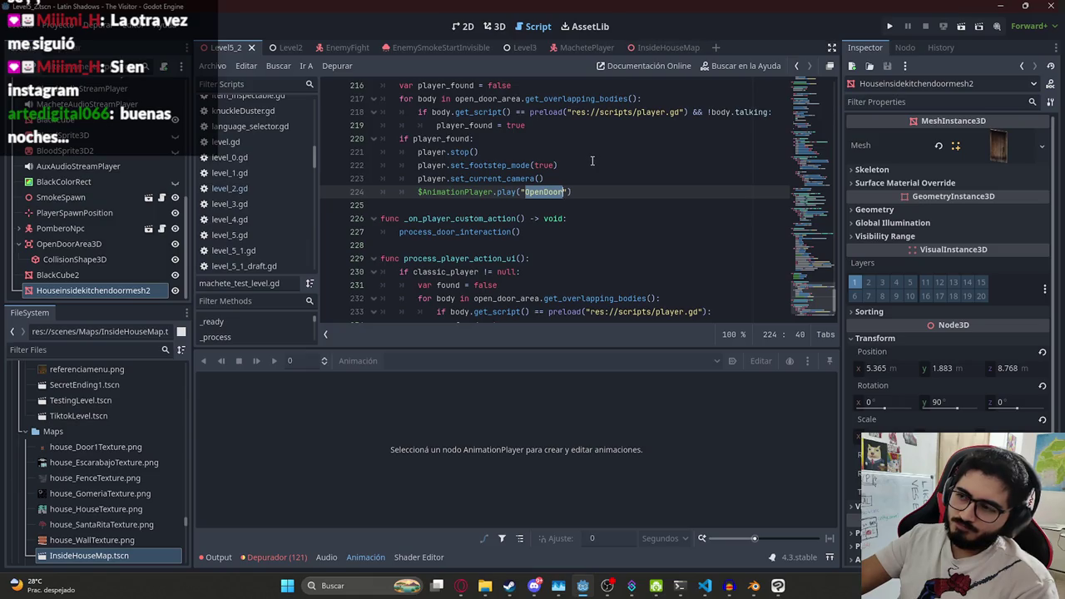
Check Level2's OpenDoor animation, then reselect Level5_2's kitchen door mesh in the 3D view
click(287, 49)
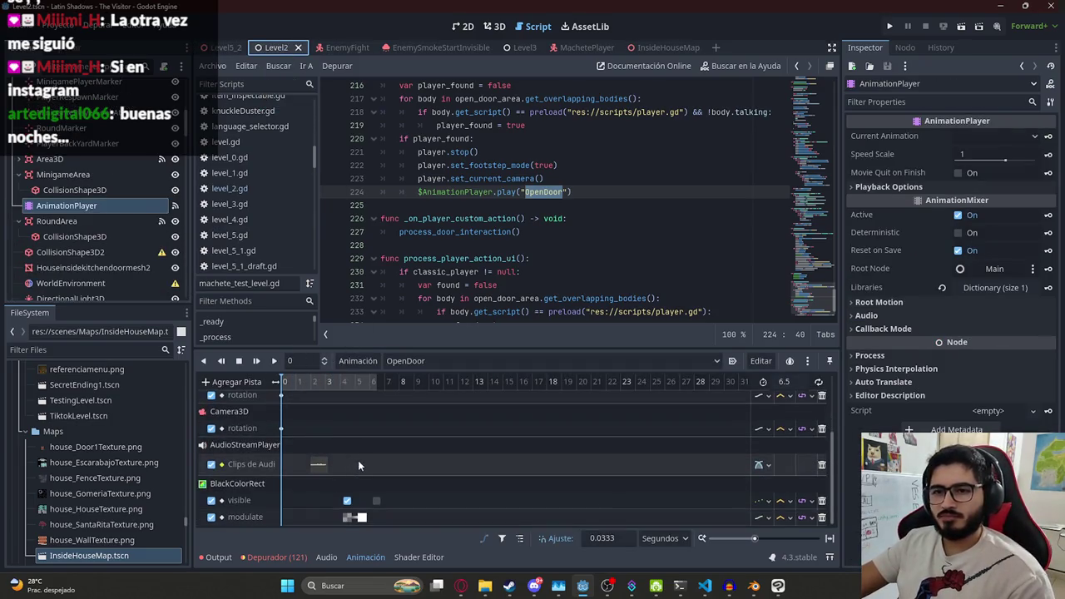
scroll(357, 460, up, 5)
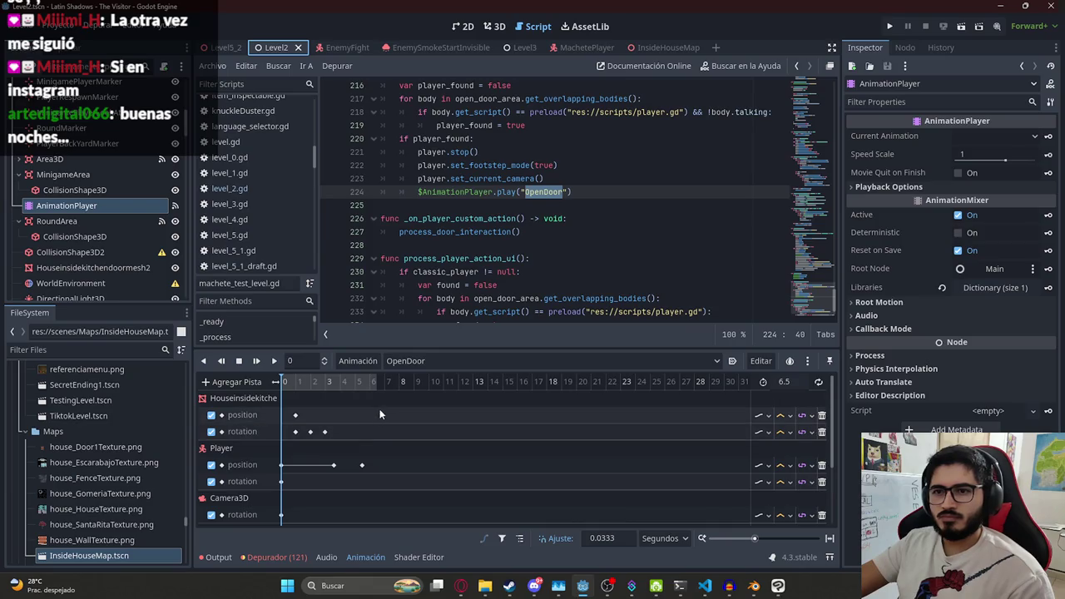
click(494, 27)
scroll(510, 234, up, 5)
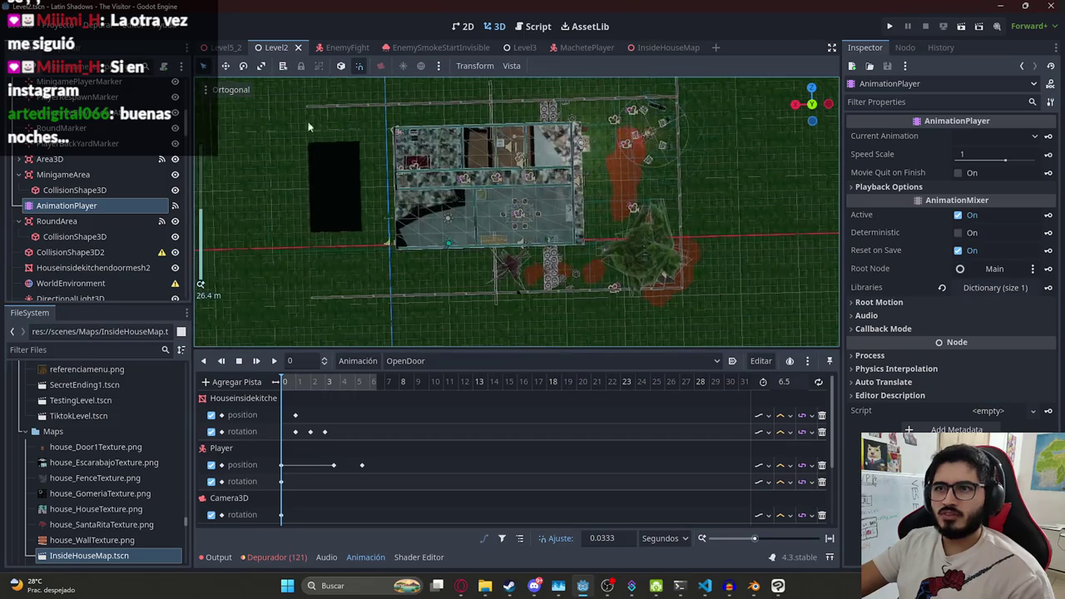
click(225, 47)
click(424, 143)
scroll(466, 183, down, 4)
scroll(506, 220, up, 3)
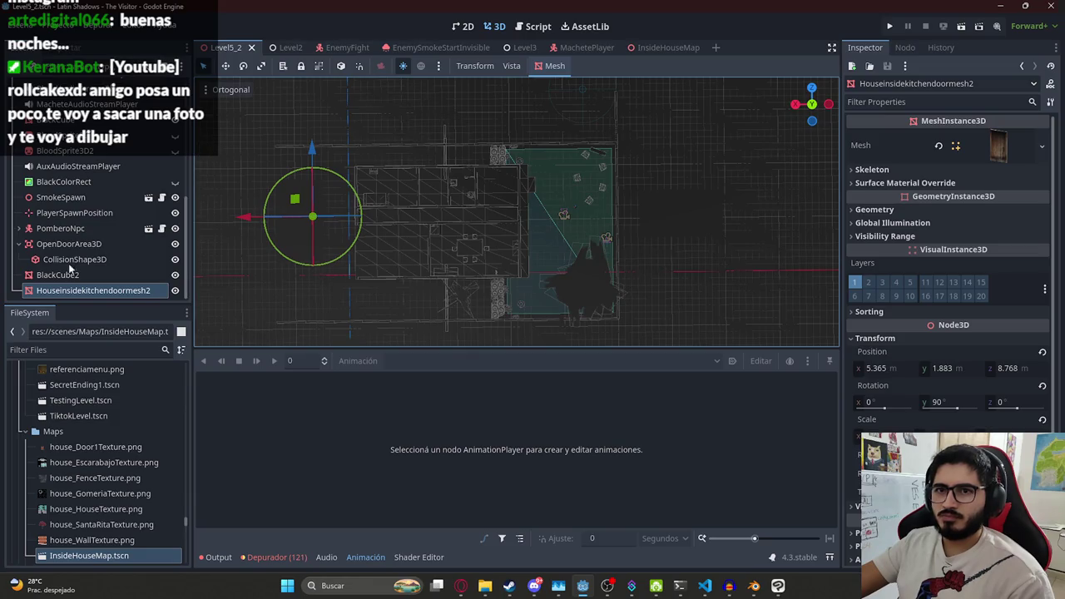
Filter project files for 'player' and drop a Player.tscn instance into Level5_2 as Player2
click(20, 245)
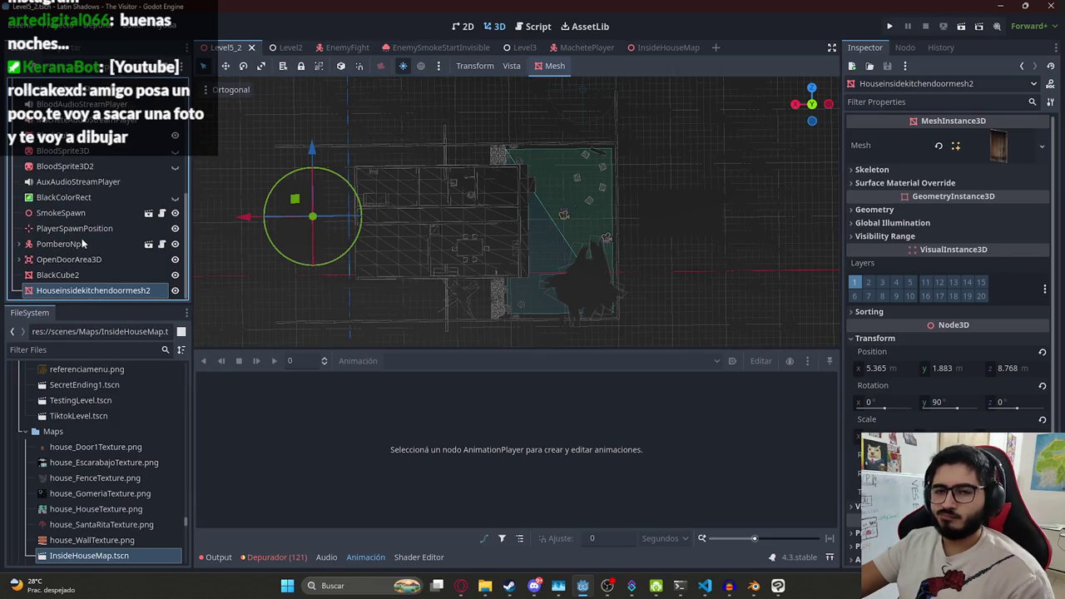
scroll(95, 200, up, 5)
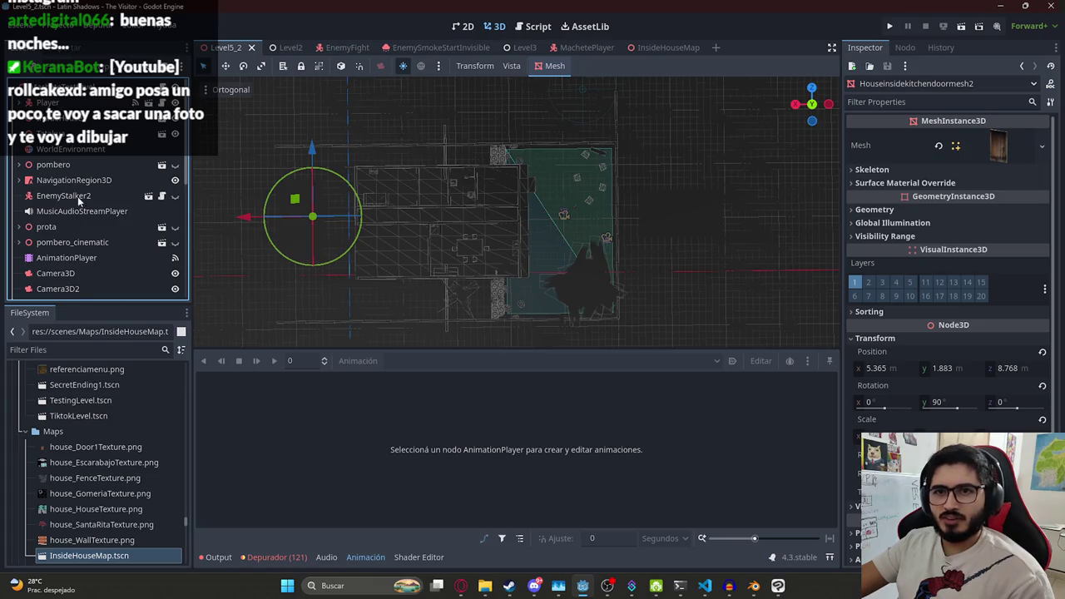
click(83, 349)
text(player)
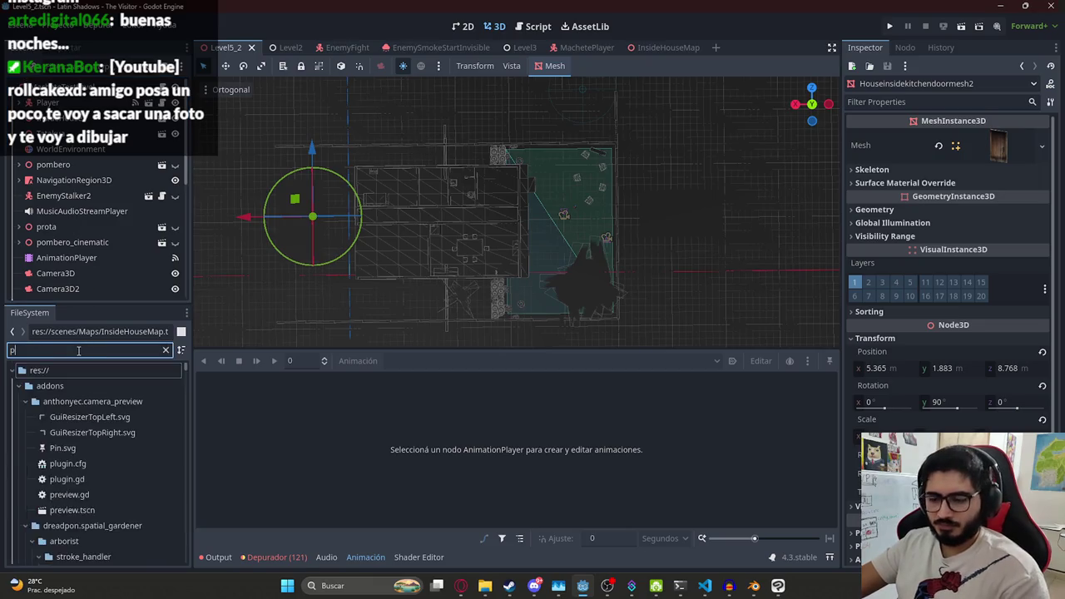
scroll(50, 457, down, 1)
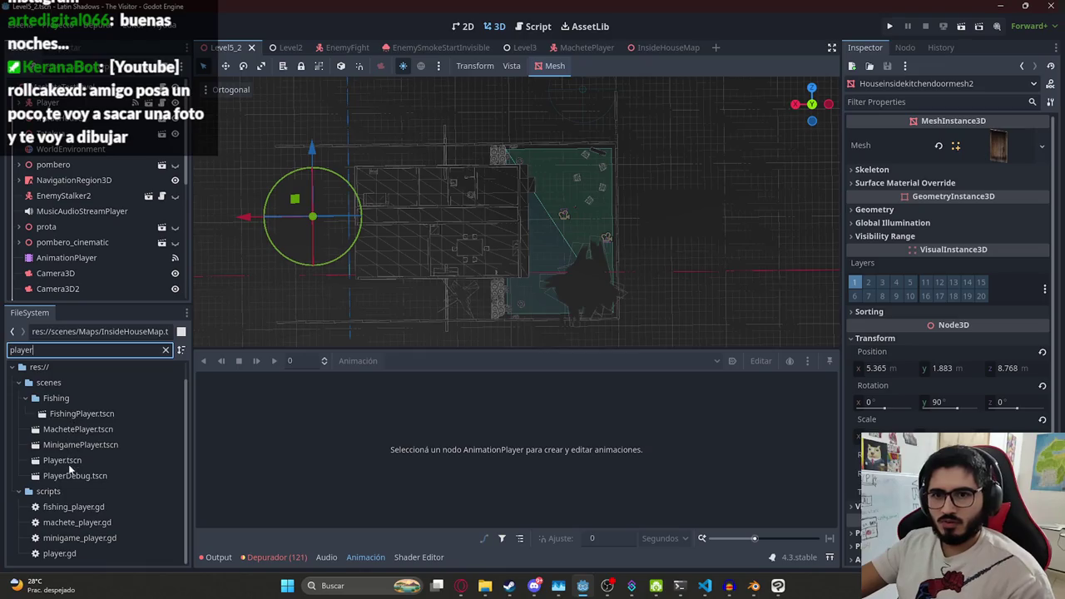
mouse_move(54, 457)
mouse_down()
mouse_move(603, 215)
mouse_move(614, 154)
mouse_move(471, 107)
mouse_move(504, 125)
mouse_move(481, 111)
mouse_move(387, 121)
mouse_up()
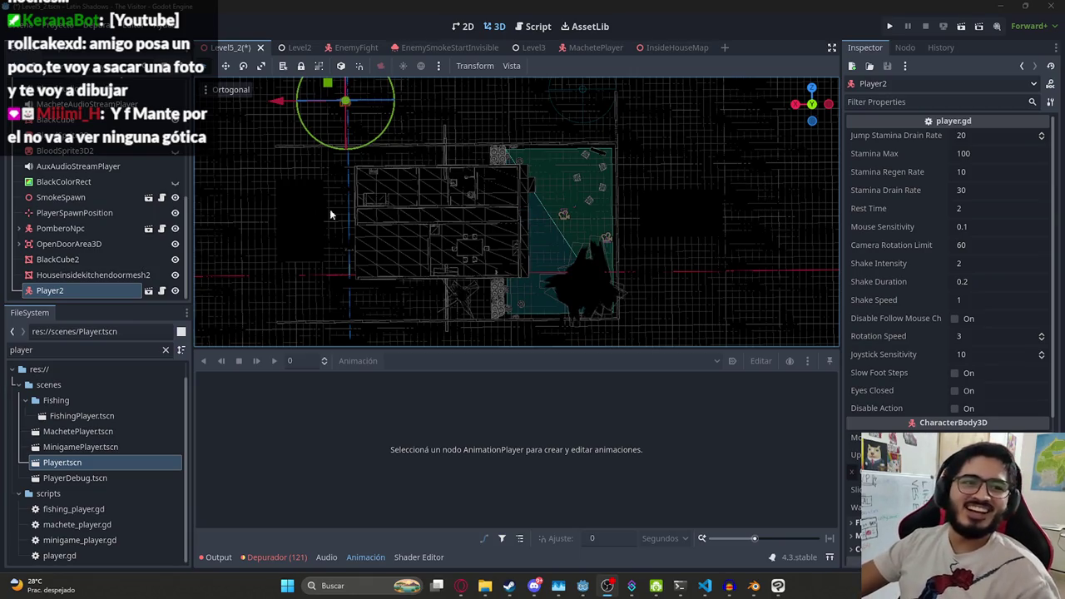
mouse_move(628, 164)
mouse_down()
mouse_move(628, 234)
mouse_move(607, 265)
mouse_move(551, 181)
mouse_move(527, 236)
mouse_up()
Save the Level5_2 scene with the new player instance
scroll(628, 233, up, 2)
key(ctrl+s)
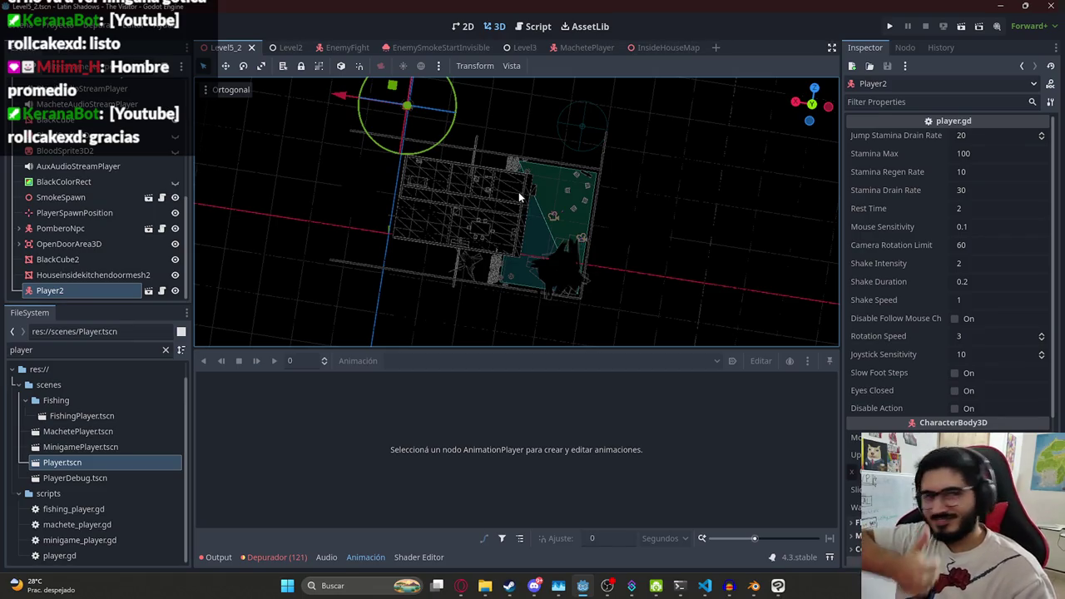
drag(545, 183, 473, 216)
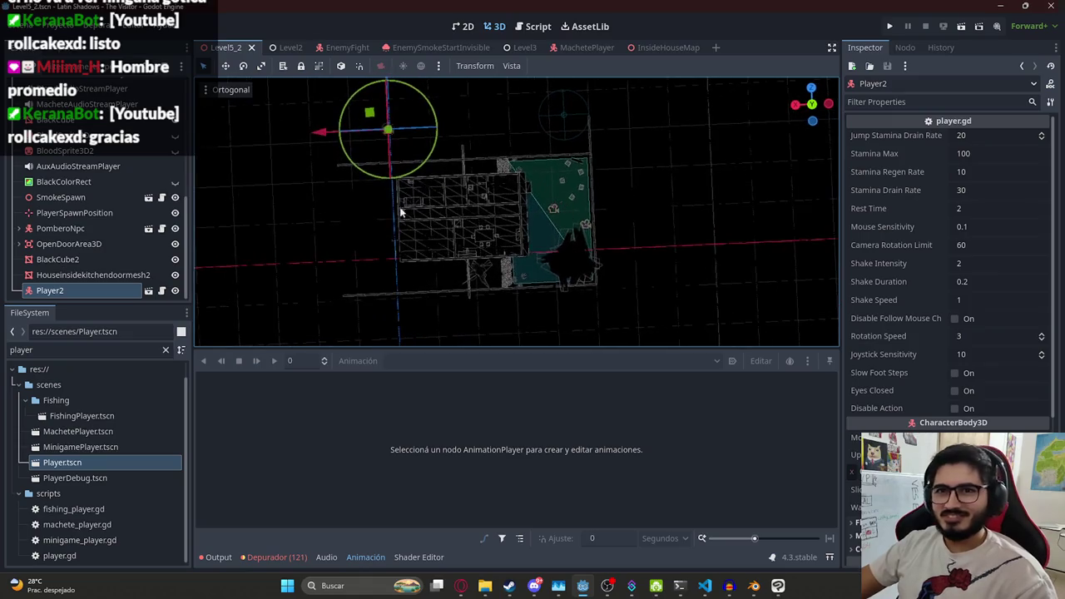
Rename the Player2 node to ClassicPlayer and return to machete_test_level.gd
double_click(50, 290)
text(ClassicPlayer)
key(Return)
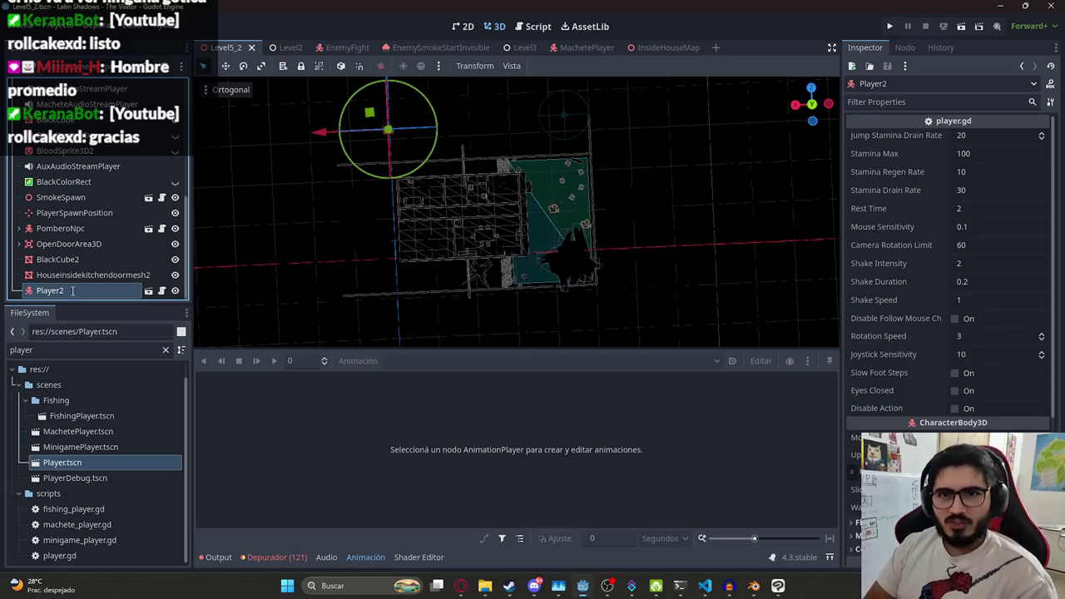
scroll(87, 208, up, 10)
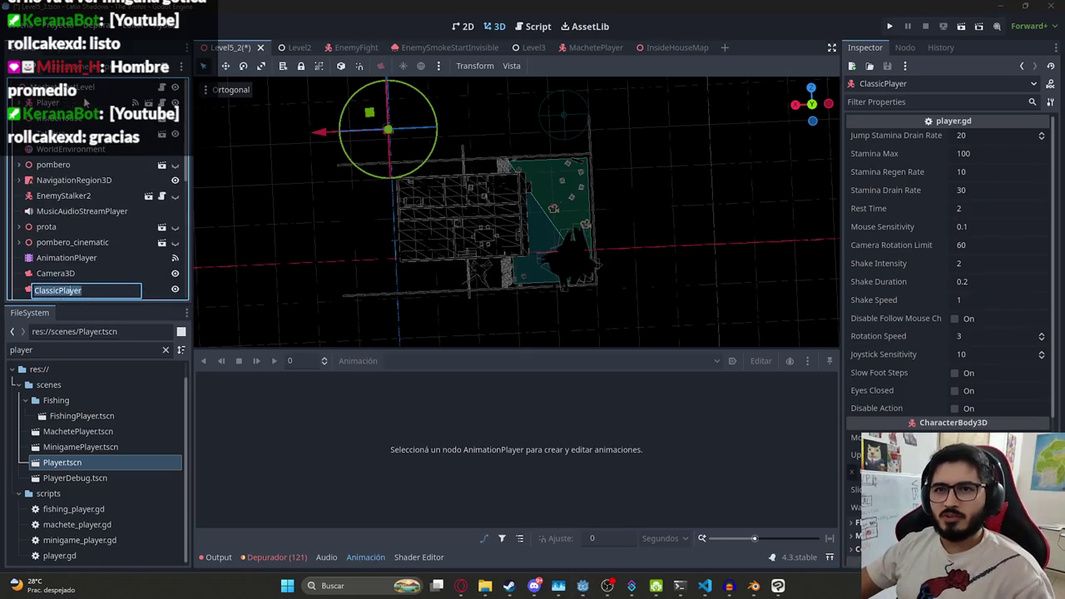
click(160, 89)
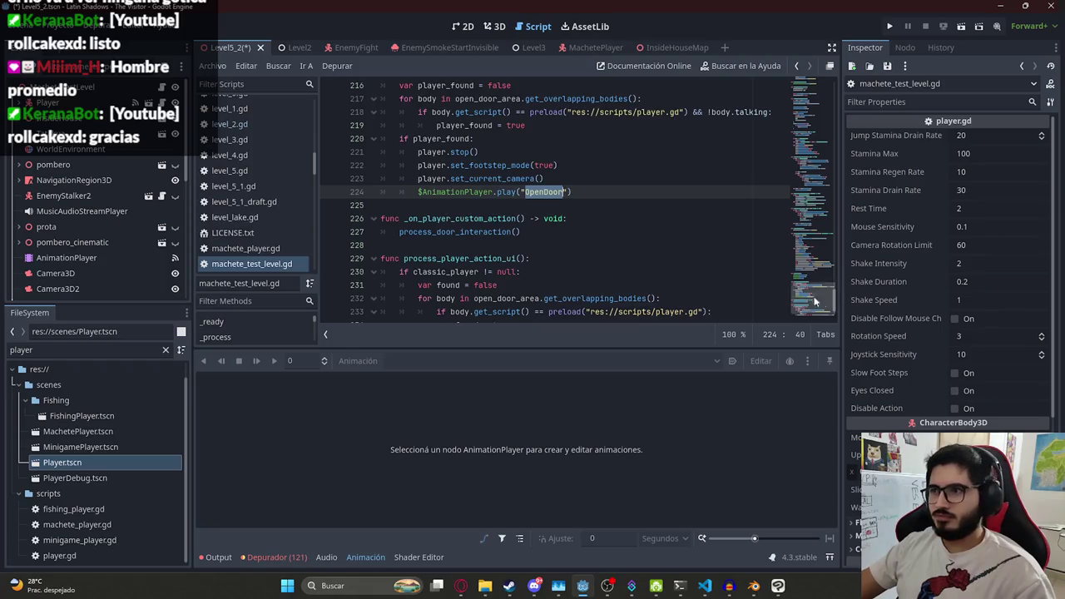
drag(836, 298, 836, 87)
scroll(552, 214, down, 4)
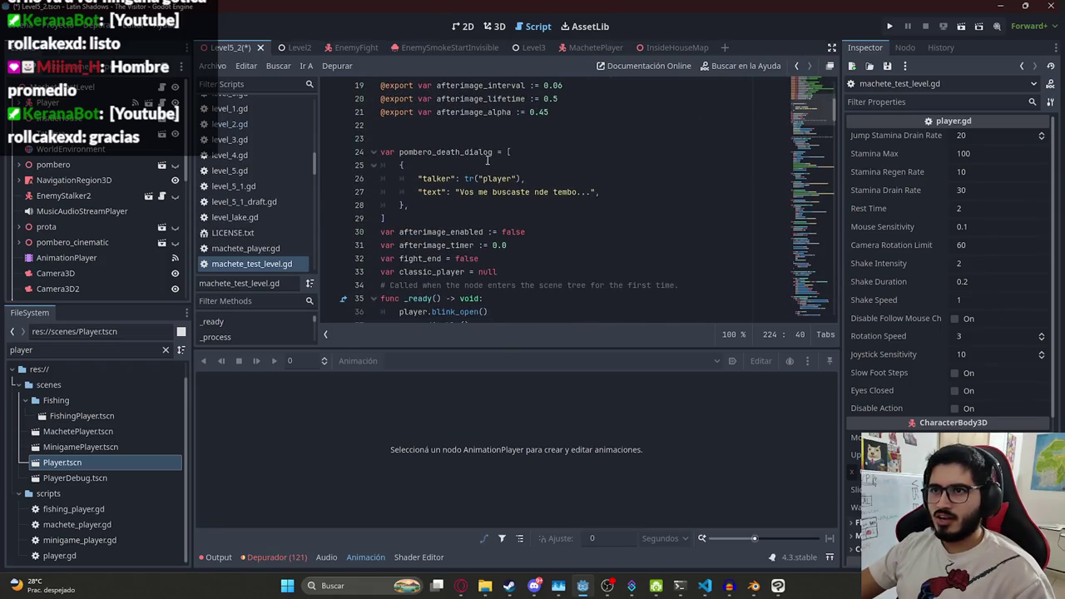
scroll(452, 213, up, 4)
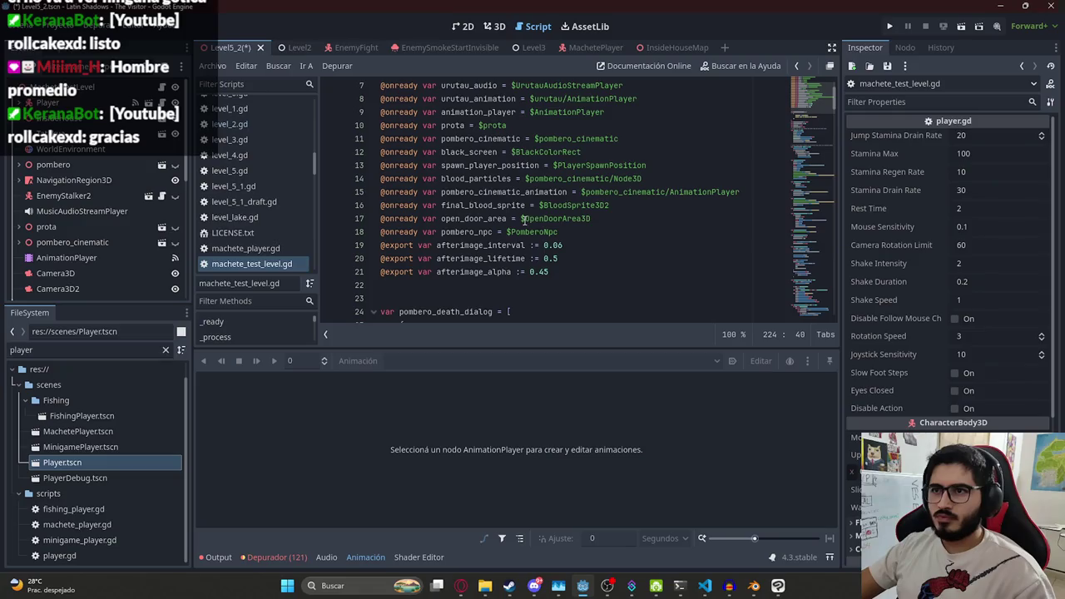
click(605, 232)
key(Return)
text(@o)
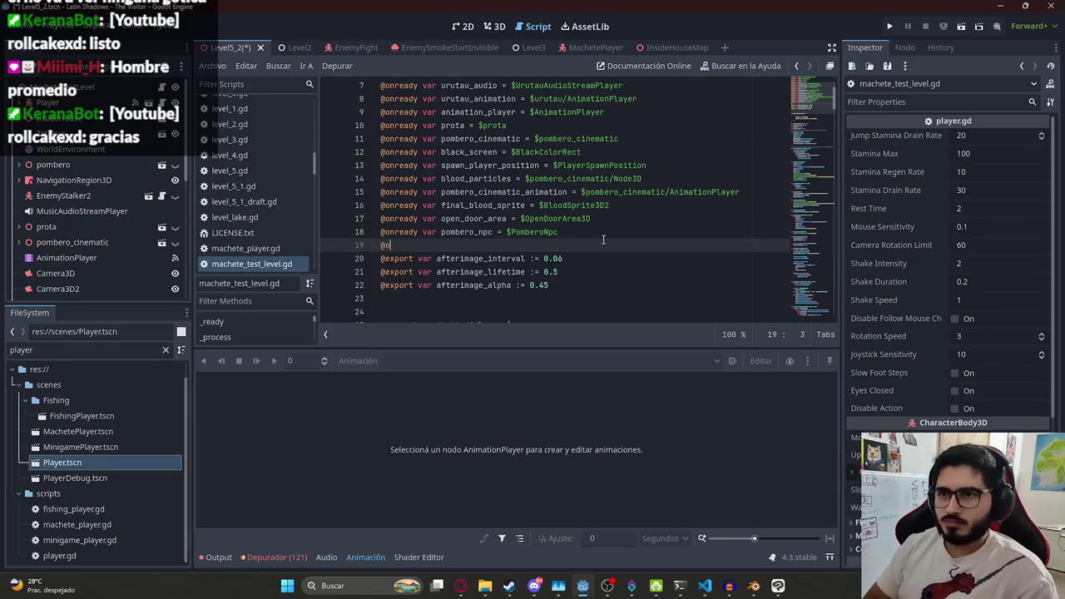
text(nready var cl)
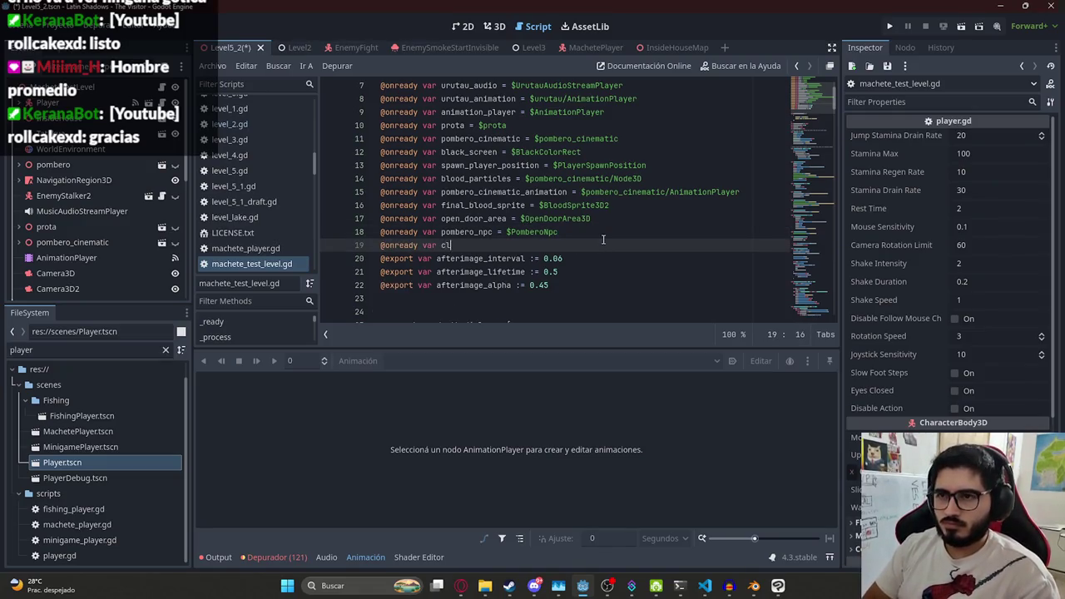
text(assic_player = $C)
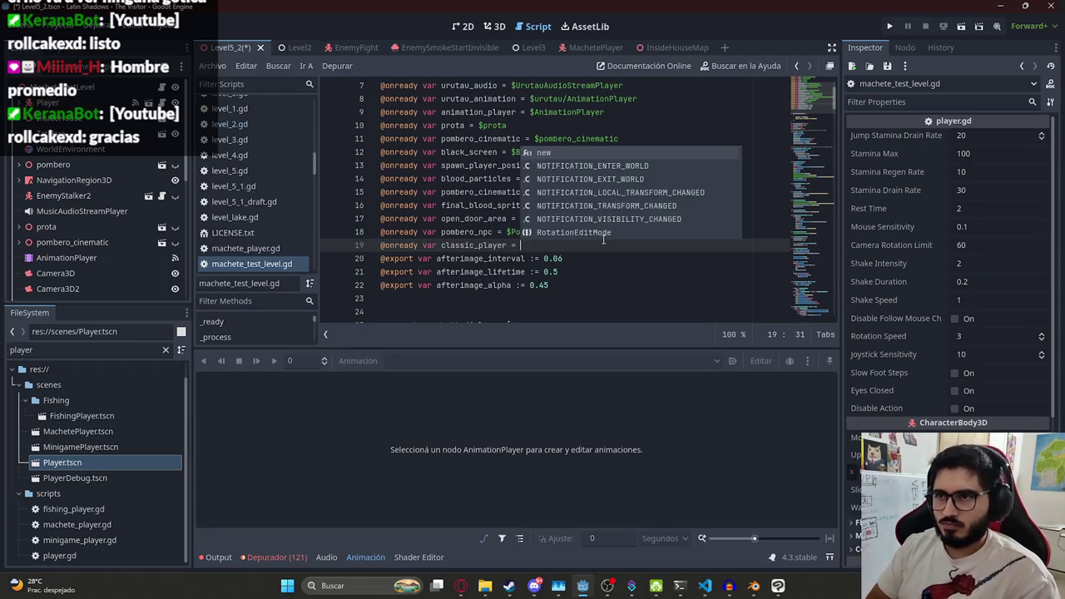
key(Return)
key(ctrl+s)
Delete the old duplicate 'classic_player = null' declaration
double_click(474, 245)
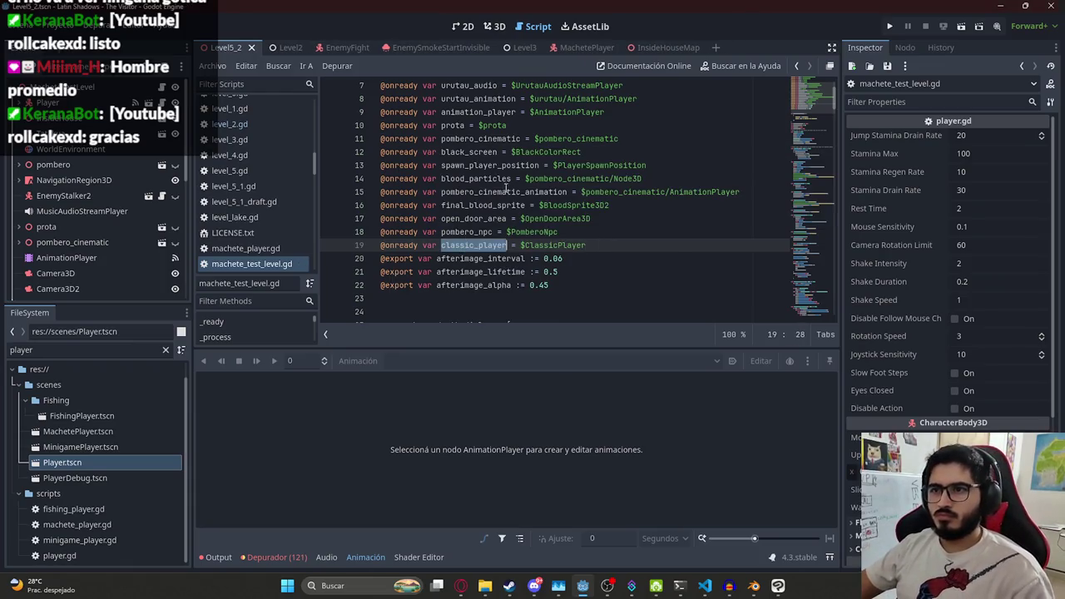
scroll(515, 240, down, 3)
triple_click(515, 245)
key(BackSpace)
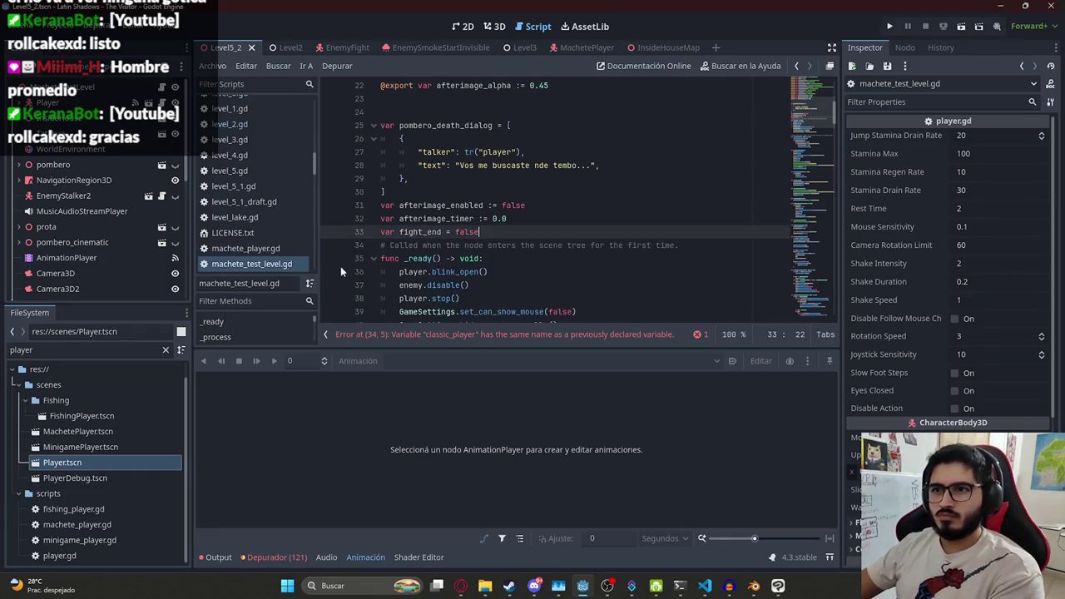
Remove the Player.tscn preload, instantiate and add_child lines, keeping only classic_player.position at spawn
key(ctrl+f)
key(Return)
click(508, 191)
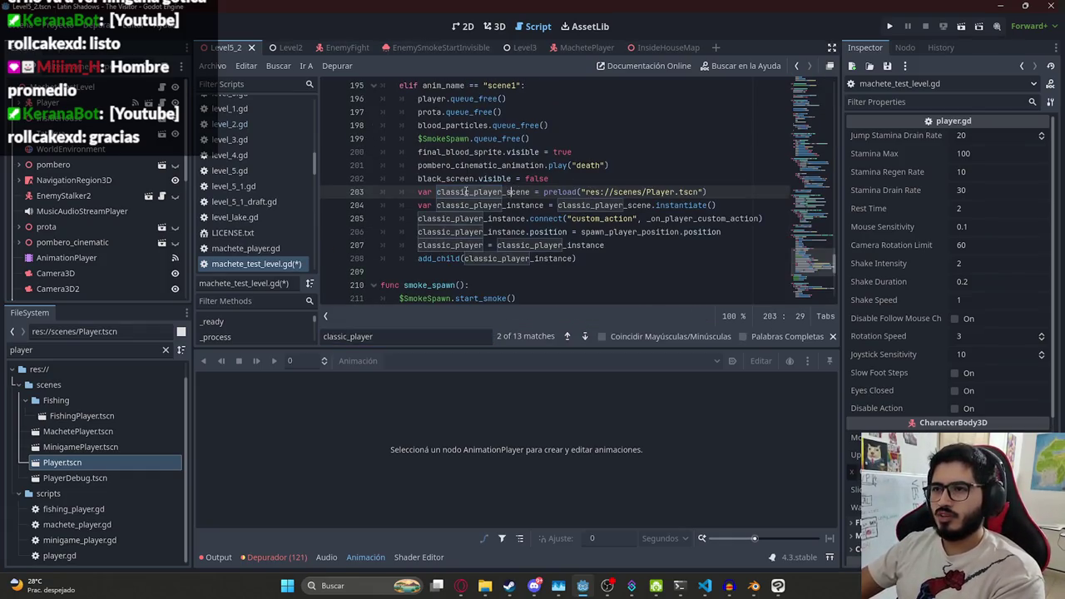
drag(418, 192, 765, 218)
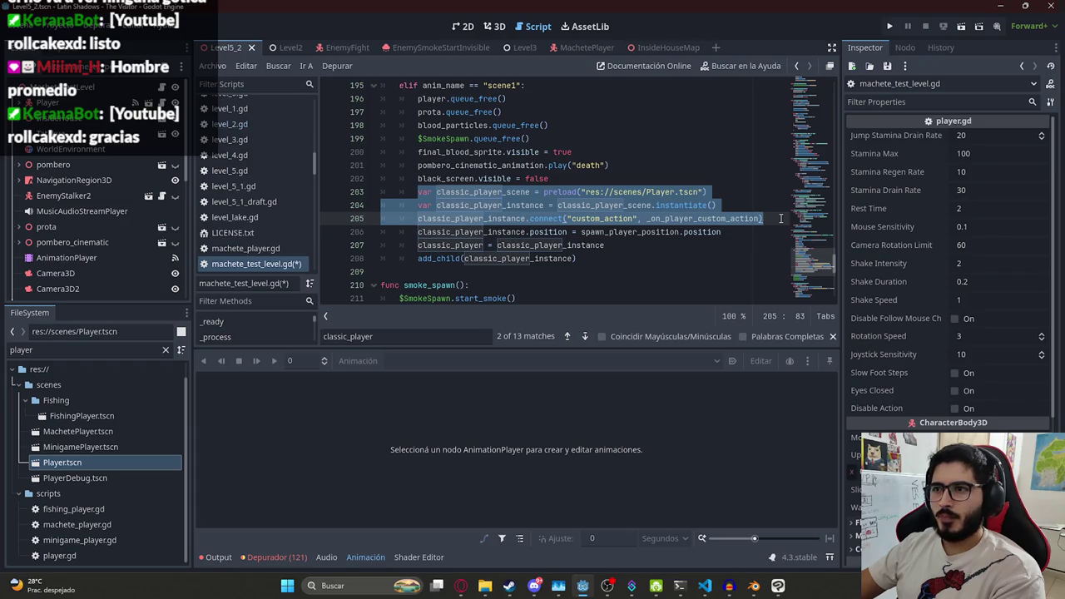
key(BackSpace)
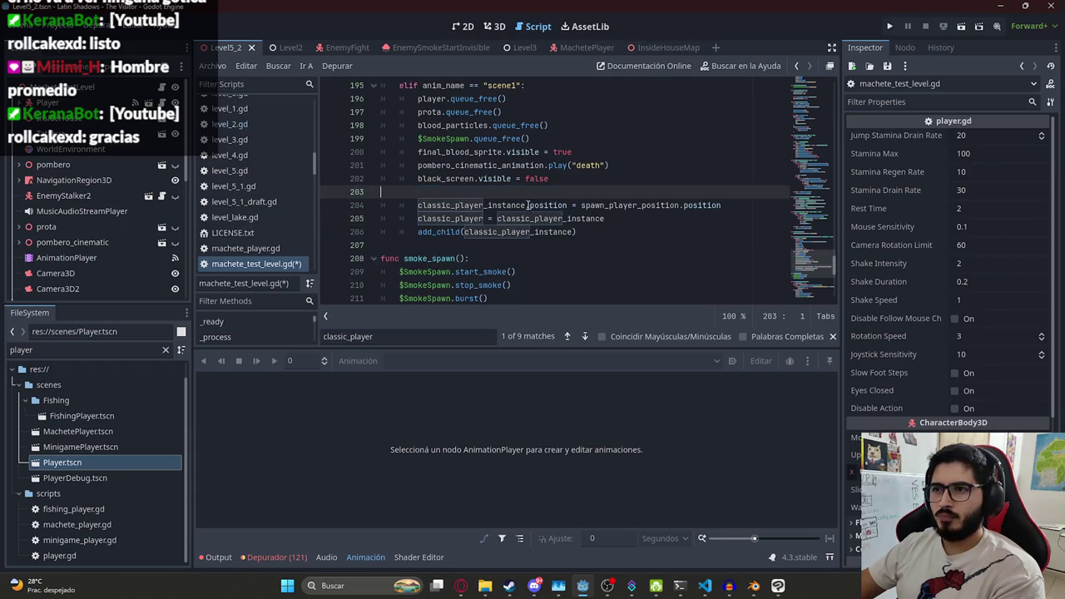
key(BackSpace)
double_click(489, 192)
text(classic_player)
drag(582, 218, 708, 192)
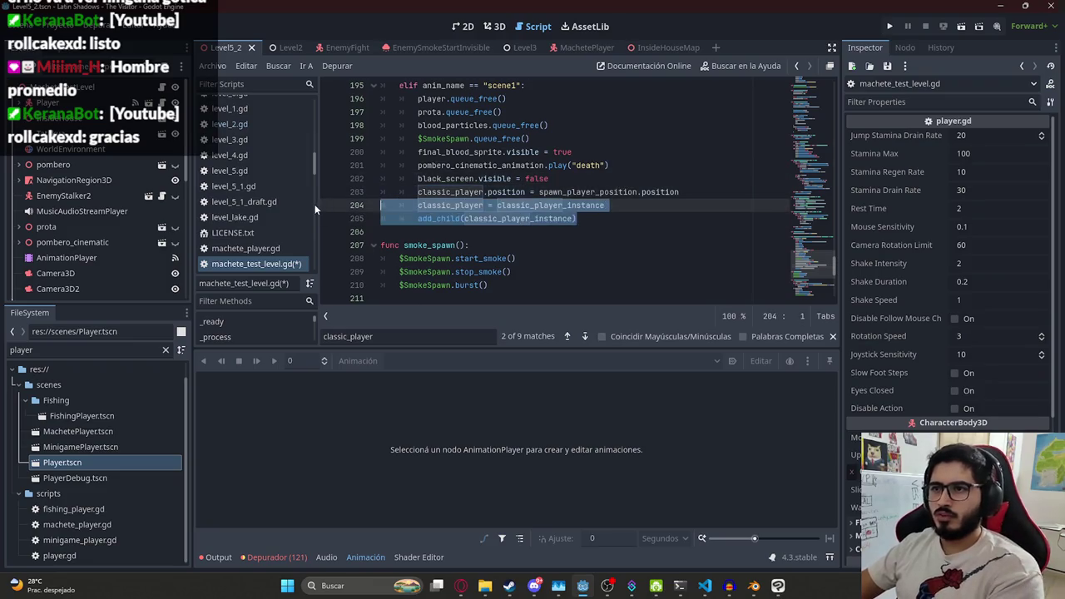
key(BackSpace)
key(ctrl+s)
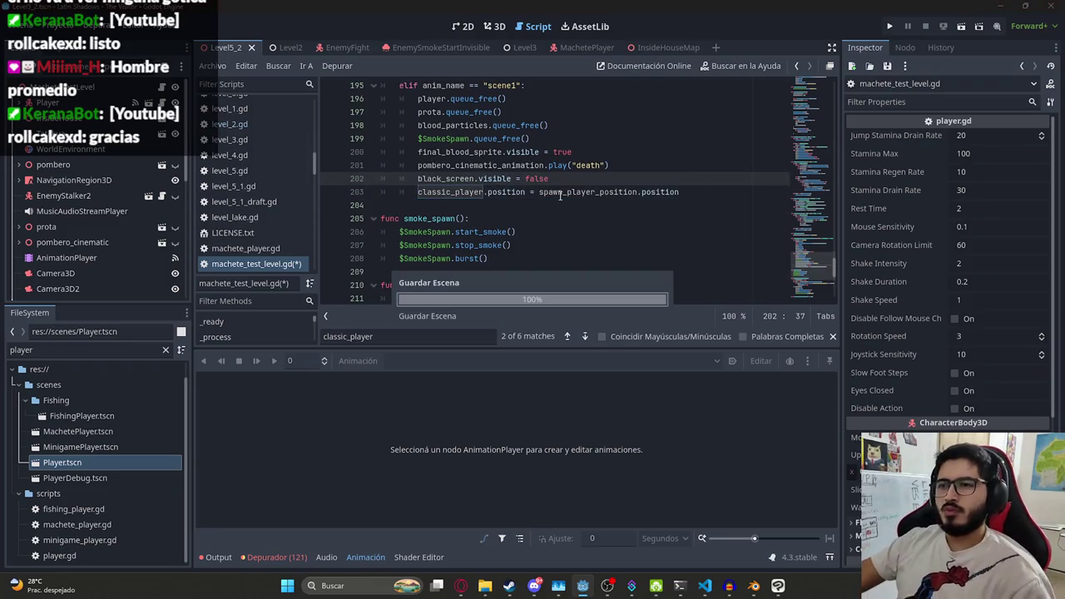
key(Down)
double_click(455, 192)
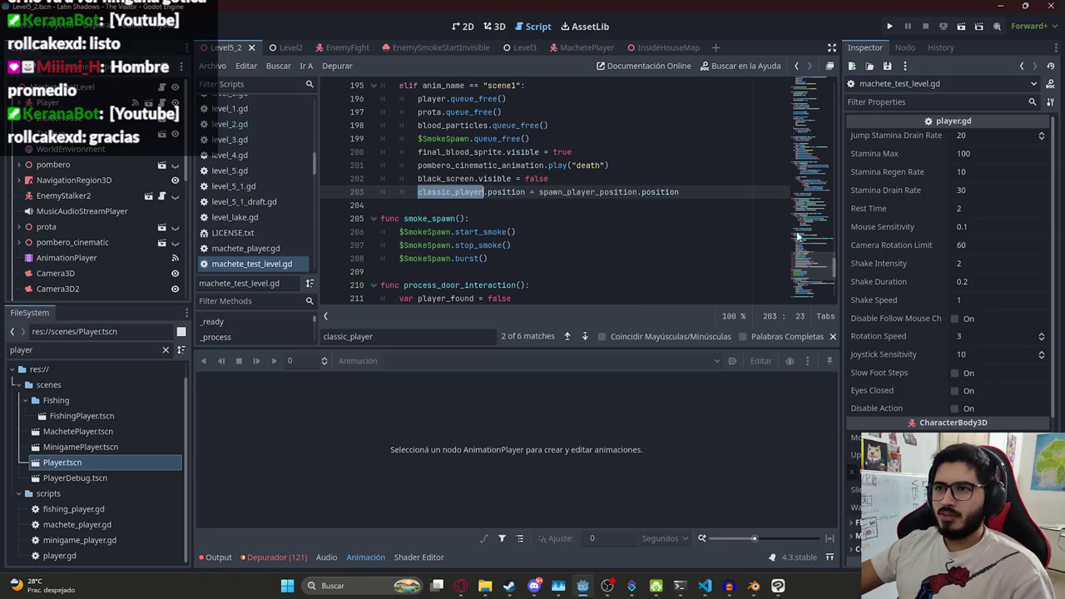
click(494, 25)
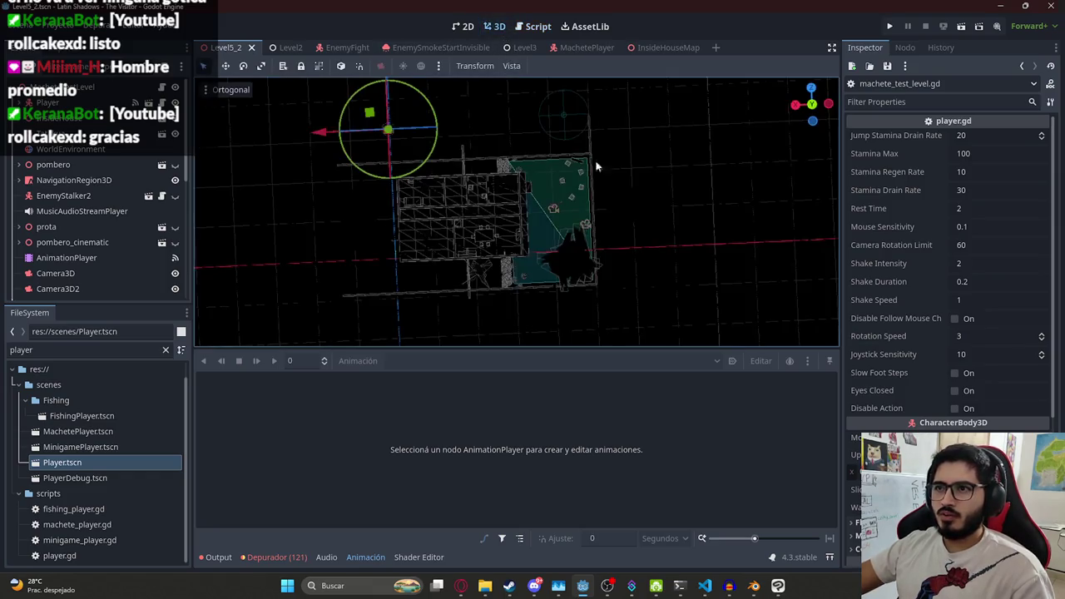
Review ClassicPlayer's player.gd properties in the Inspector, then return to searching machete_test_level.gd
scroll(81, 254, down, 3)
scroll(67, 283, down, 2)
click(64, 291)
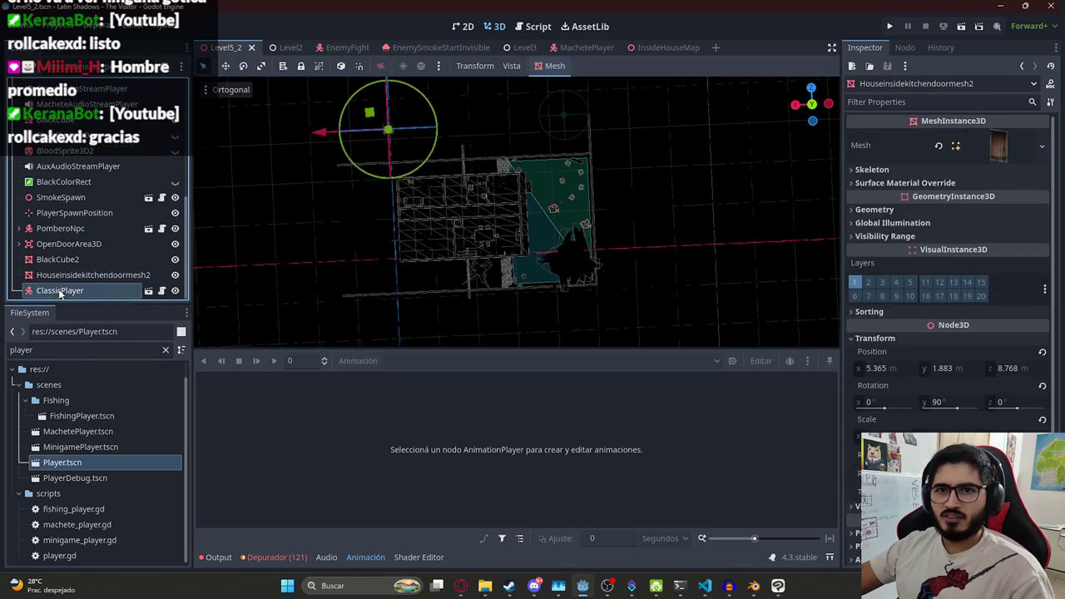
mouse_move(664, 286)
mouse_down()
mouse_move(630, 233)
mouse_move(649, 280)
mouse_move(689, 265)
mouse_move(748, 274)
mouse_up()
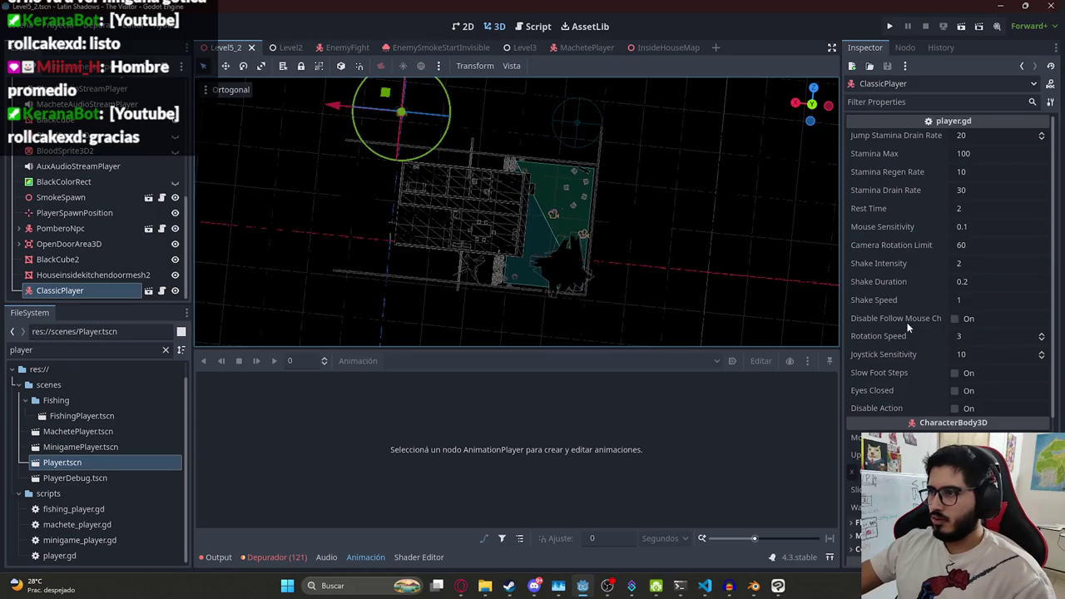
scroll(907, 327, down, 5)
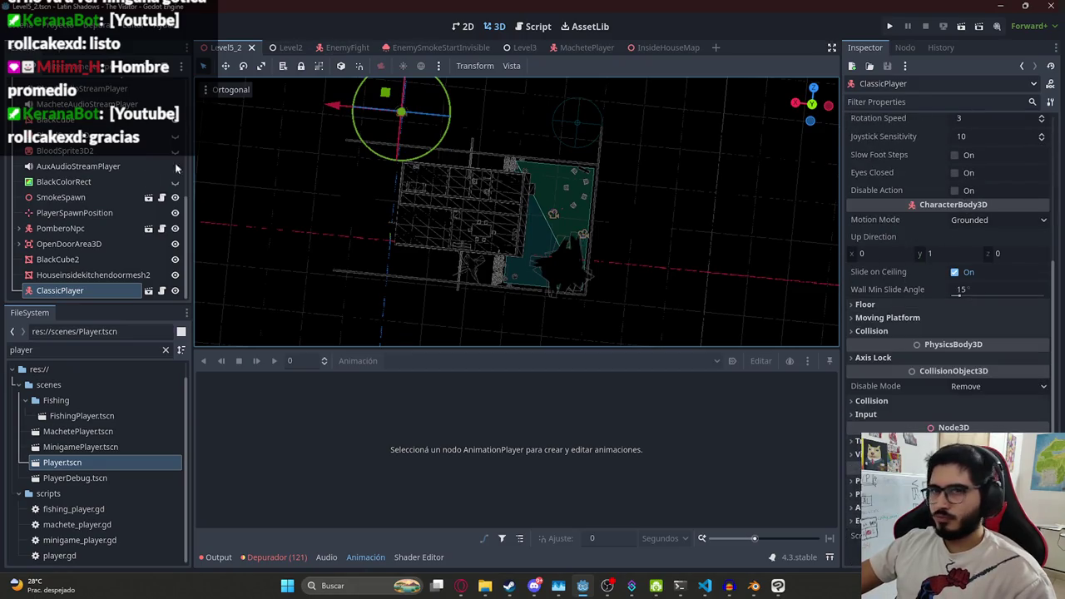
scroll(167, 165, up, 5)
click(161, 88)
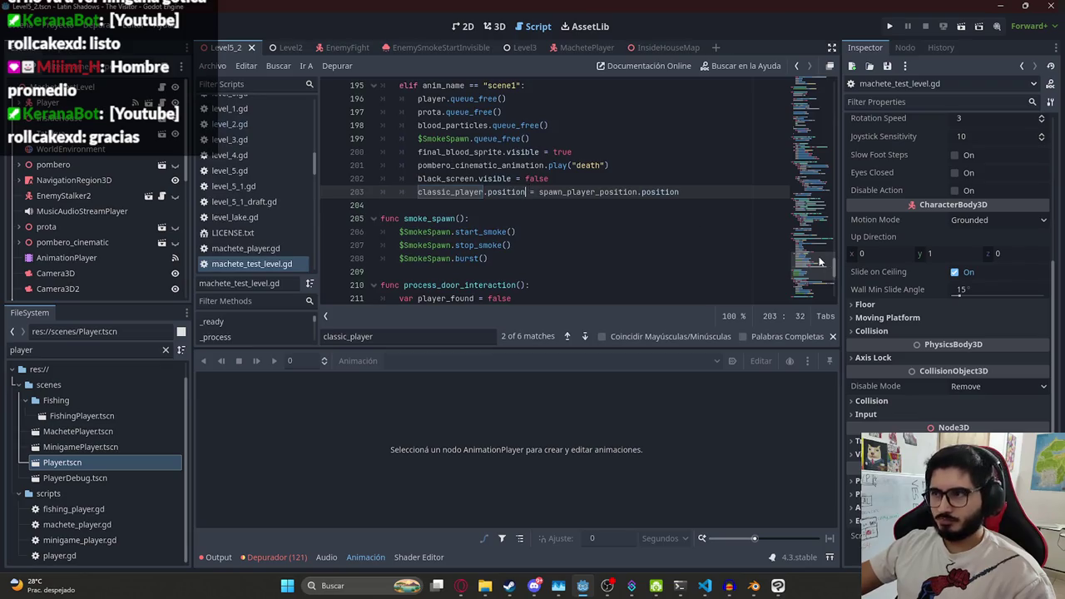
key(ctrl+f)
Insert classic_player.disable_mode on line 36 of _ready and view its CollisionObject3D documentation
text(_ready)
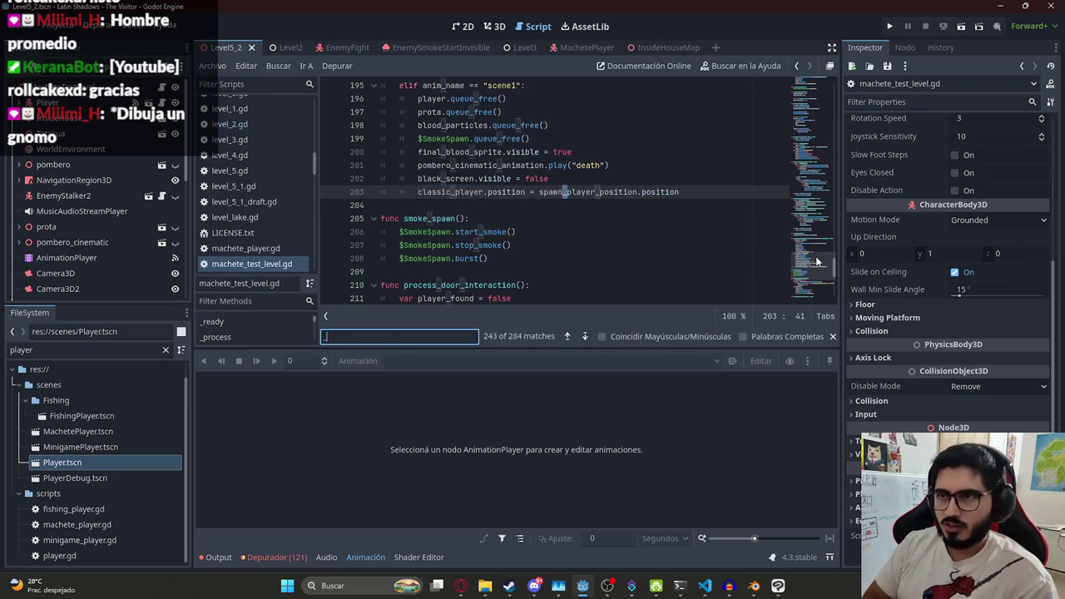
click(527, 192)
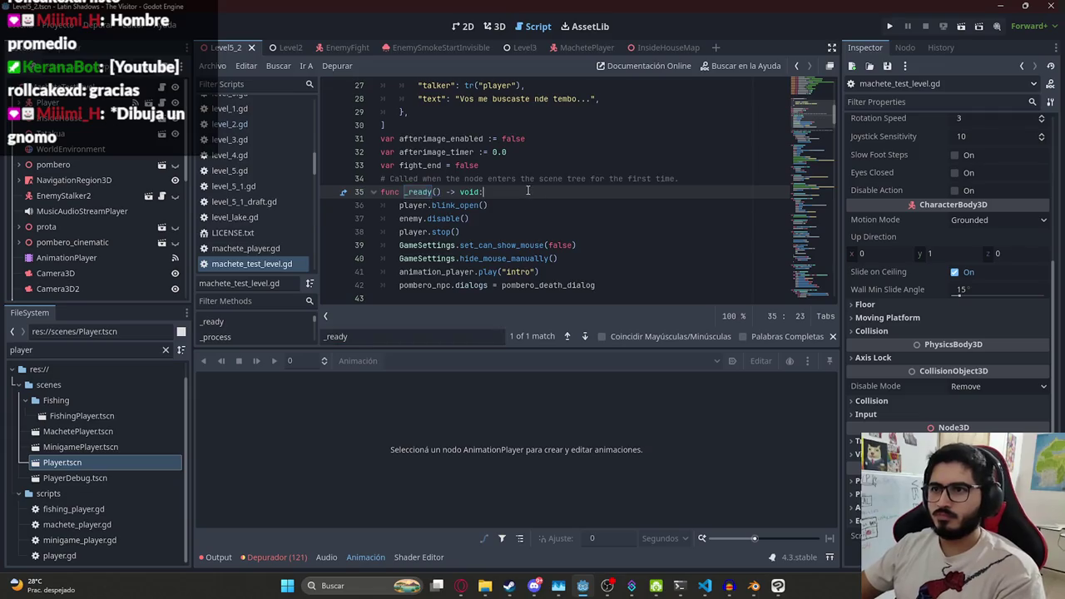
key(Return)
text(classic_player)
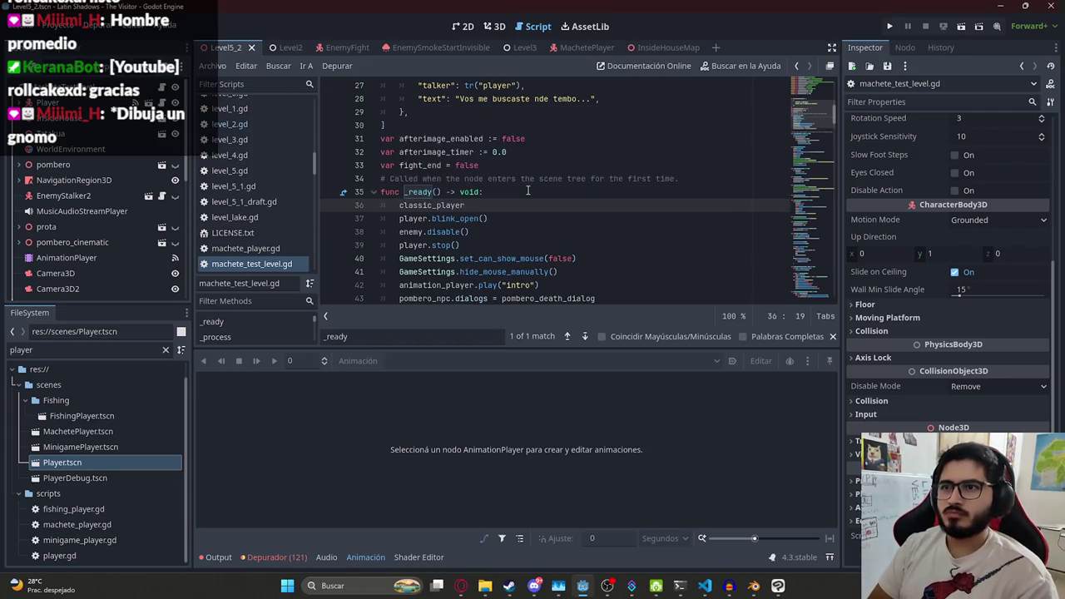
text(.disa)
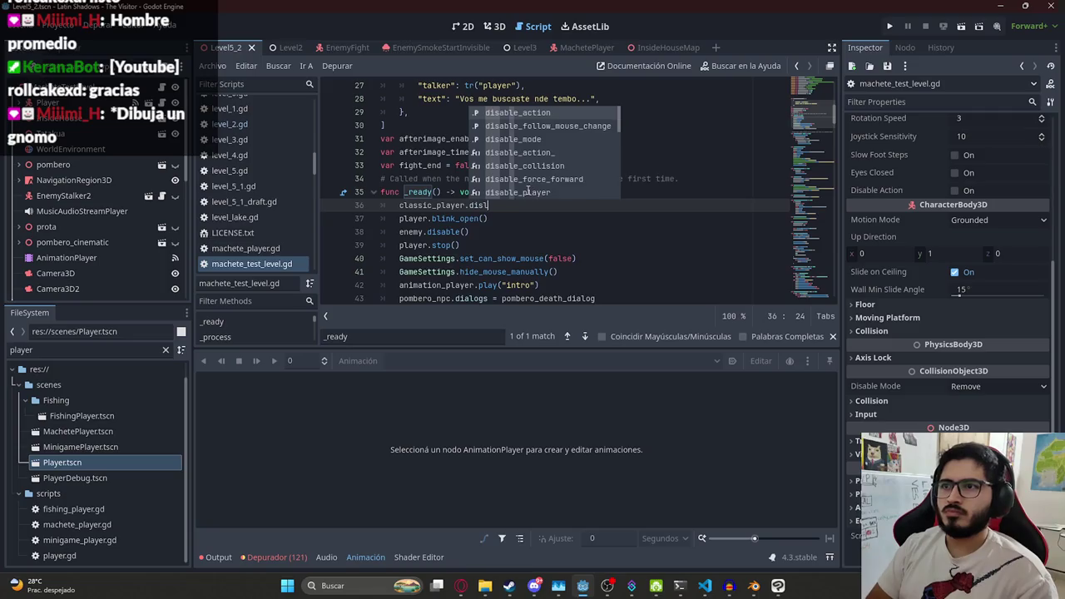
text(ble)
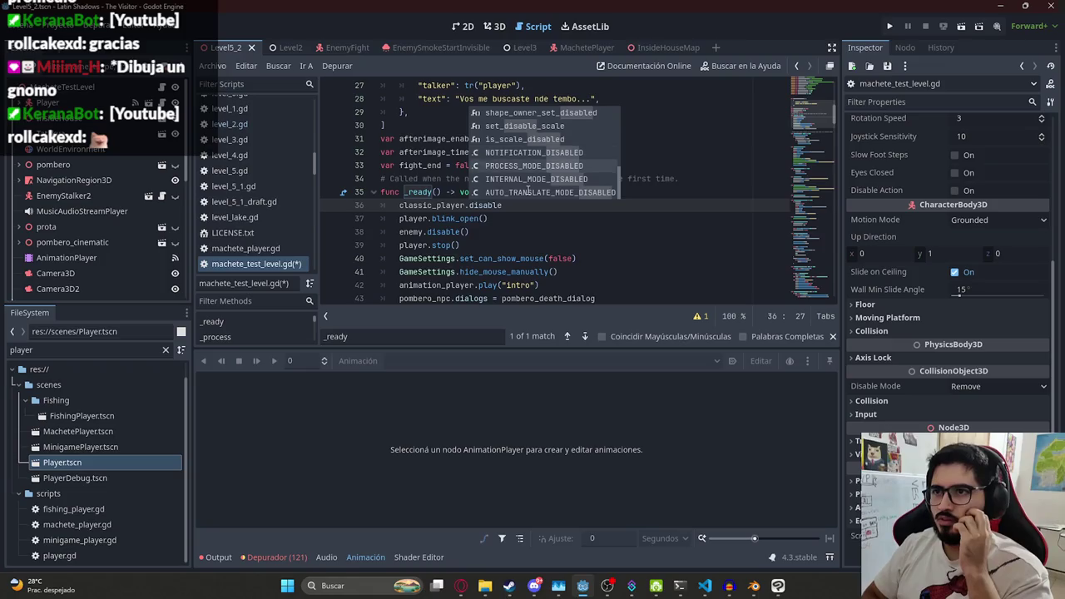
key(Down)
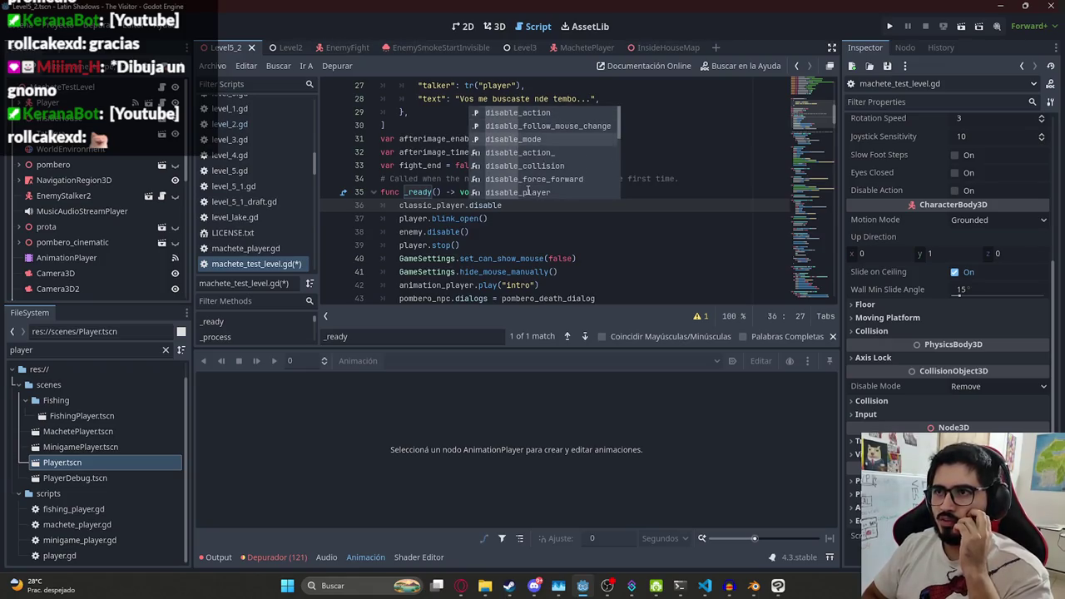
key(Return)
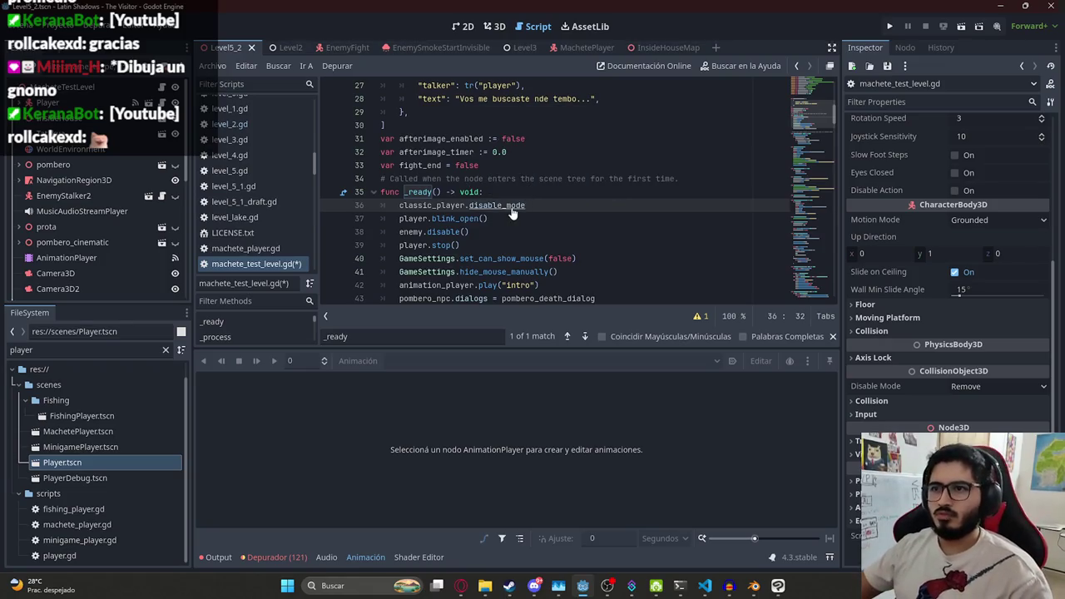
ctrl+click(505, 205)
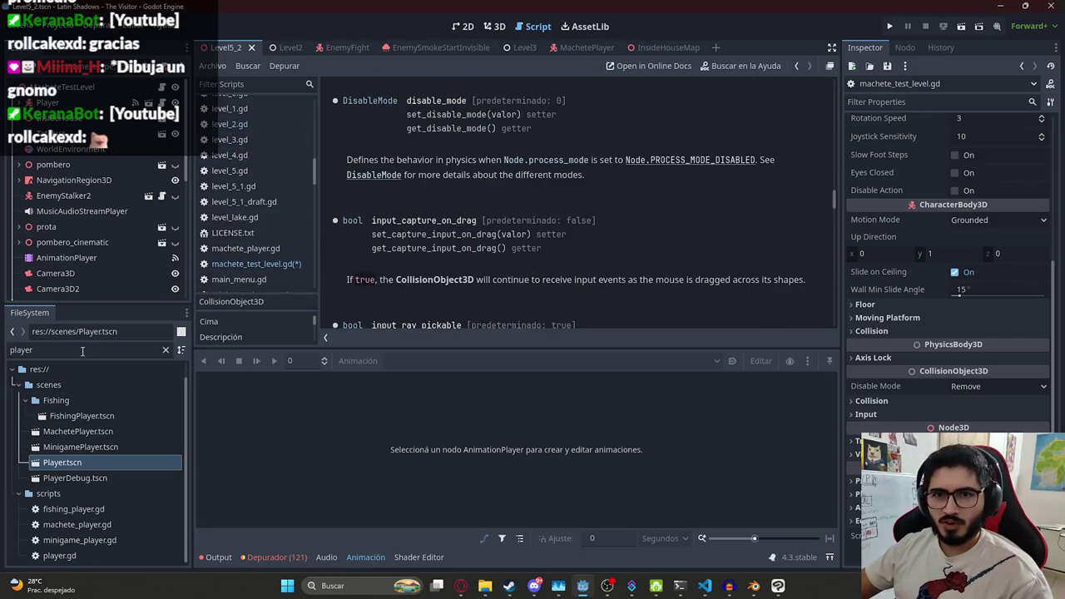
Open Player.tscn from the FileSystem dock to bring up player.gd
double_click(91, 464)
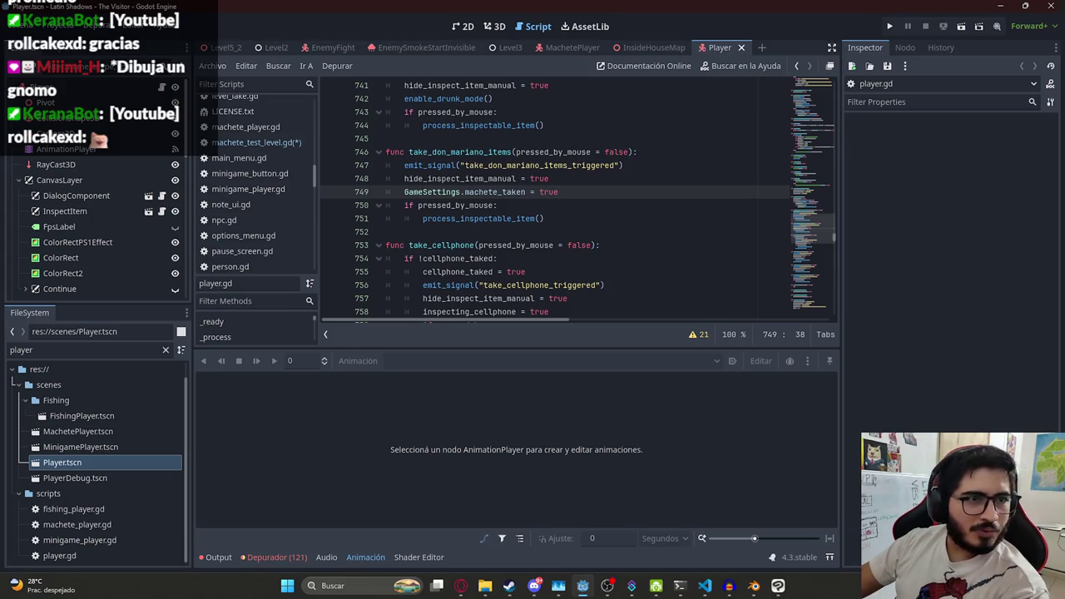
Look over the take_don_mariano_items function around lines 747-749 of player.gd
click(506, 223)
click(569, 196)
key(Up)
key(Up)
key(Up)
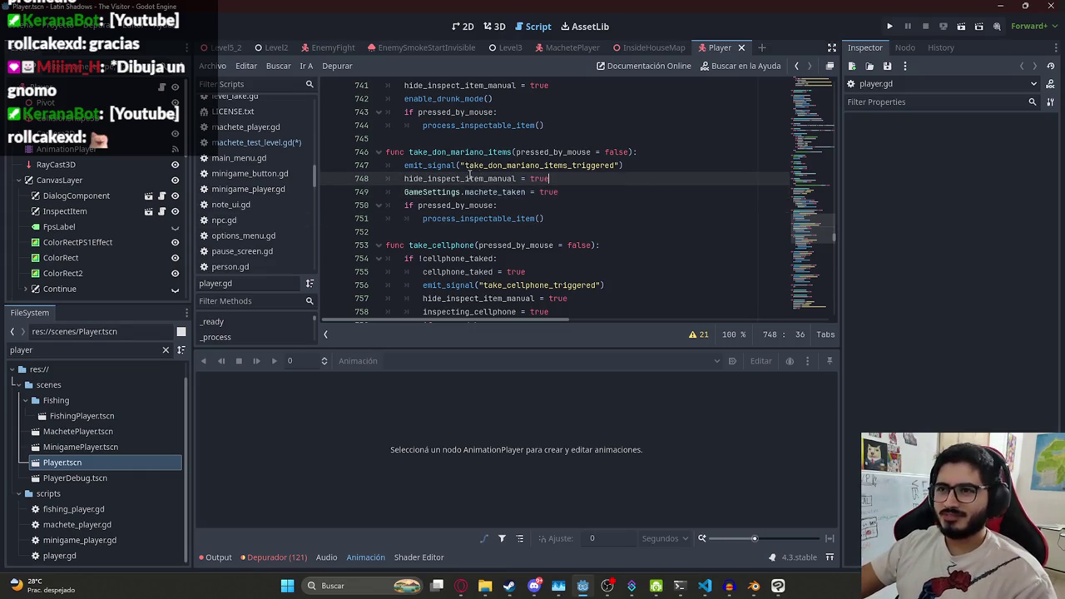
double_click(460, 152)
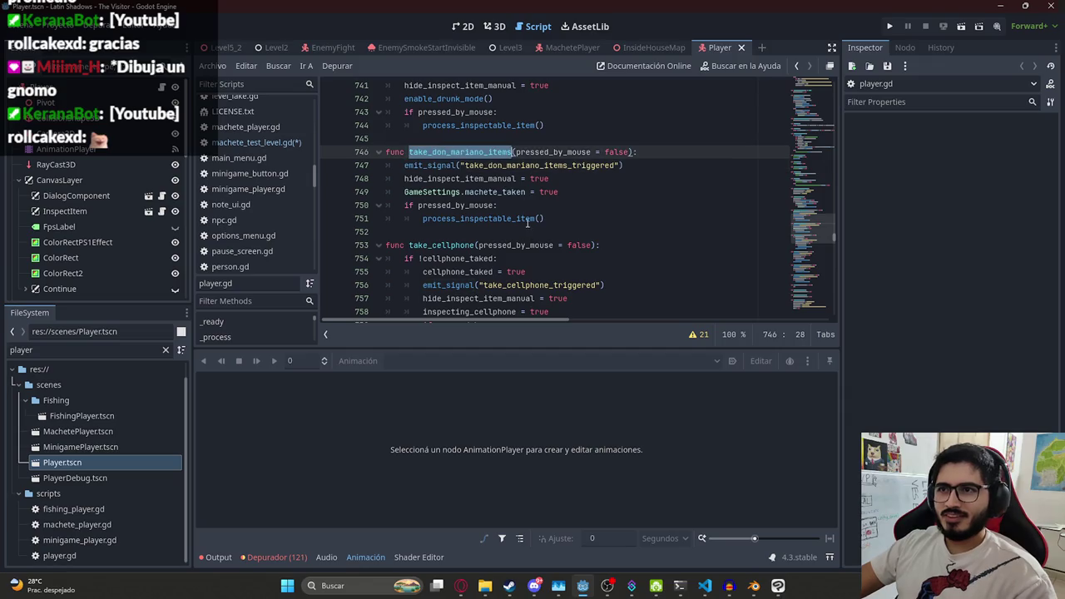
double_click(432, 165)
double_click(447, 152)
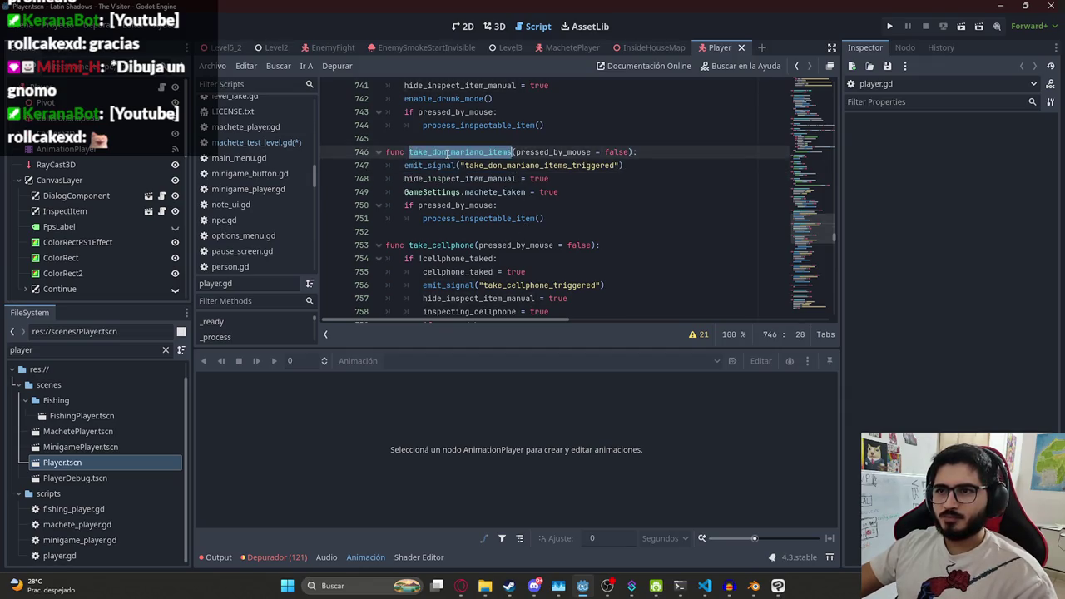
scroll(445, 168, down, 2)
click(447, 171)
scroll(582, 192, up, 3)
scroll(581, 192, down, 1)
scroll(582, 192, down, 1)
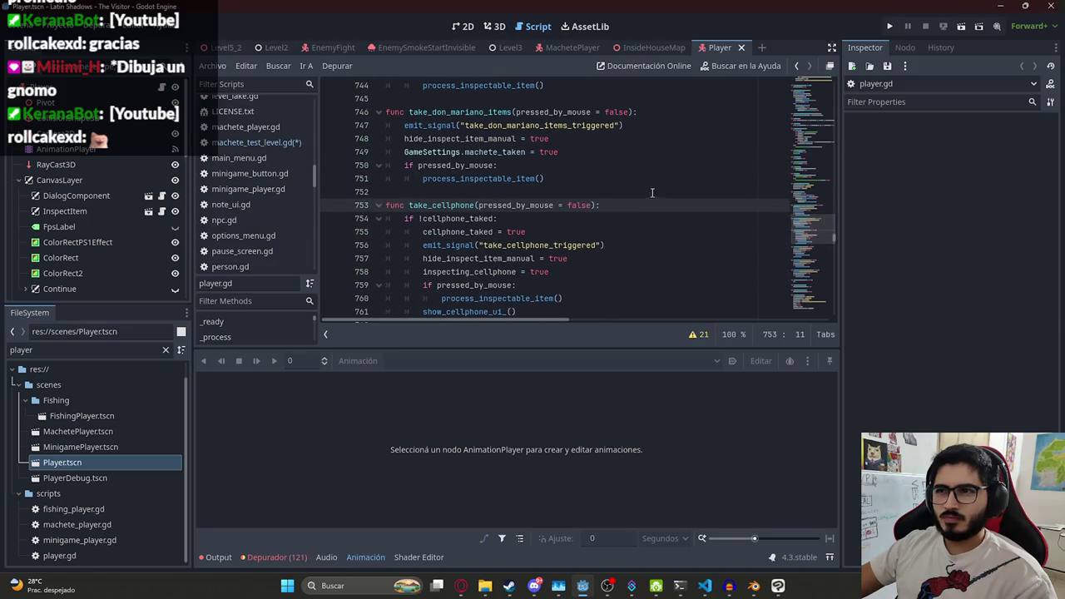
Find 'follow_mouse = fal' matches, reaching func stop() on line 453, then go to the file's end
key(ctrl+f)
text(follow_mouse = fal)
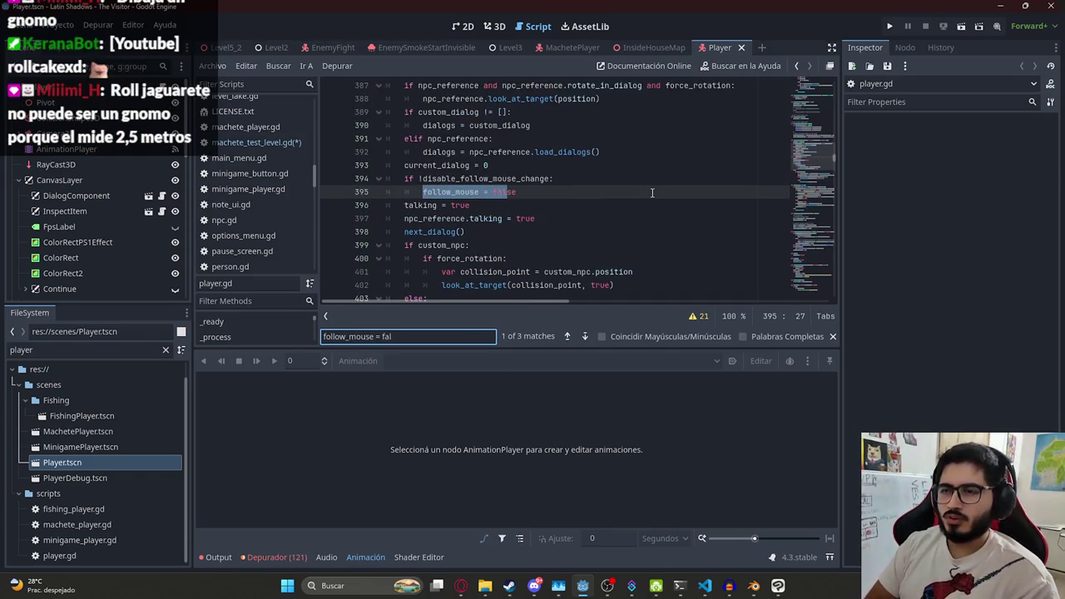
key(Return)
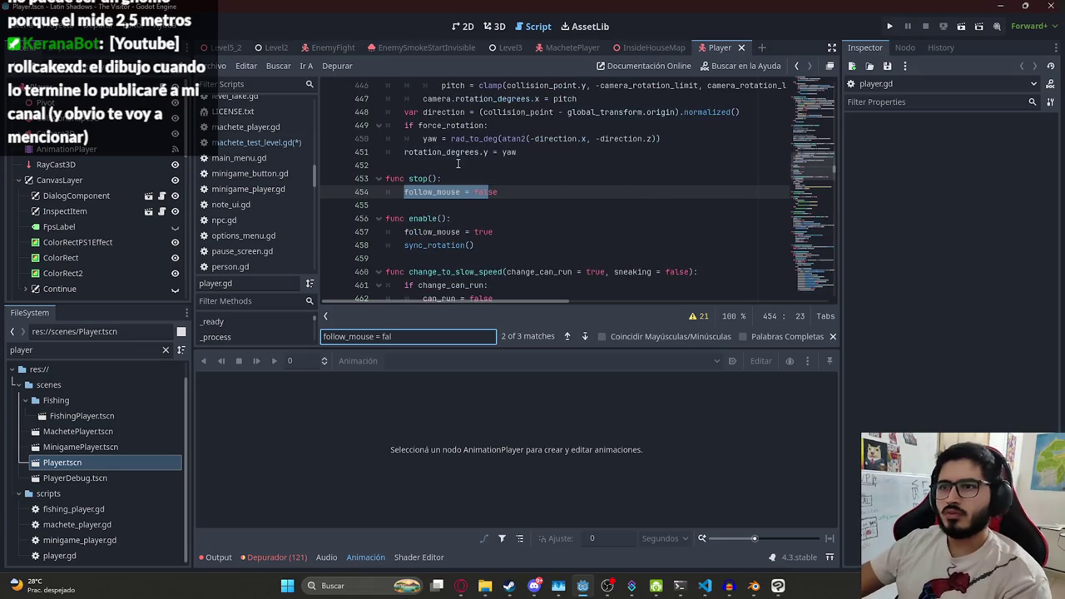
click(425, 178)
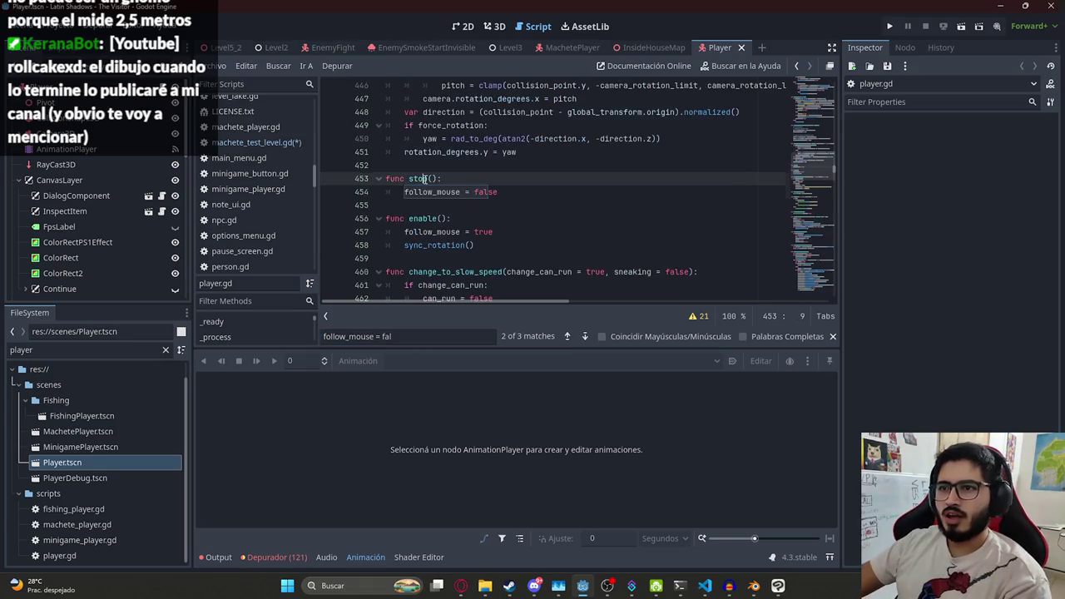
click(424, 334)
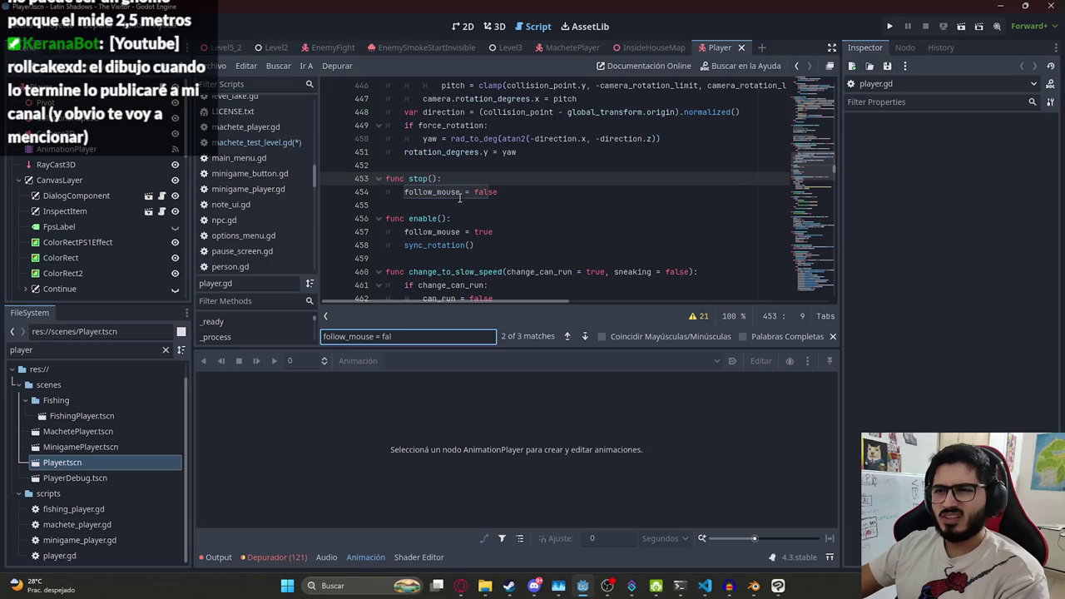
key(Return)
key(Return)
key(Return)
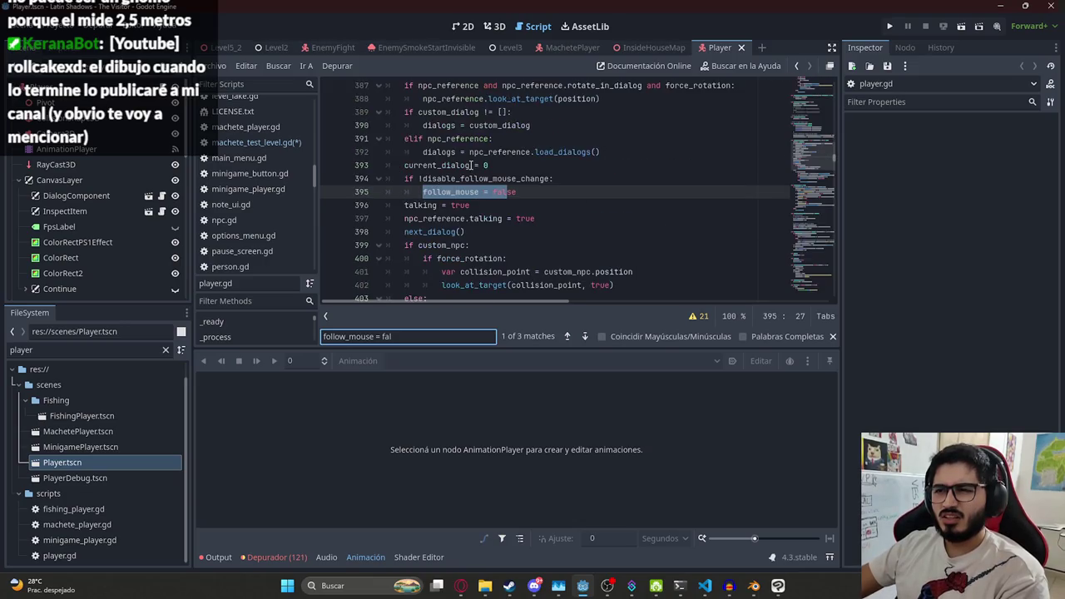
key(Return)
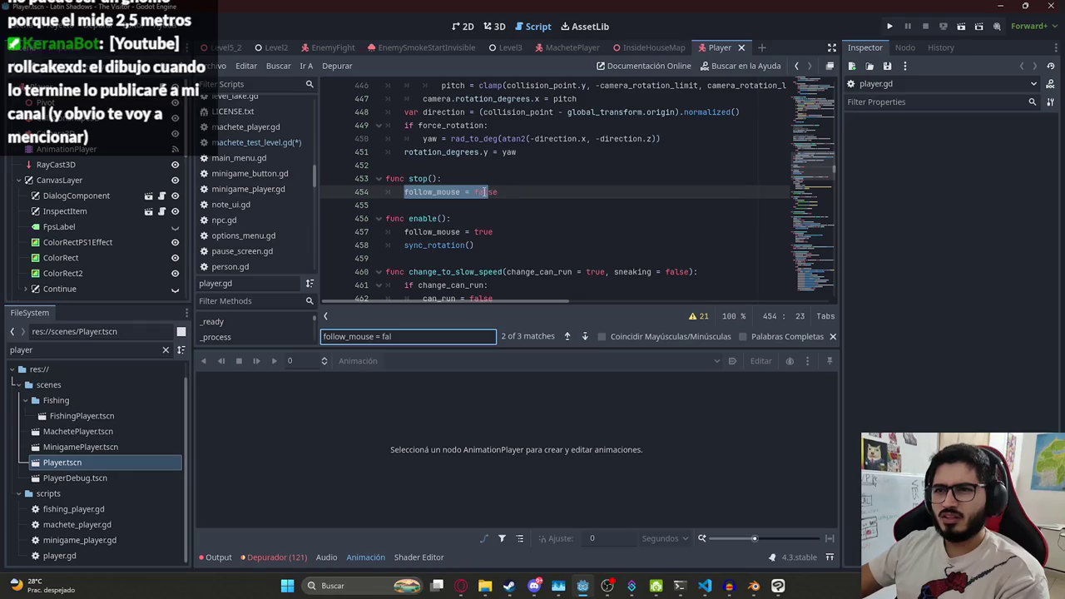
click(425, 167)
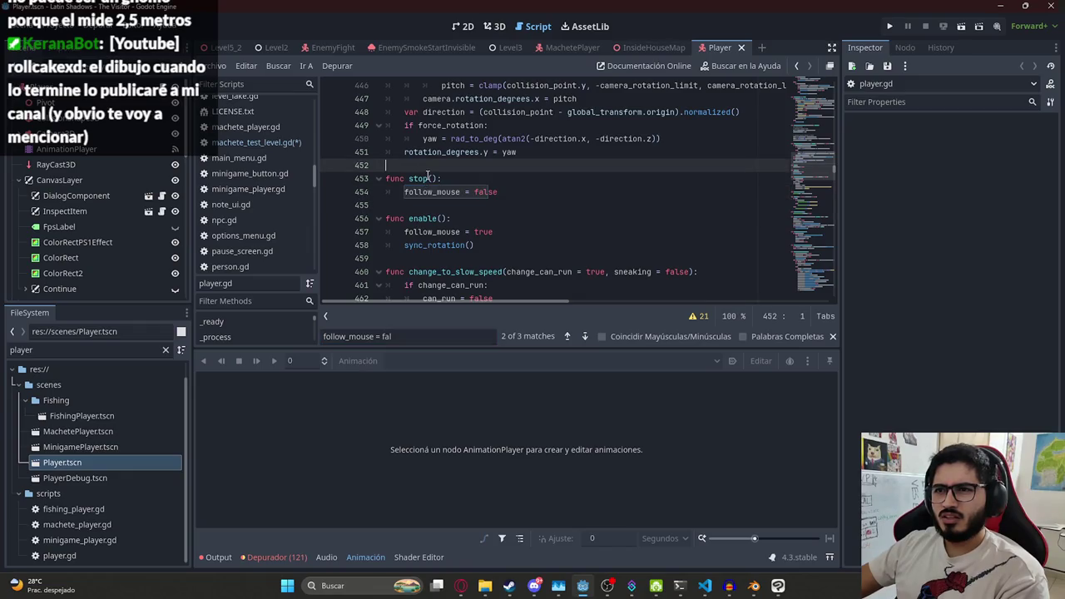
click(441, 178)
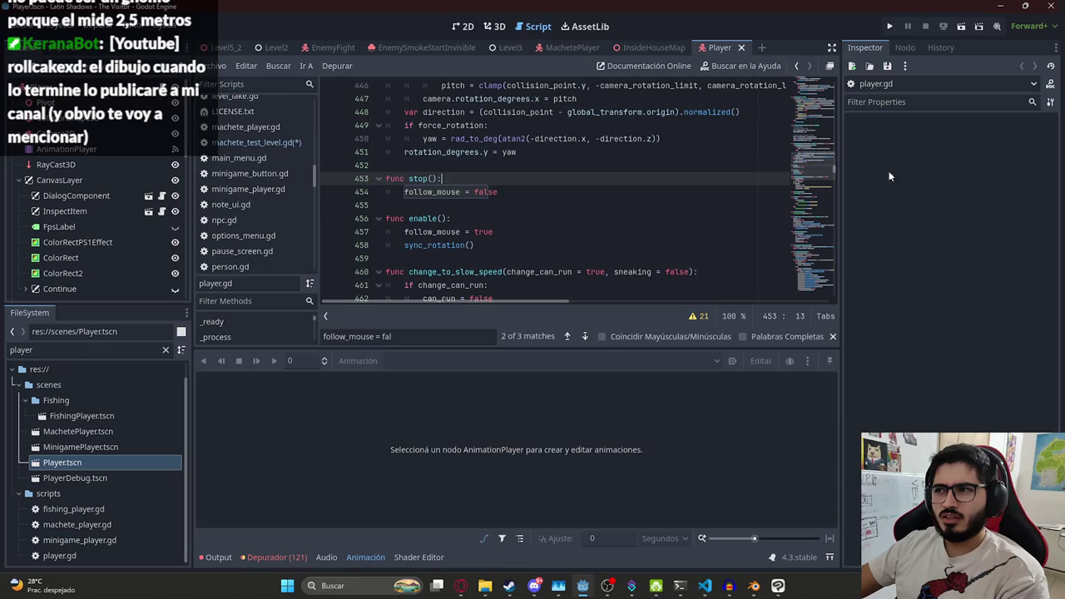
drag(812, 170, 799, 302)
click(582, 286)
Add a disable() function at the end of player.gd setting follow_mouse and camera.current to false, and save
key(Return)
text(func)
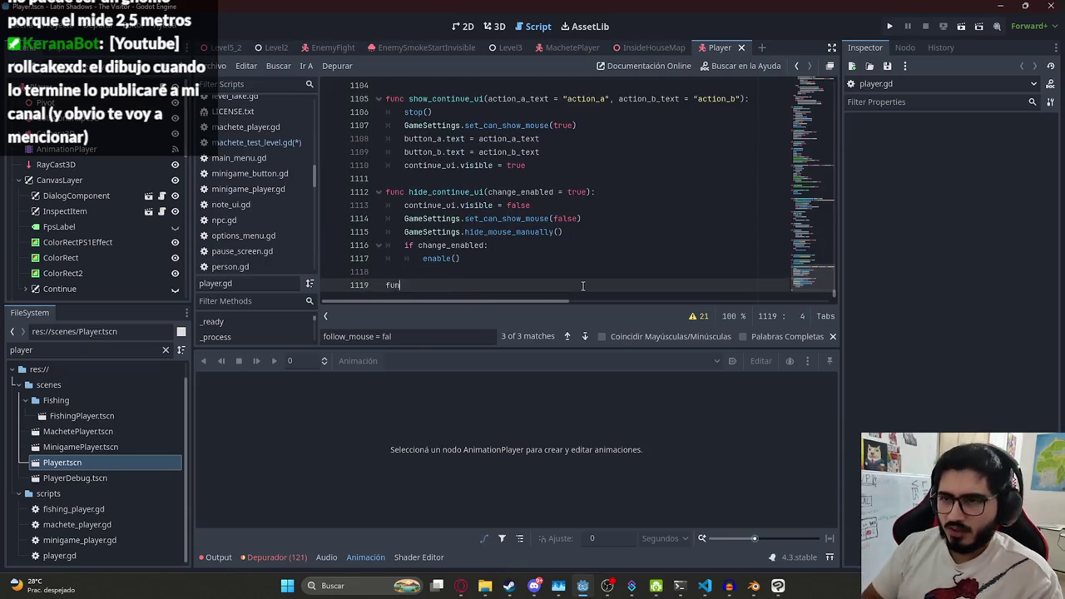
key(BackSpace)
key(BackSpace)
text(isable():)
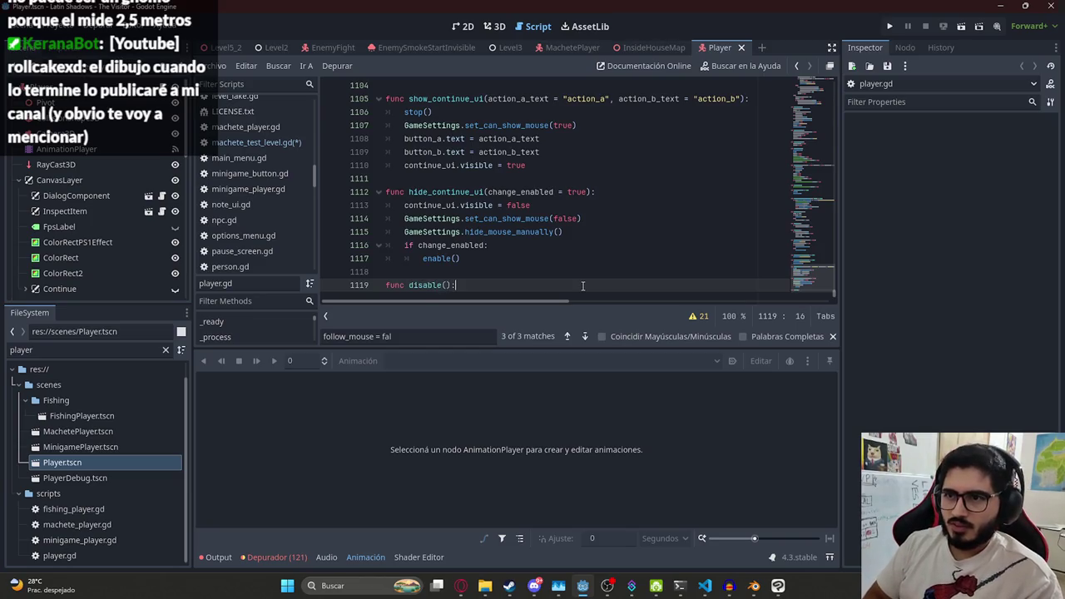
key(Return)
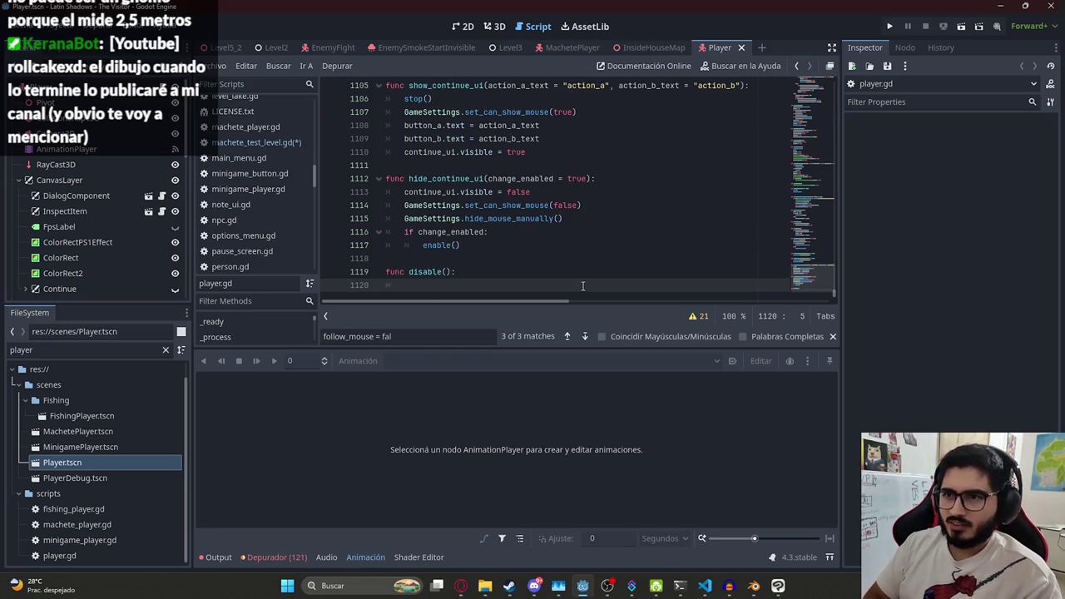
text(follow_mouse = false)
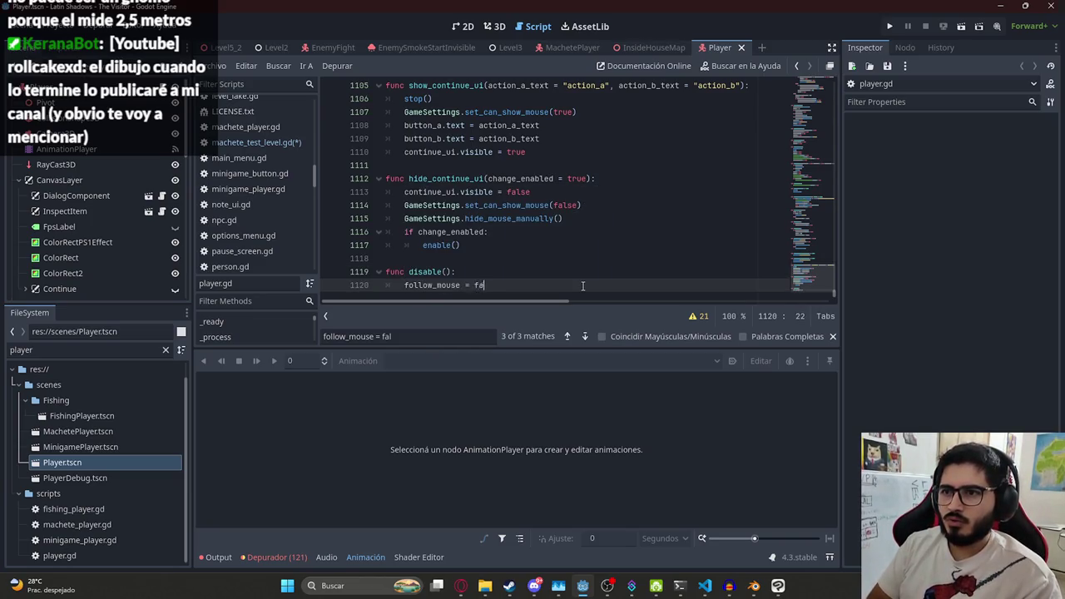
key(Return)
text(current)
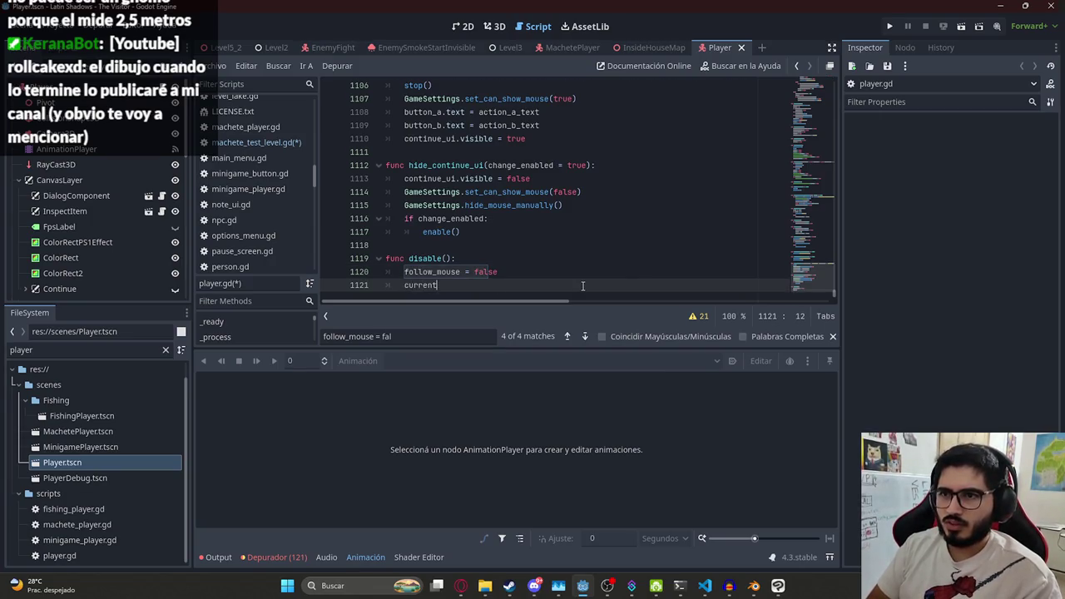
key(BackSpace)
key(BackSpace)
key(BackSpace)
text(am)
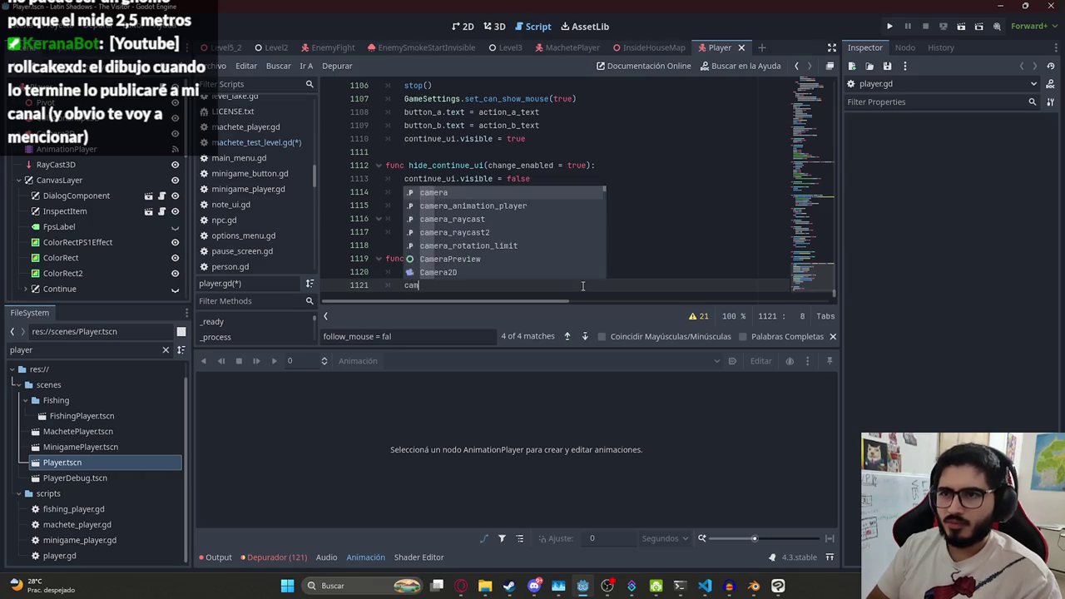
text(era.current = false)
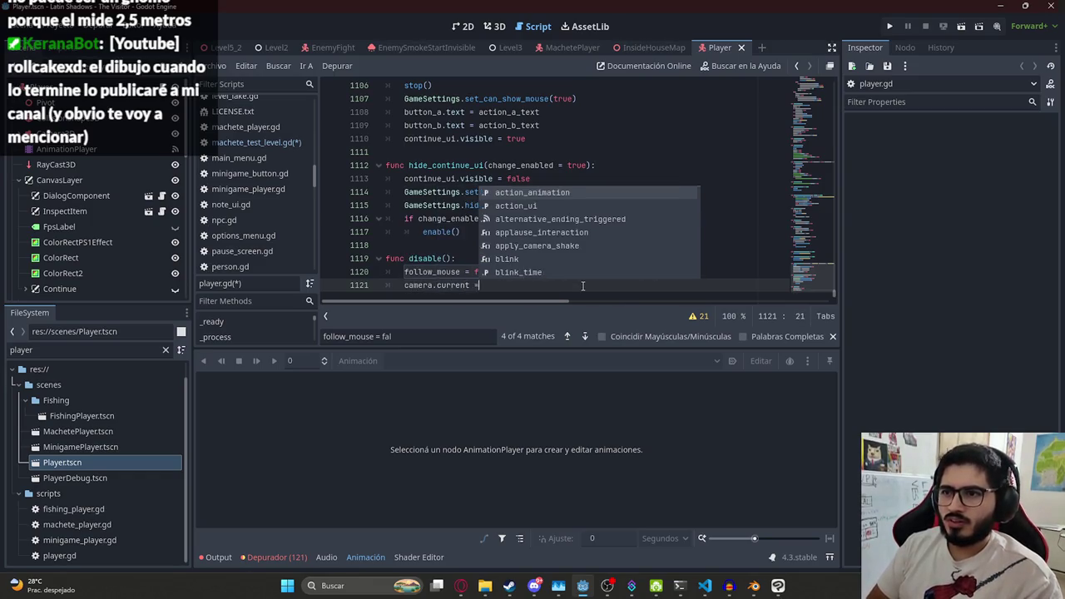
key(ctrl+s)
key(BackSpace)
key(ctrl+s)
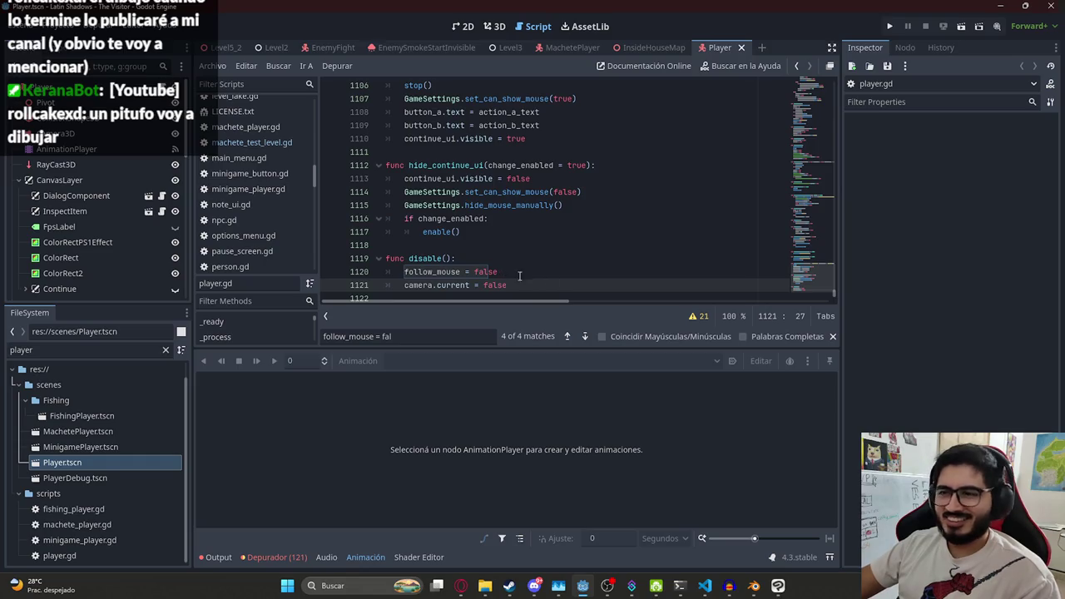
Add 'enabled = false' as the last line of disable(), reusing the enabled name from _input
key(ctrl+space)
key(Escape)
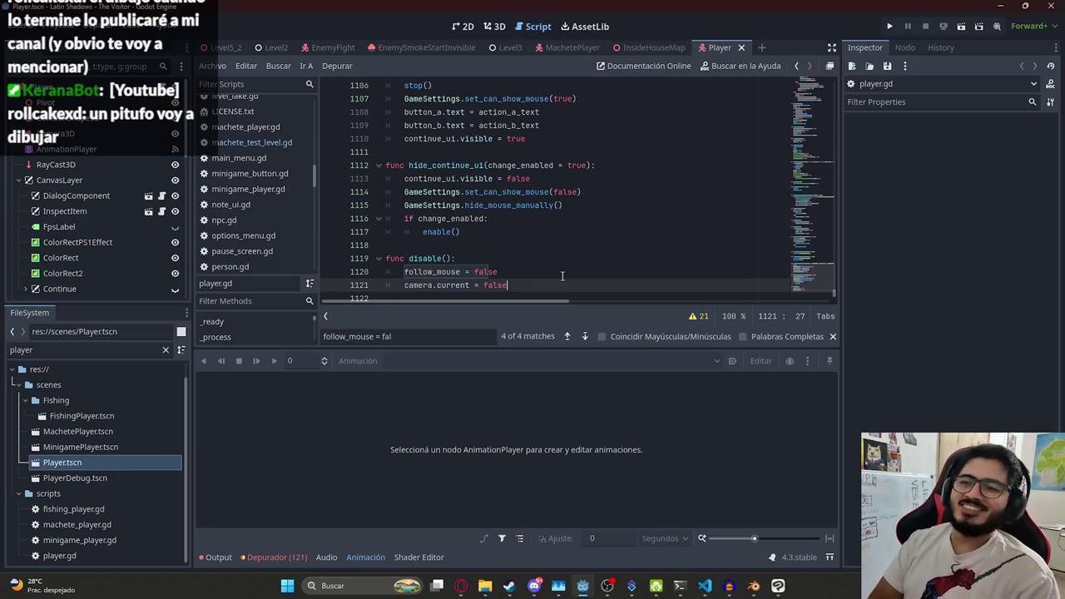
scroll(561, 275, down, 1)
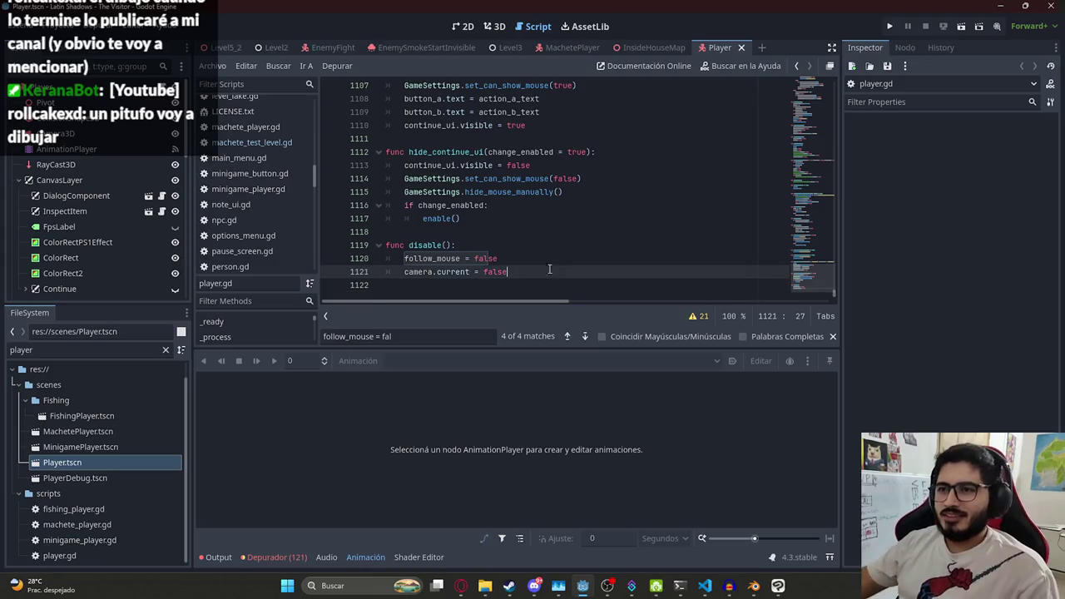
key(ctrl+f)
text(_process)
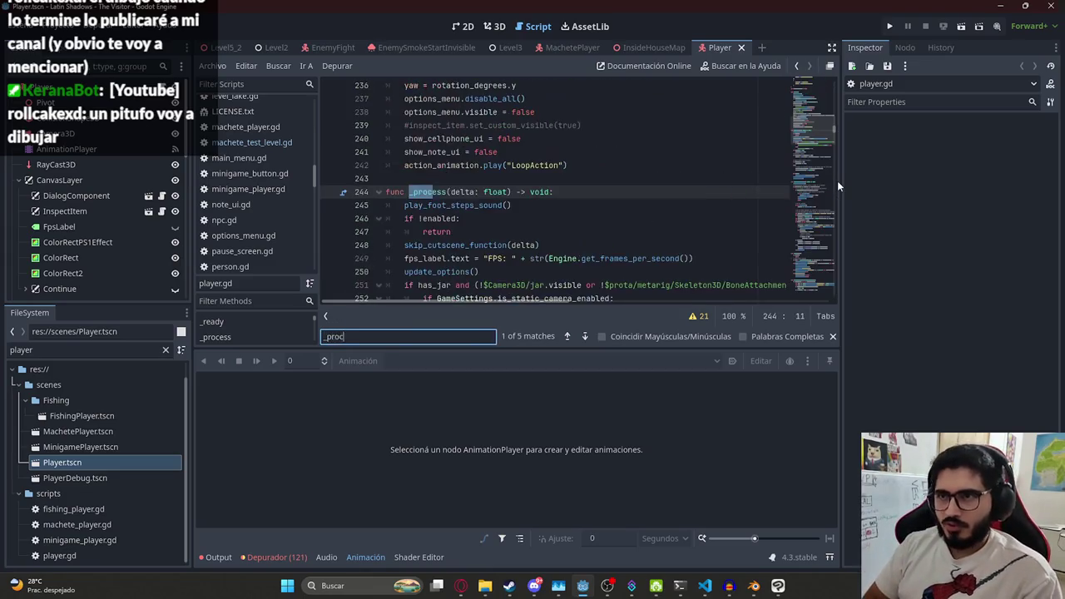
key(ctrl+f)
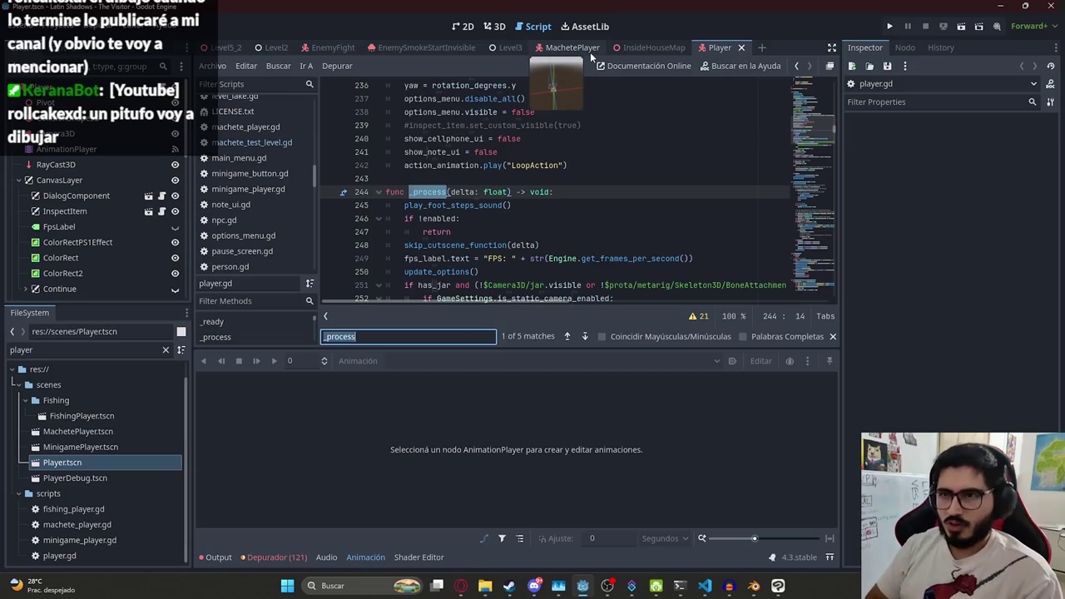
text(_input)
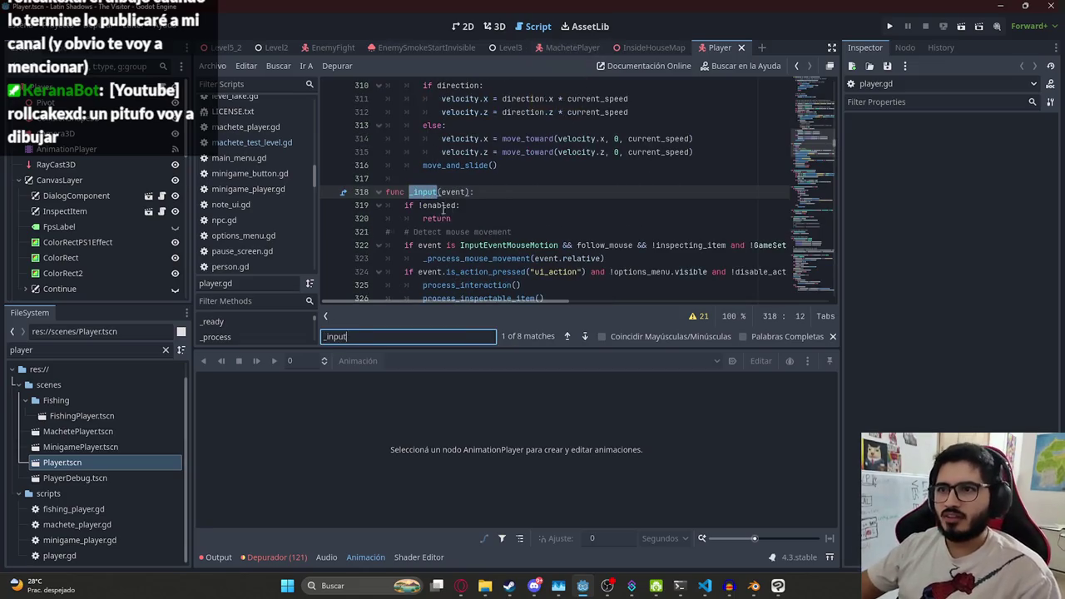
double_click(439, 205)
key(ctrl+c)
drag(807, 142, 808, 292)
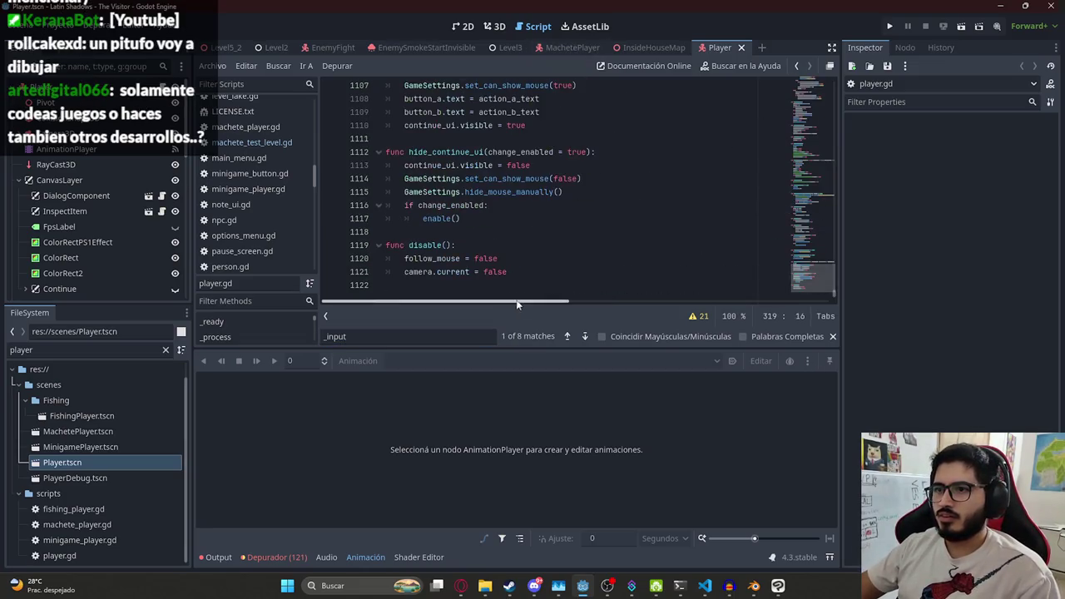
click(557, 277)
key(Return)
key(ctrl+v)
text(alse)
click(430, 258)
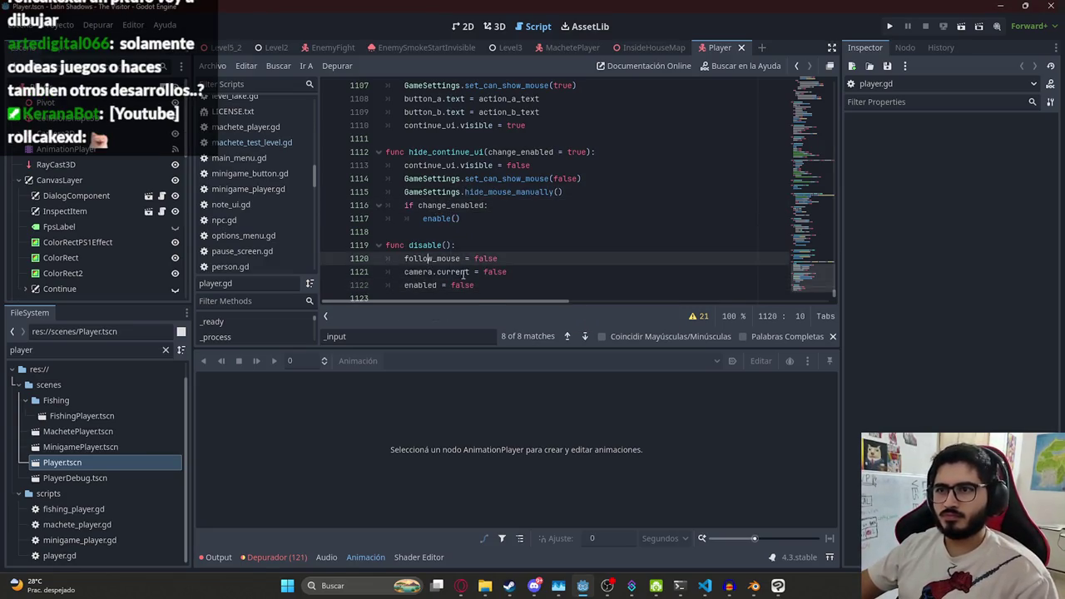
drag(454, 245, 408, 244)
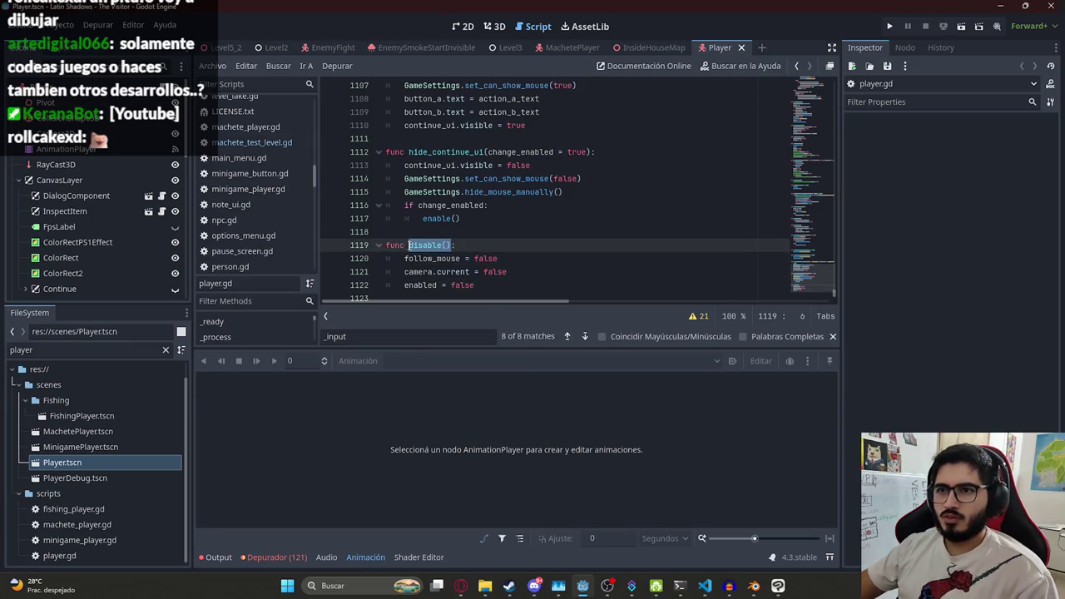
In Level5_2's _ready, replace the disable_mode call on line 36 with disable(), save, and run the game
click(223, 49)
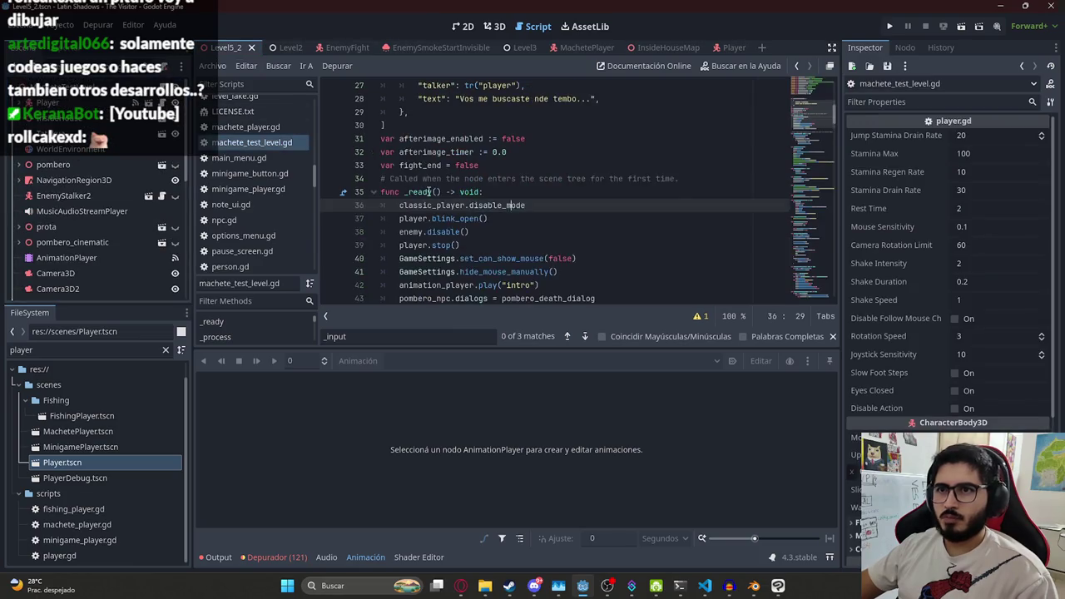
click(429, 191)
double_click(491, 204)
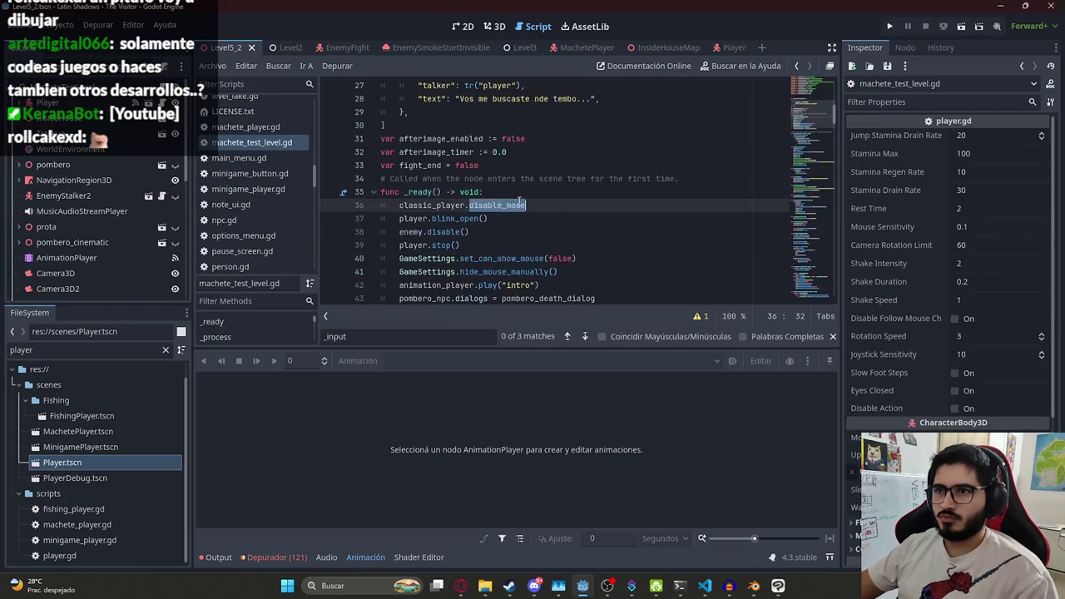
text(disable)
key(Return)
key(ctrl+s)
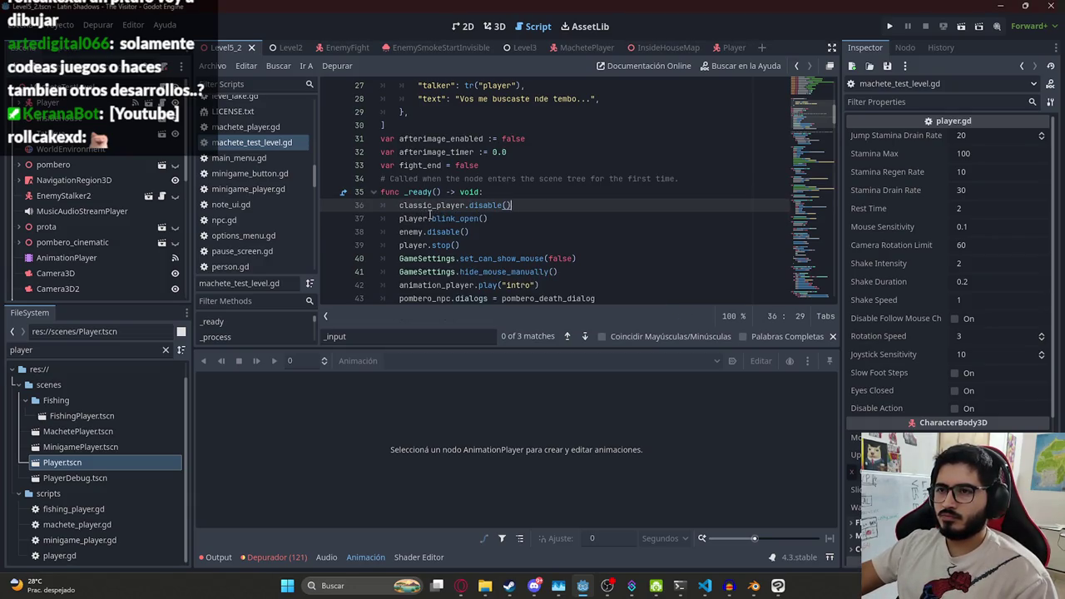
right_click(293, 142)
key(Escape)
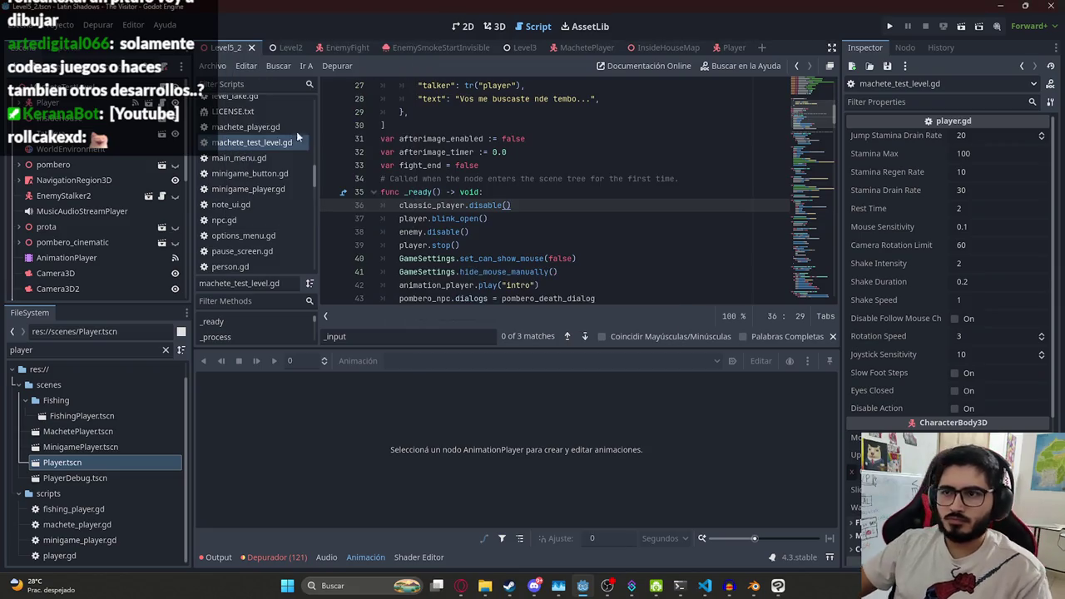
key(F5)
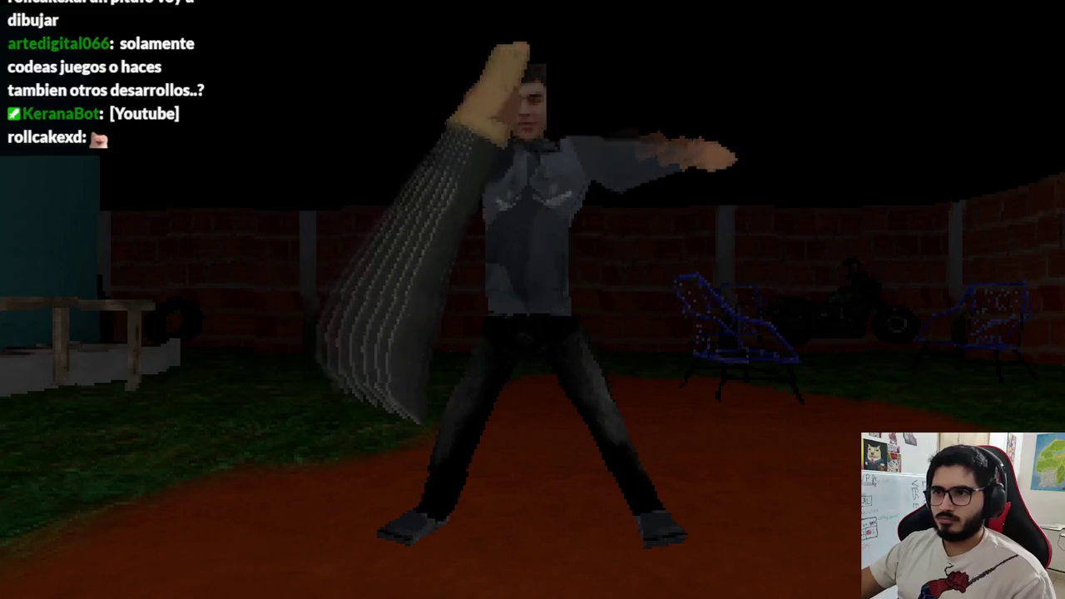
Close the game test after watching the opening cutscene
key(alt+F4)
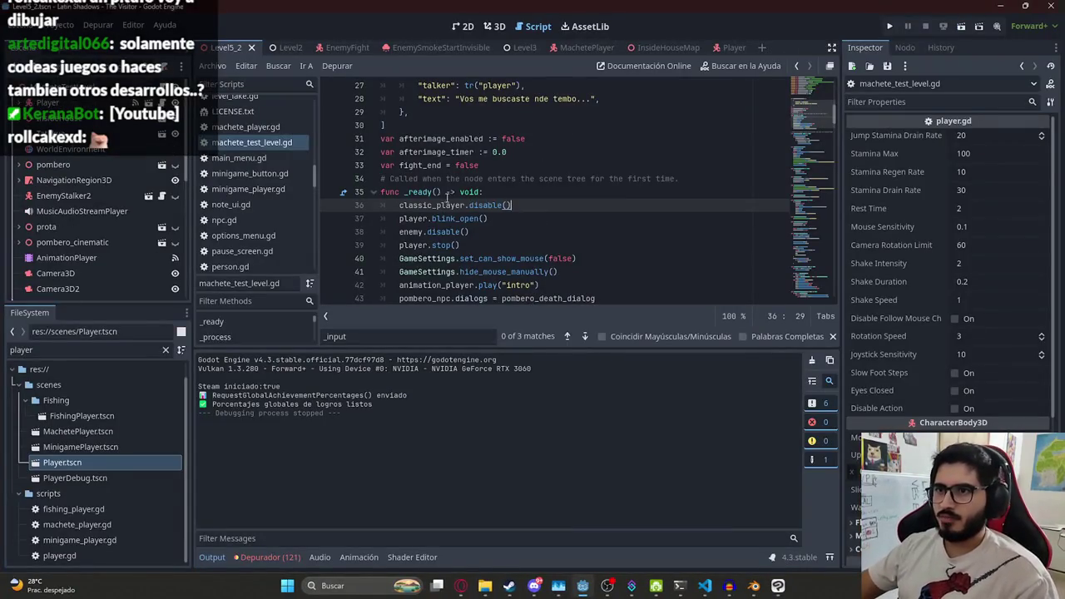
Find the second 'scene1' match and add a new line under it starting 'classic_player.enabled'
double_click(433, 205)
scroll(629, 190, down, 10)
key(ctrl+f)
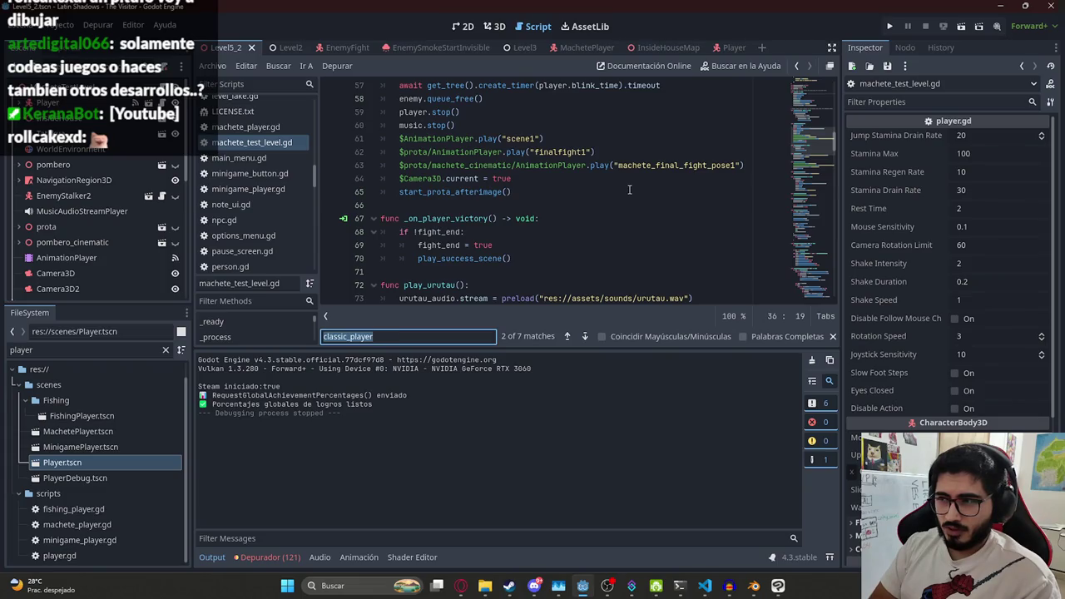
text(scene1)
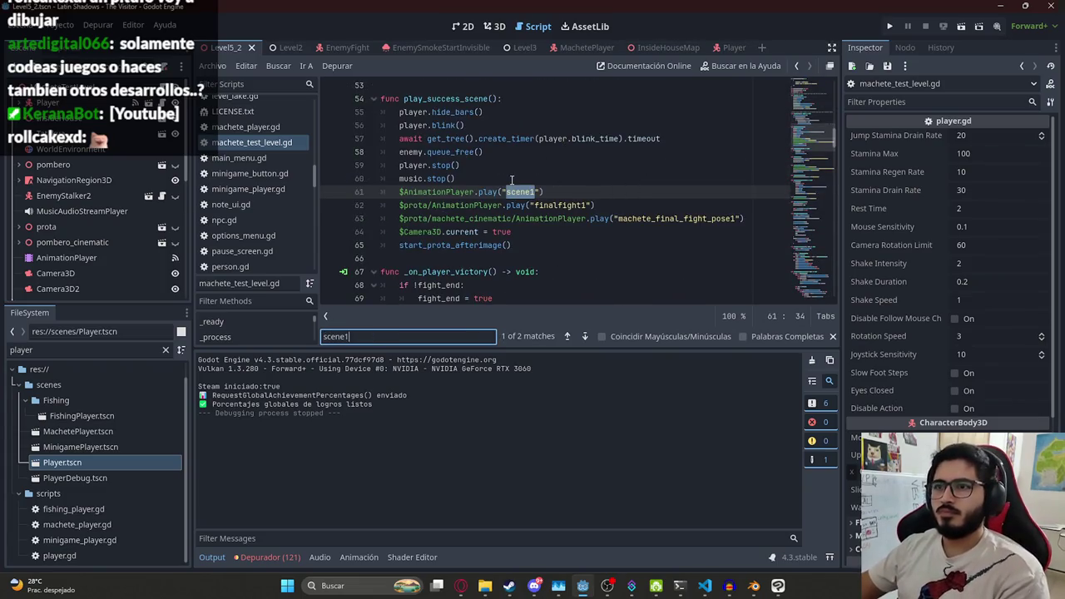
key(Return)
scroll(533, 166, down, 2)
scroll(533, 166, up, 1)
click(552, 151)
key(Return)
text(classic_player.)
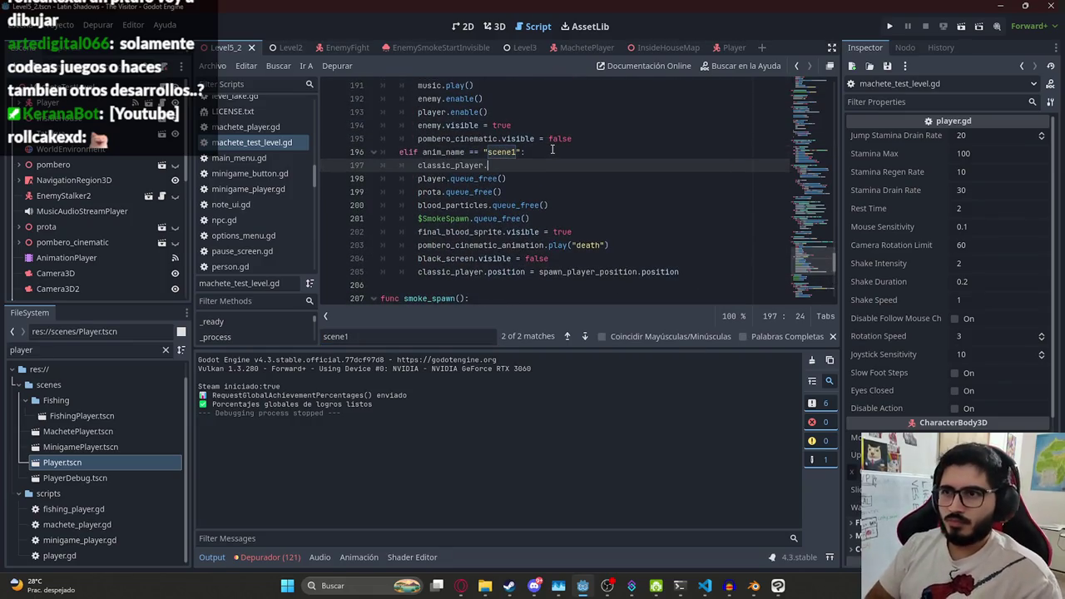
text(enabled)
Complete line 197 as classic_player.enable(), then add 'enabled = true' at the top of player.gd's enable()
key(BackSpace)
text(()
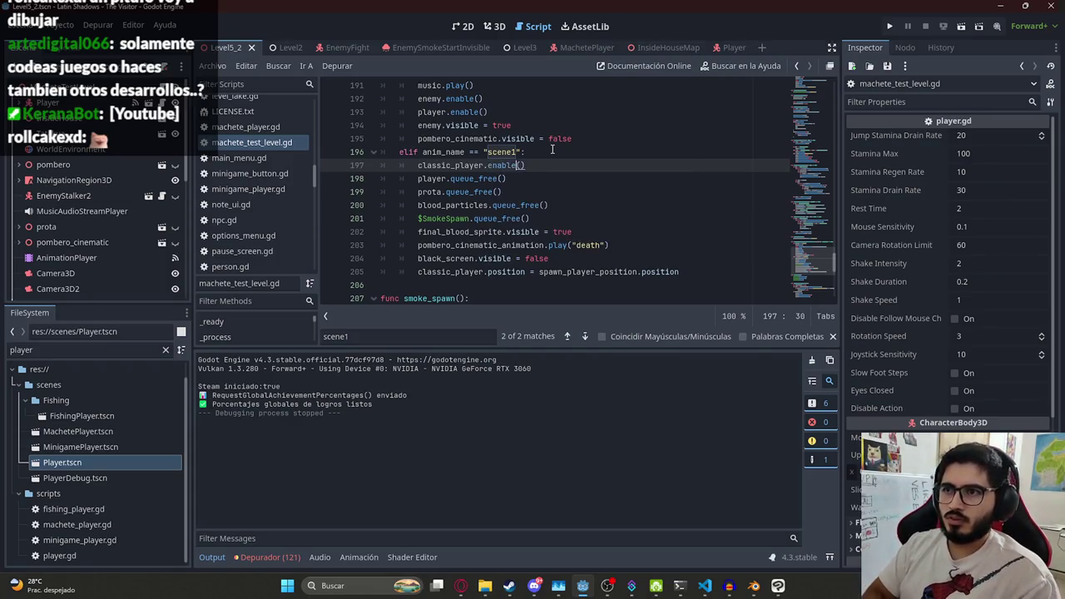
key(Up)
ctrl+click(502, 166)
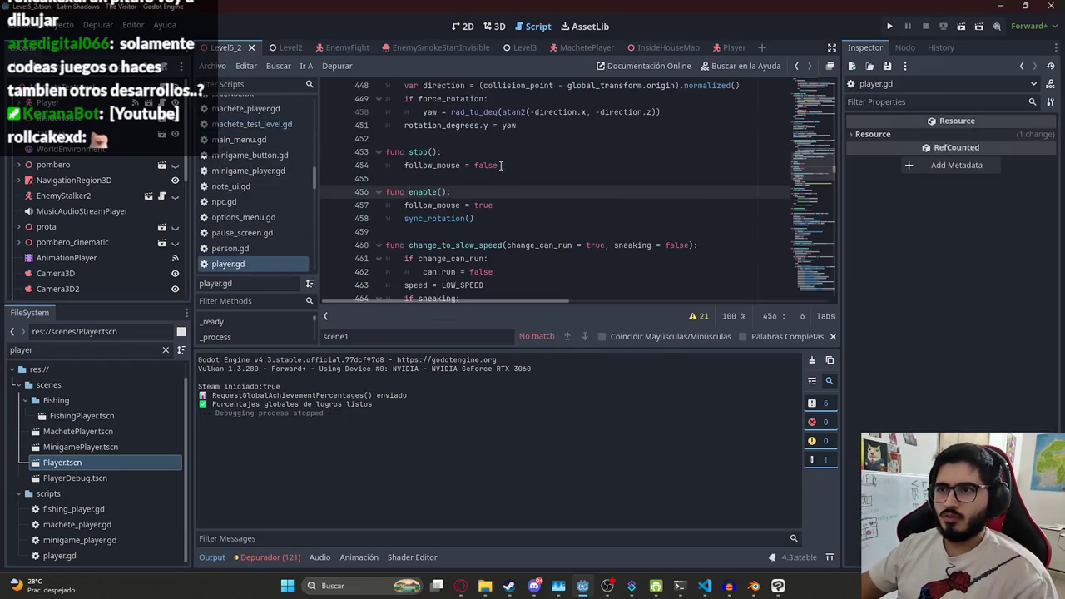
click(491, 218)
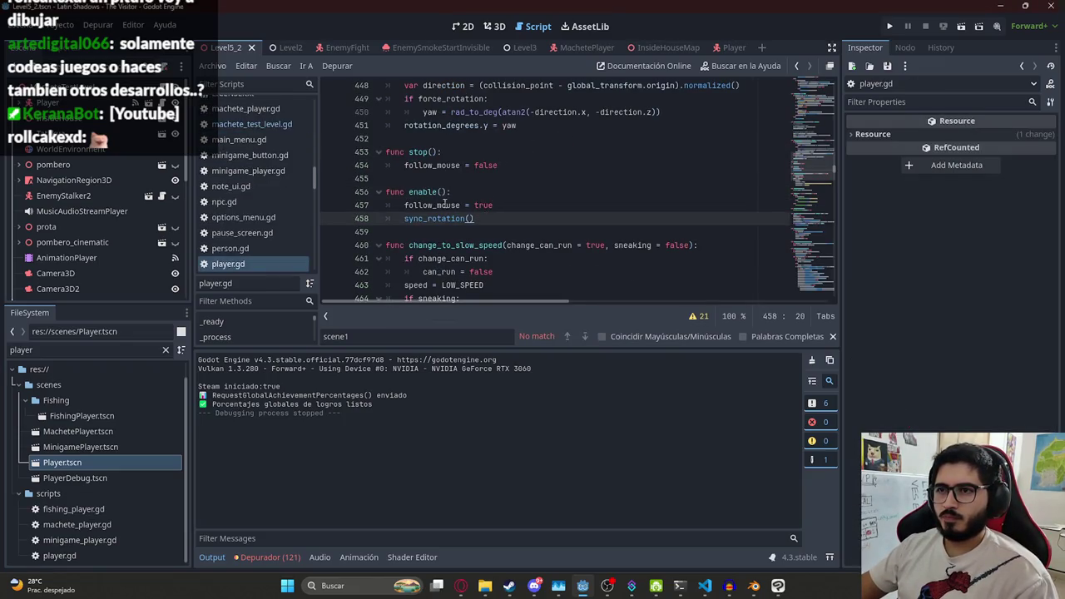
click(477, 193)
key(Return)
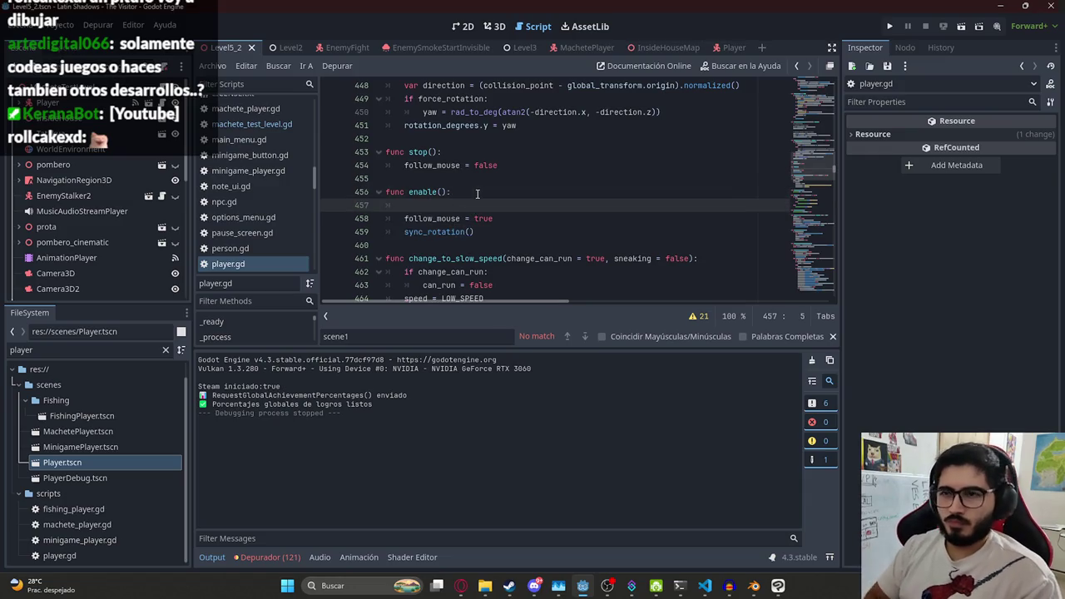
text(enabled )
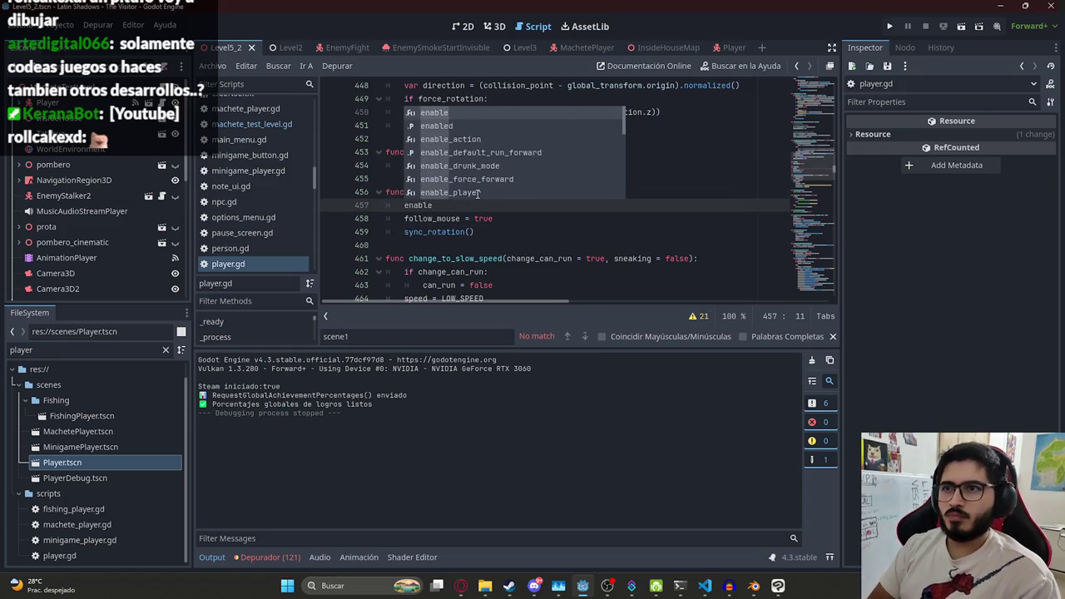
text(= true)
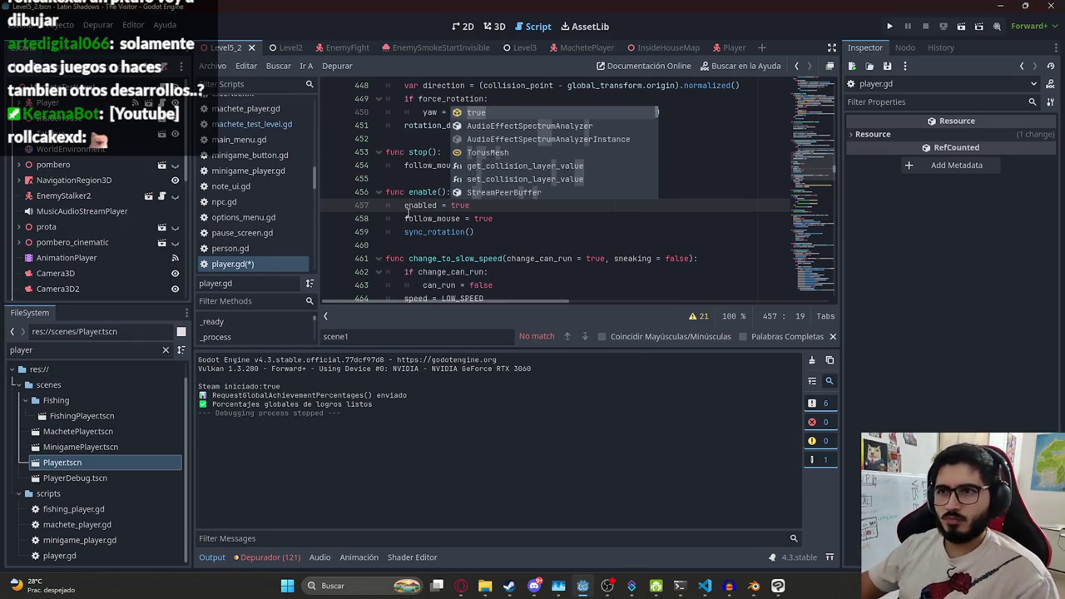
Review the enabled references and delete the redundant disable() function at the end of player.gd
double_click(419, 205)
key(ctrl+f)
key(Return)
key(Return)
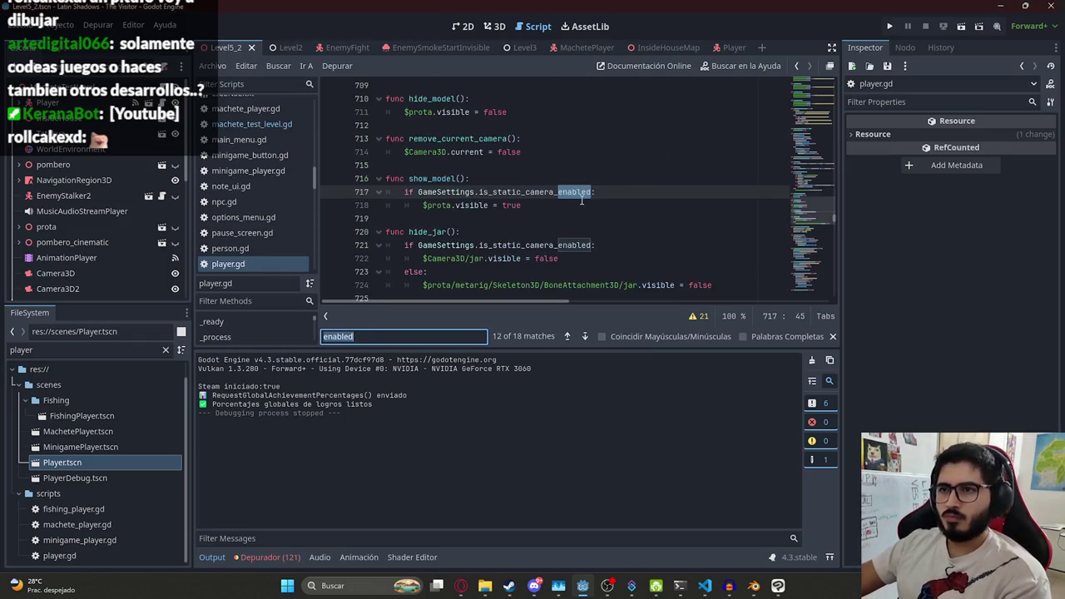
key(Return)
key(Return)
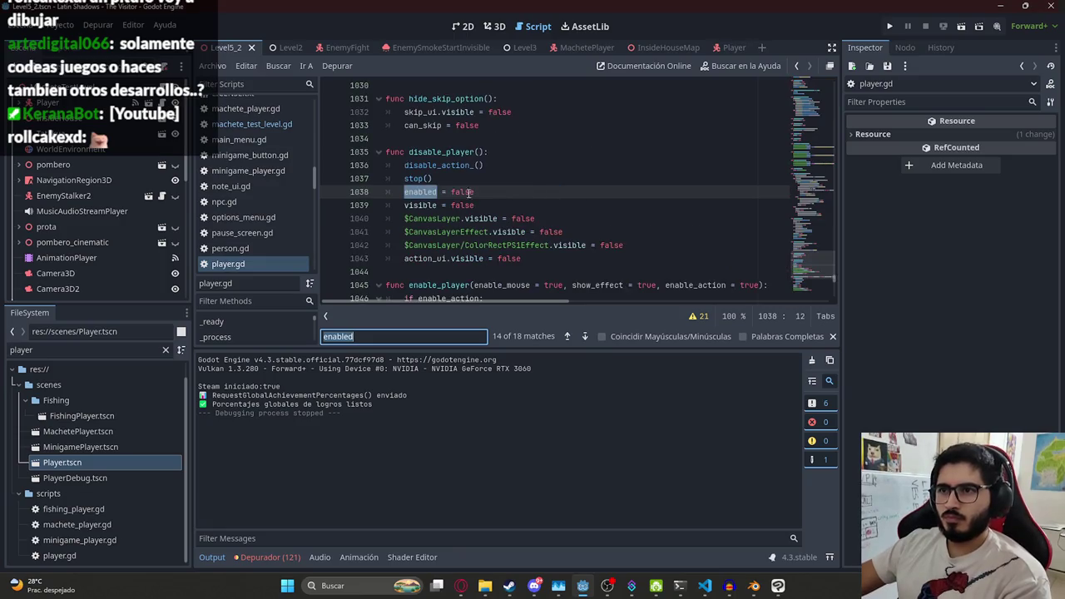
double_click(436, 153)
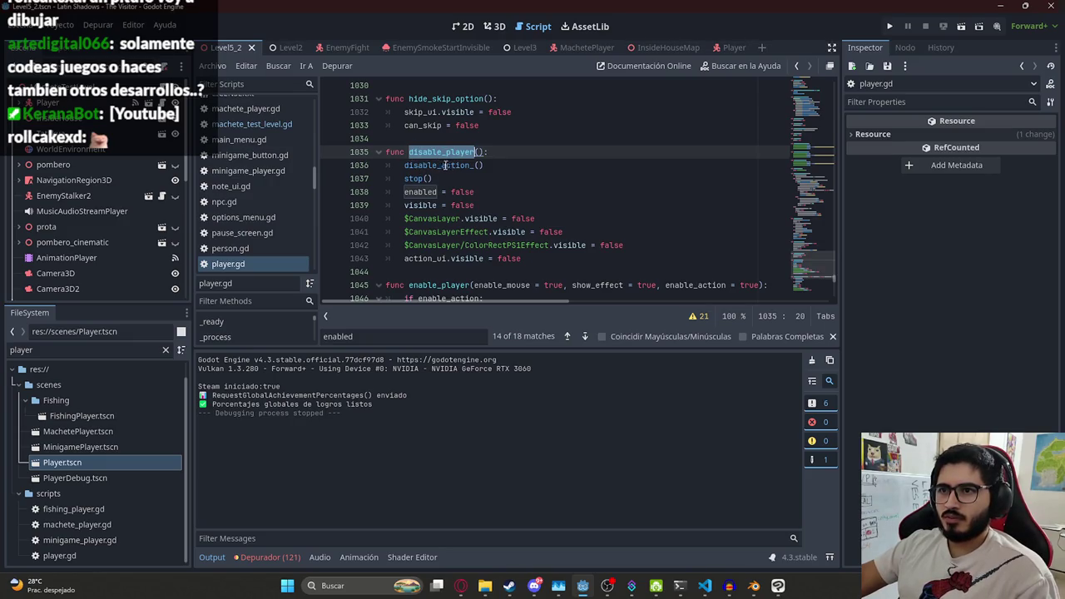
click(816, 275)
drag(495, 278, 330, 242)
key(BackSpace)
key(BackSpace)
key(BackSpace)
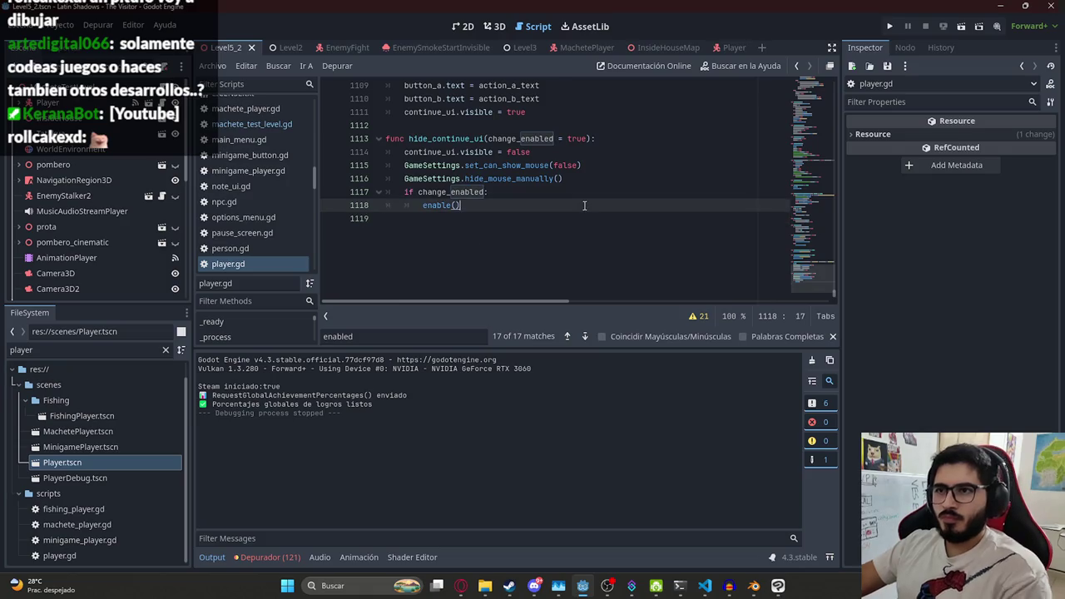
key(Delete)
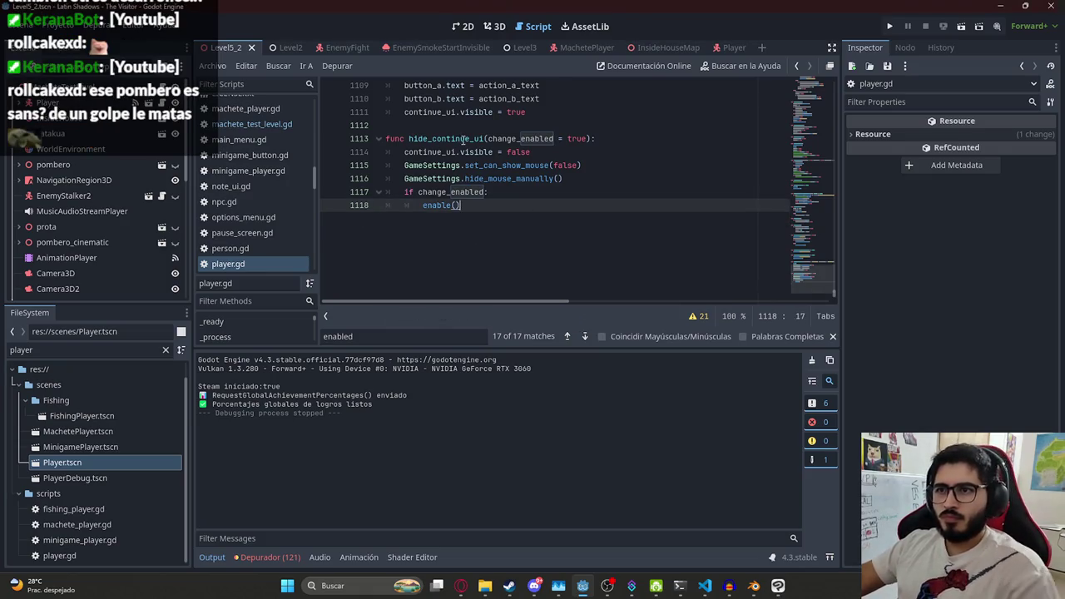
click(251, 124)
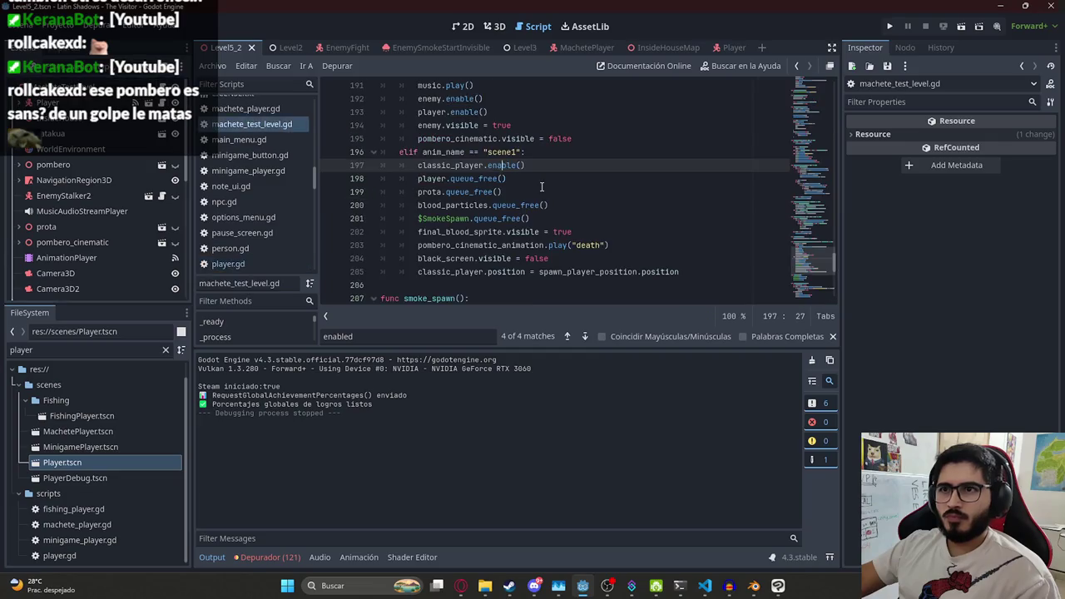
Change line 197's call to classic_player.disable_player(), save the level script, and run the game
click(542, 191)
double_click(491, 165)
text(disable_player)
click(213, 66)
click(284, 137)
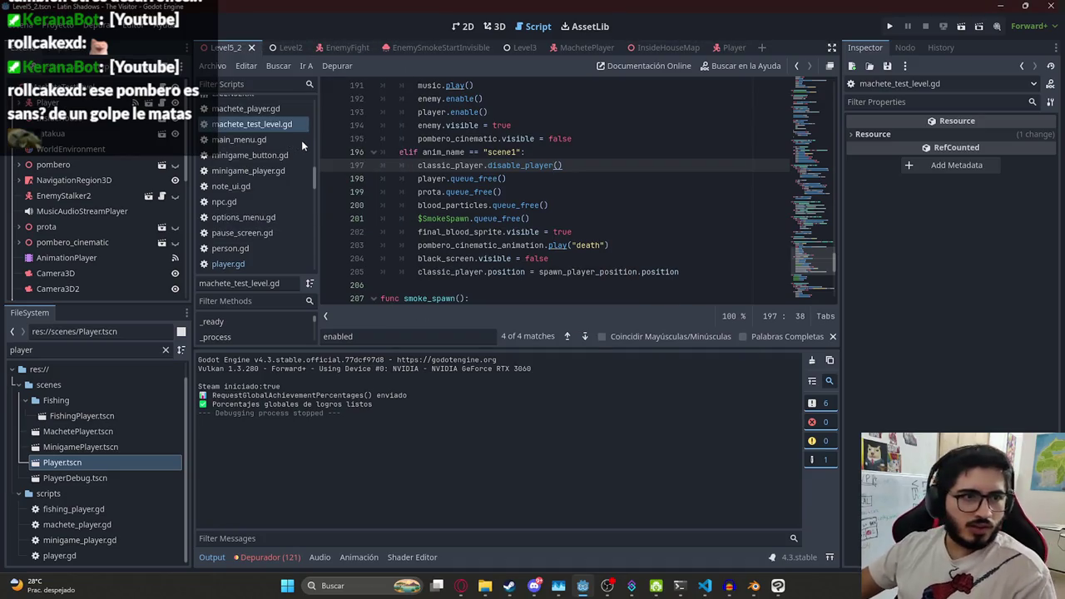
key(F5)
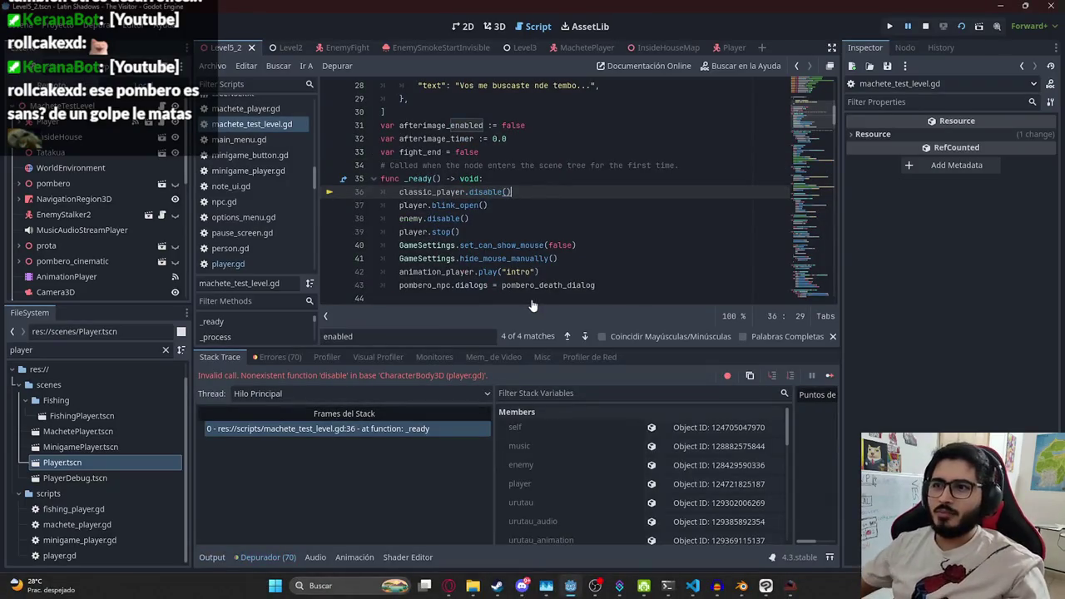
Change line 36 to call disable_player() as well, then rerun and stop the game
double_click(482, 192)
text(dis)
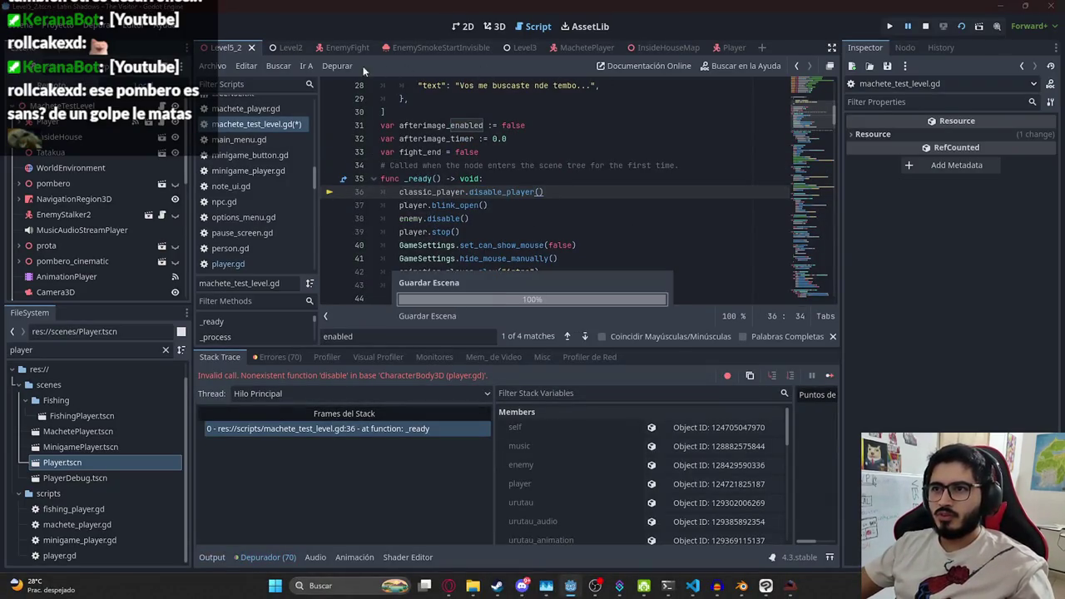
key(Return)
click(926, 26)
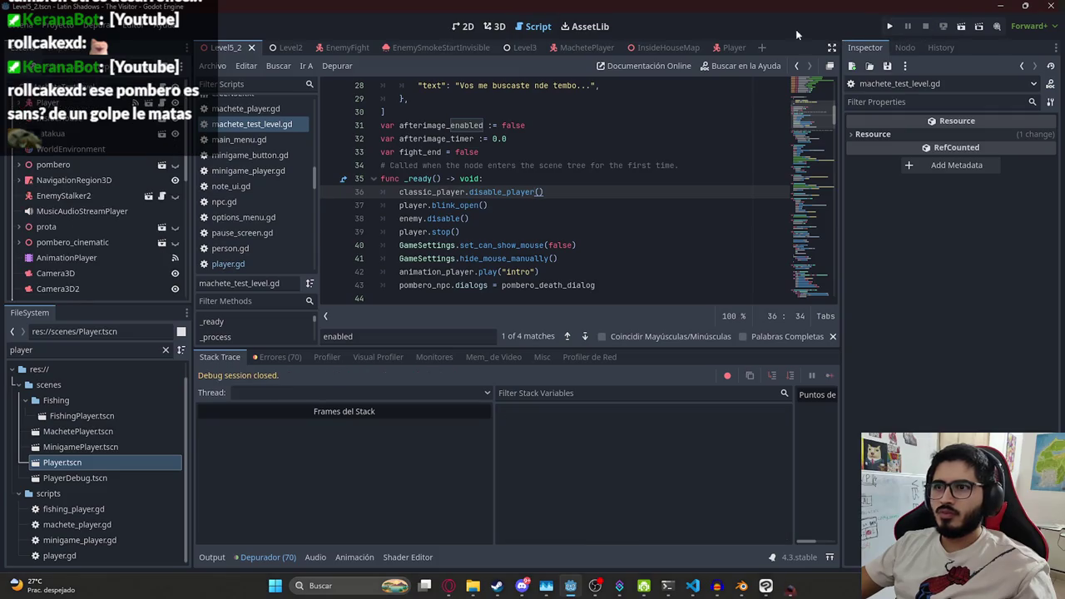
right_click(228, 48)
key(Escape)
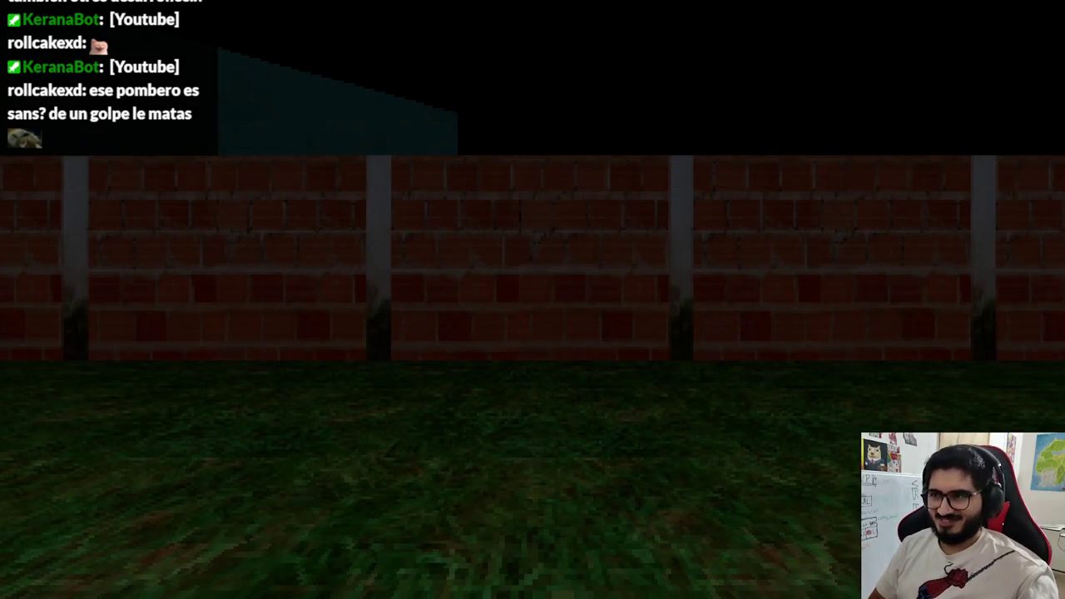
key(F8)
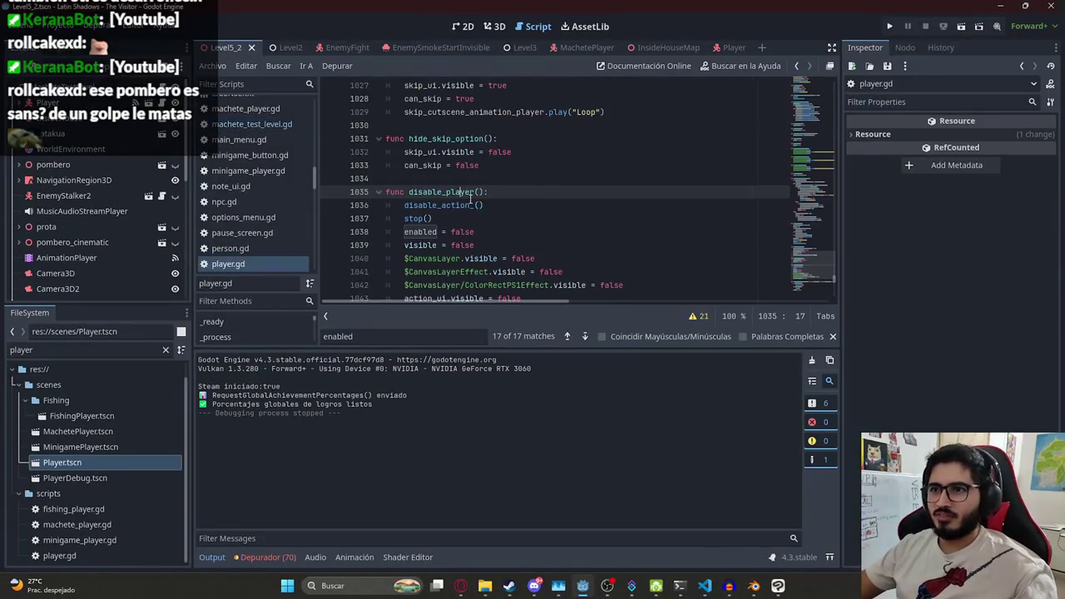
Give disable_player a disable_camera = false parameter that sets camera.current = false when true, and save
click(493, 192)
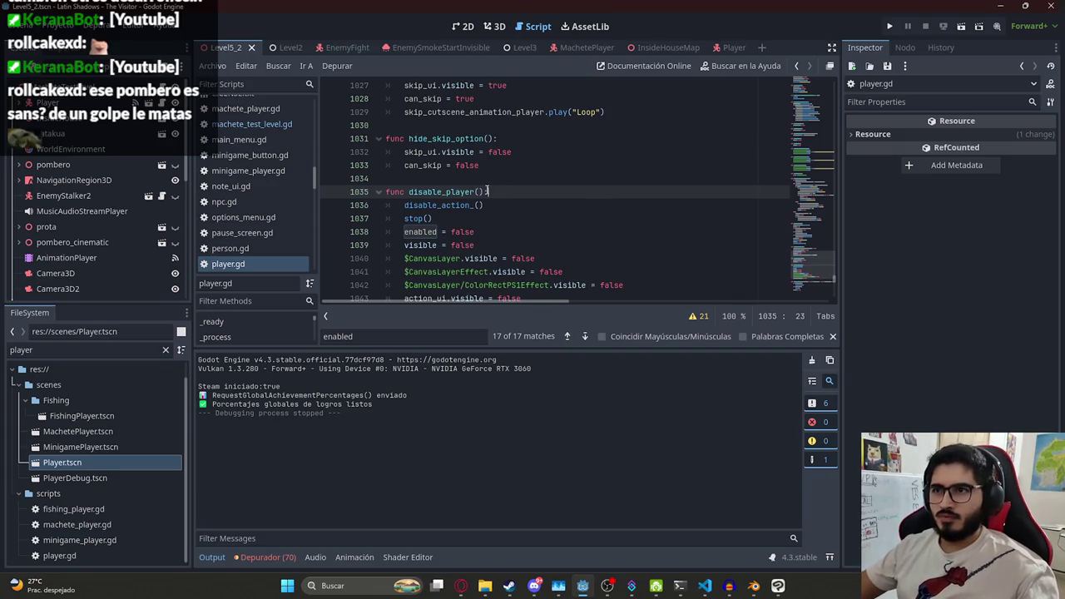
text(disable_came)
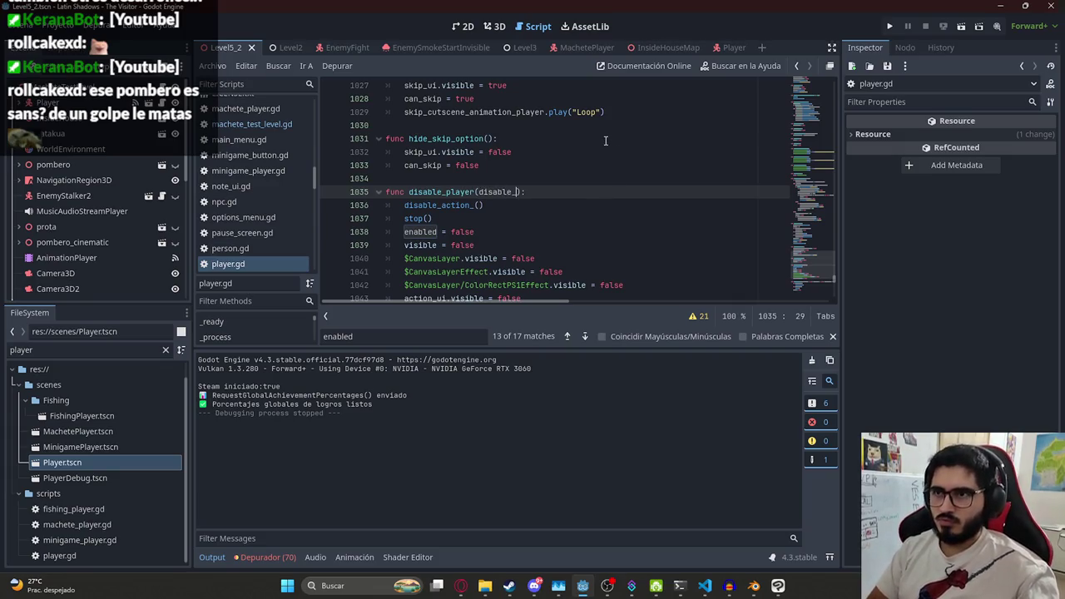
text(ra = false)
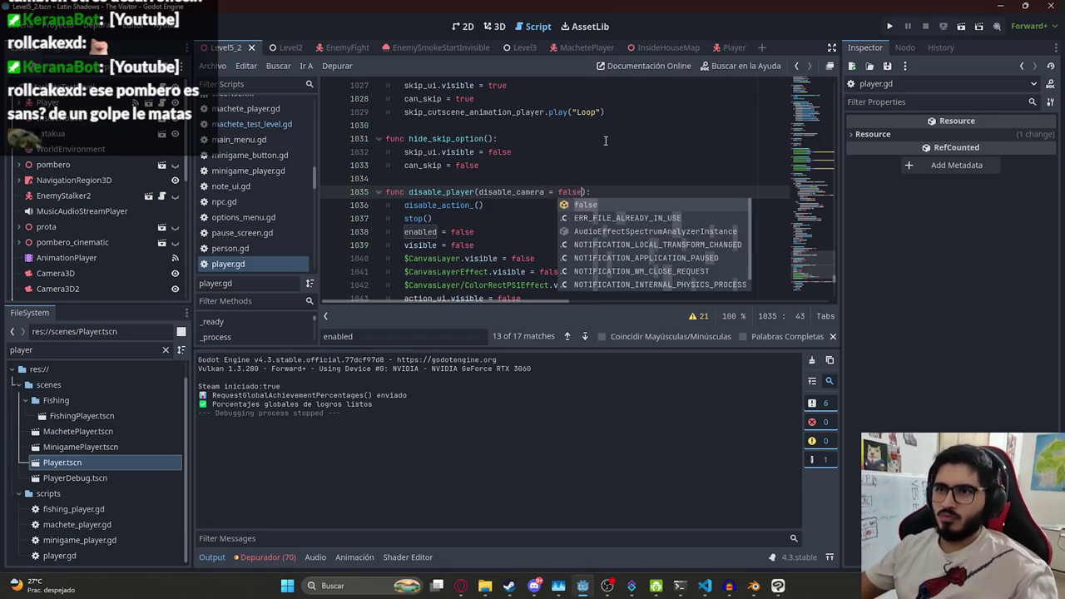
click(619, 193)
key(Return)
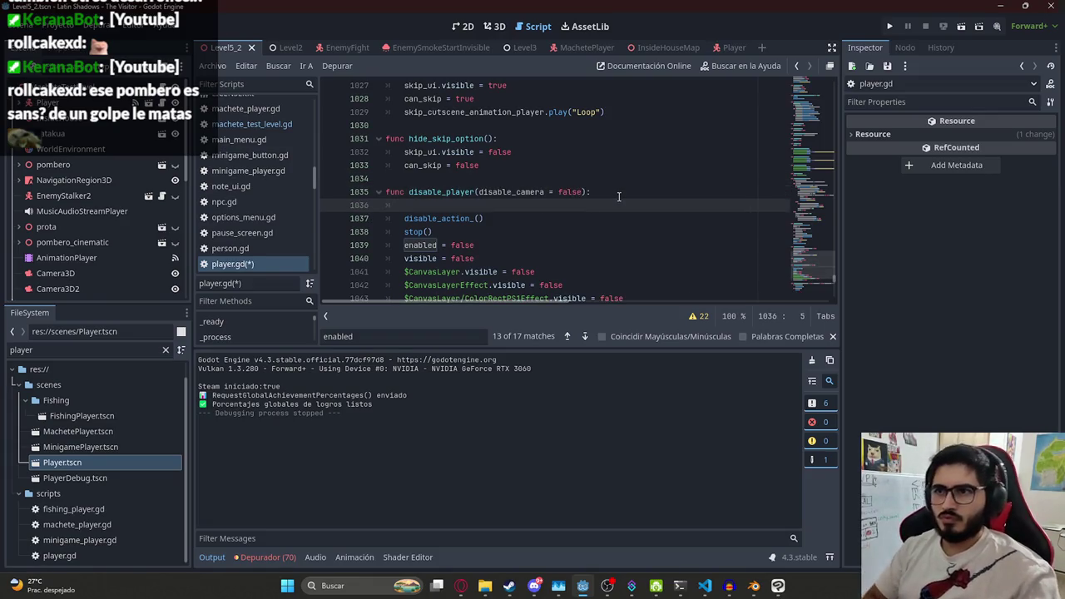
text(if disable_camera:)
key(Return)
text(camera.)
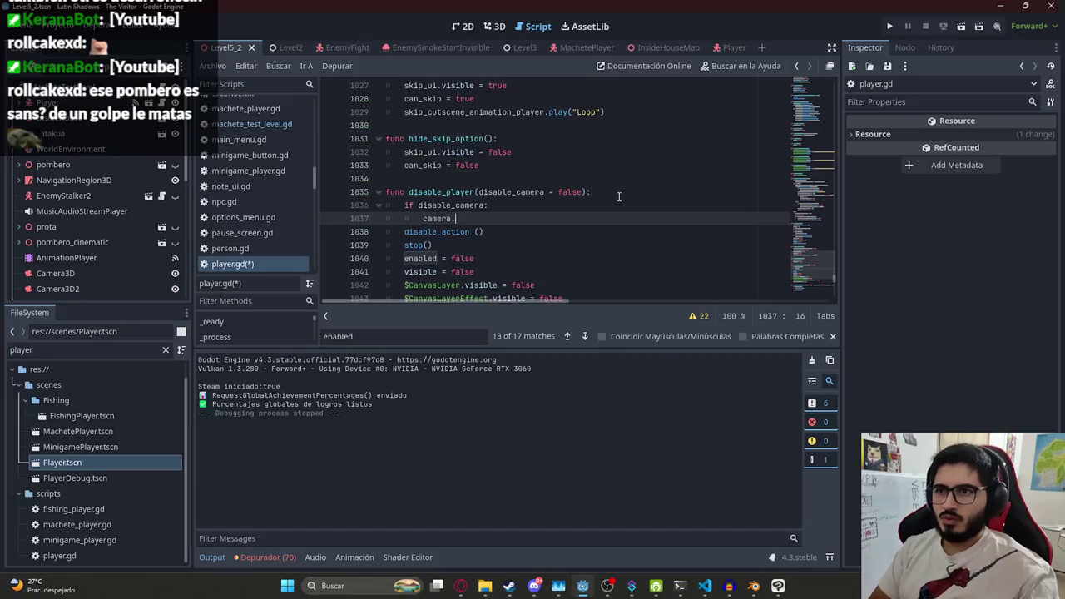
text(current = false)
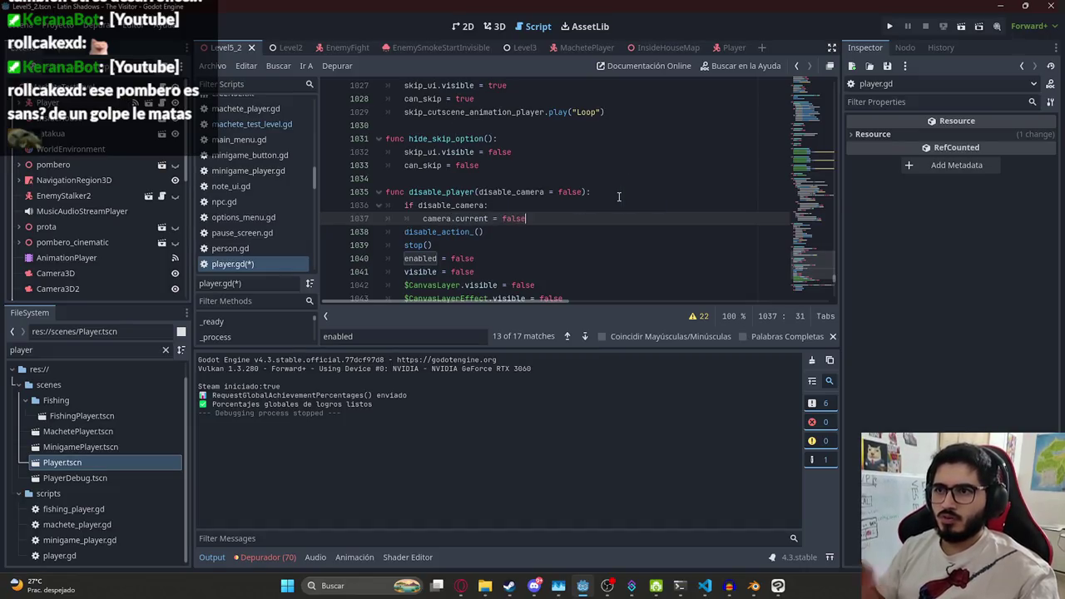
key(ctrl+s)
Test-run the current scene, stop it, and jump back to the disable_player call in the level script
right_click(225, 45)
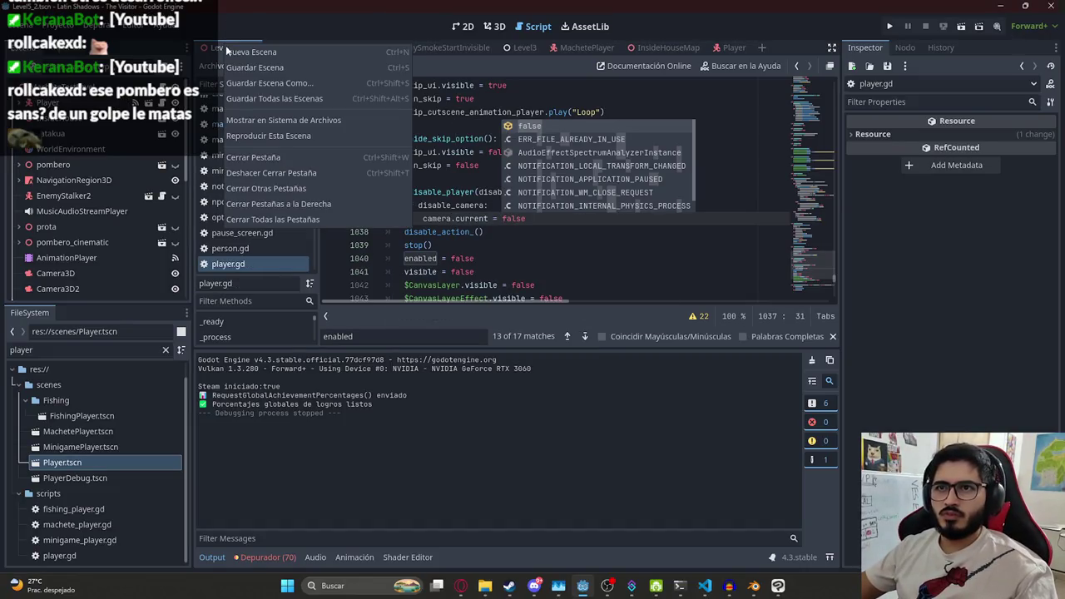
click(246, 127)
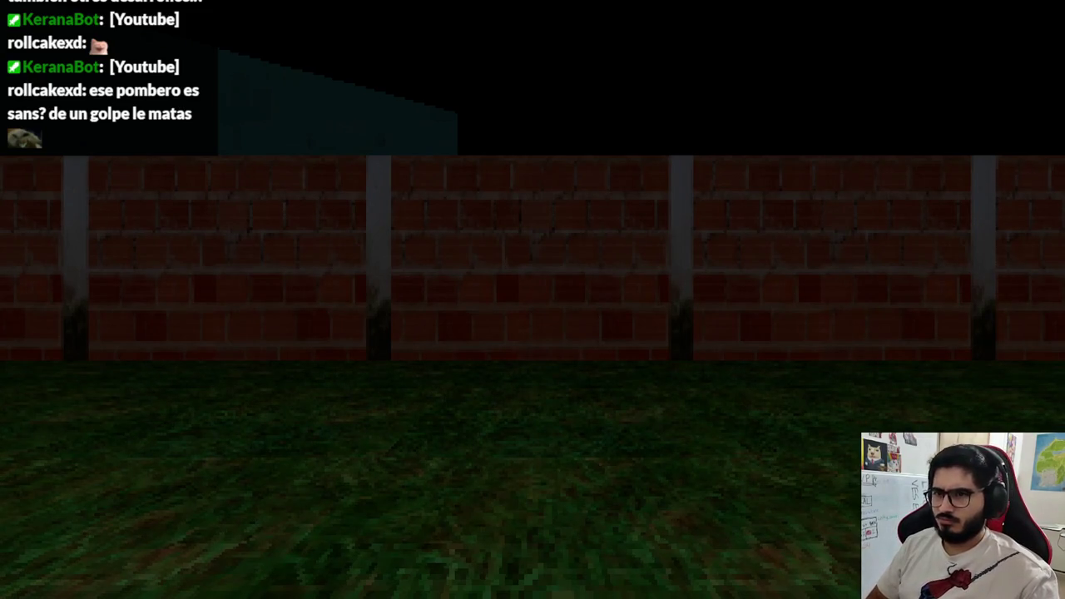
key(F8)
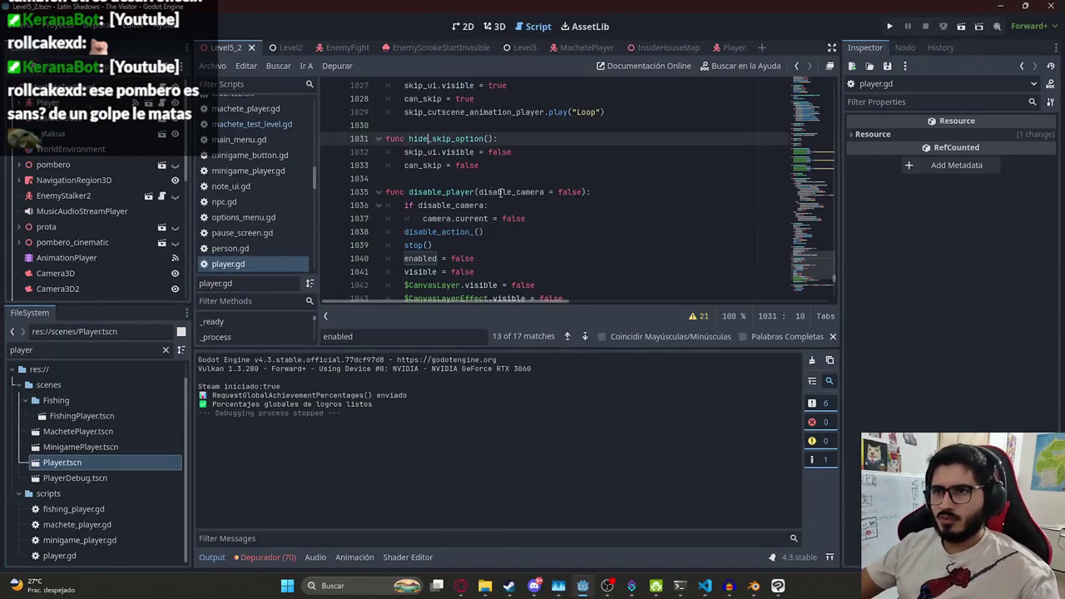
double_click(456, 193)
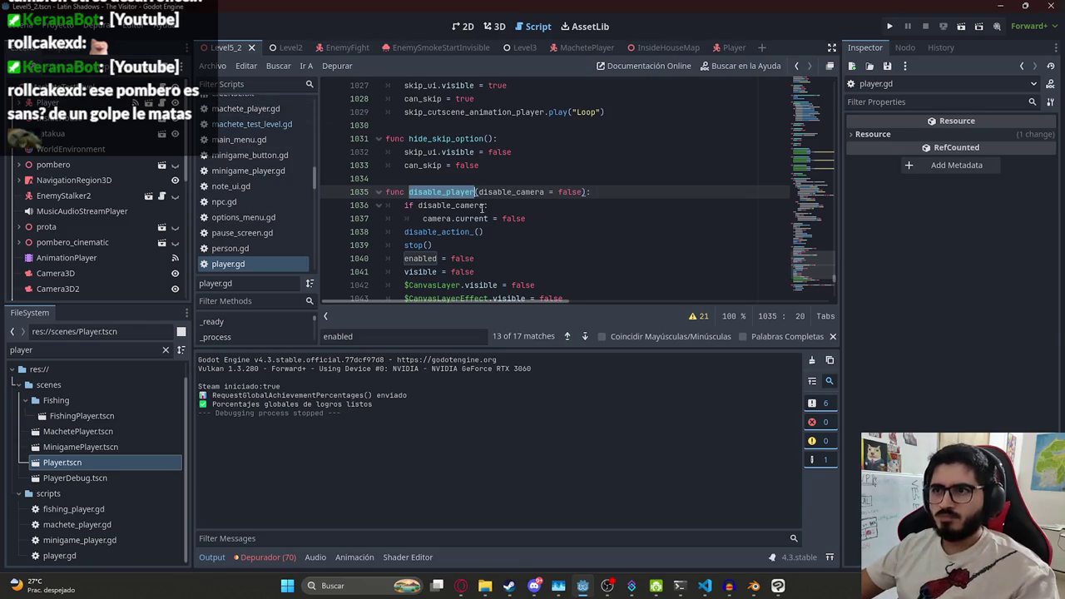
key(alt+Left)
click(470, 167)
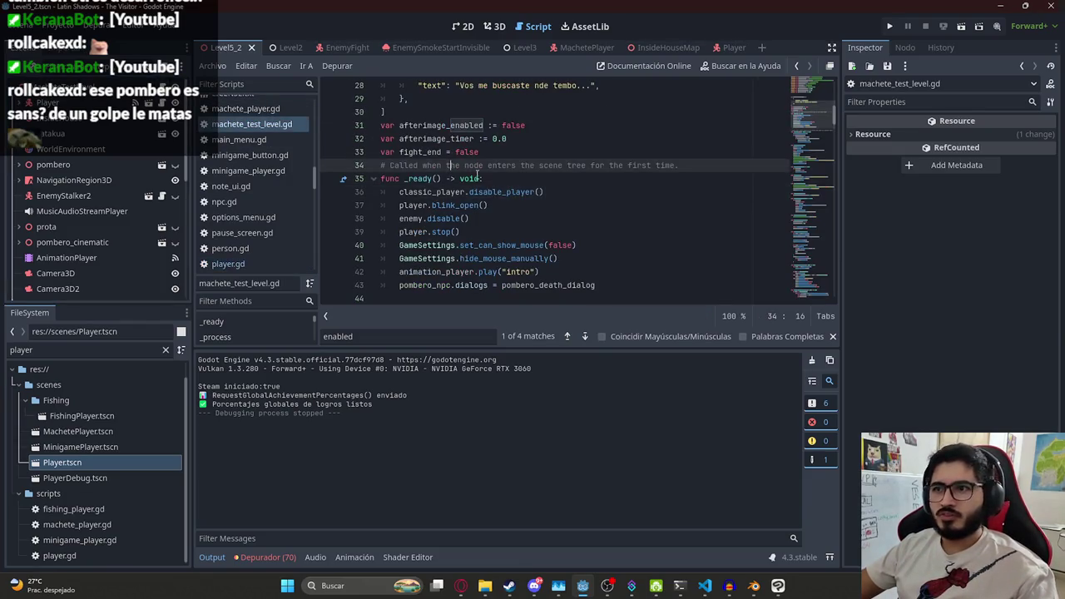
Change line 36 to classic_player.disable_player(true), save, and stop the game after testing
click(539, 192)
text(true)
key(ctrl+s)
click(213, 66)
click(311, 136)
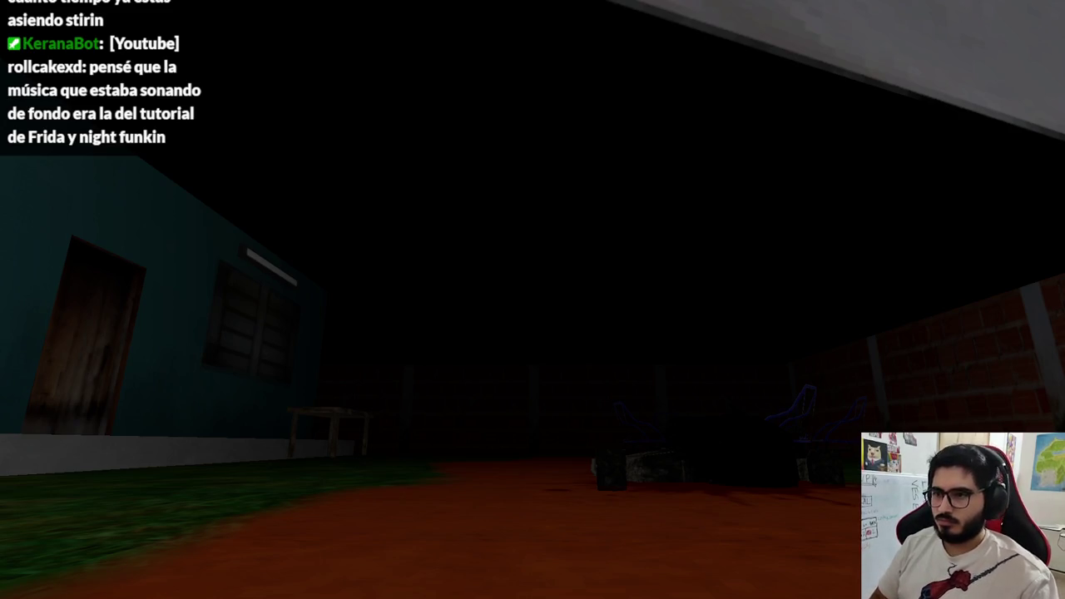
key(F8)
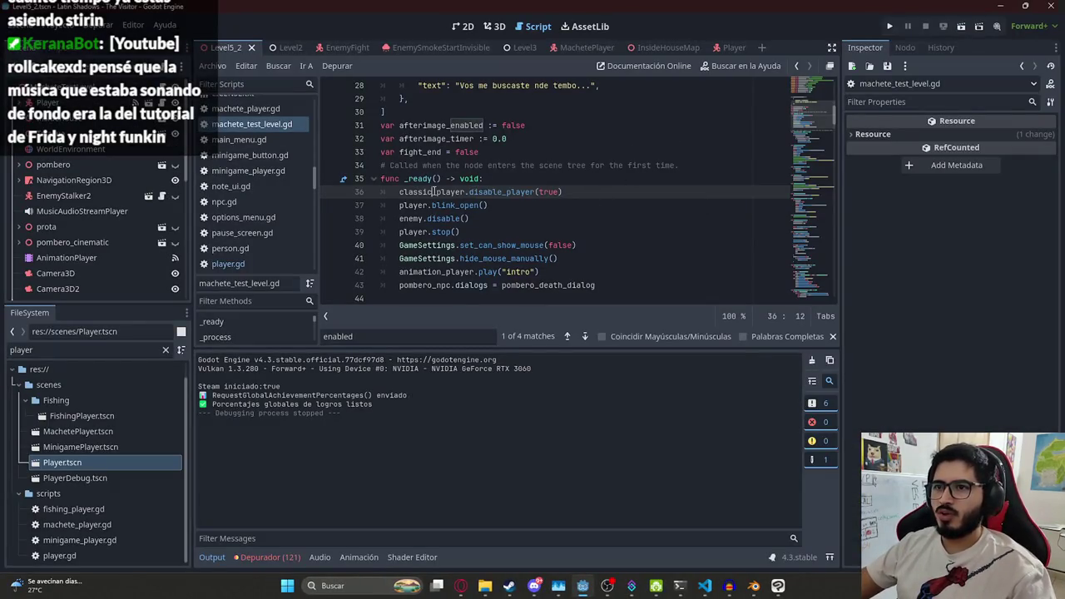
Replace the scene1 disable_player() line with classic_player.enable() after the position line, then run the scene
key(Return)
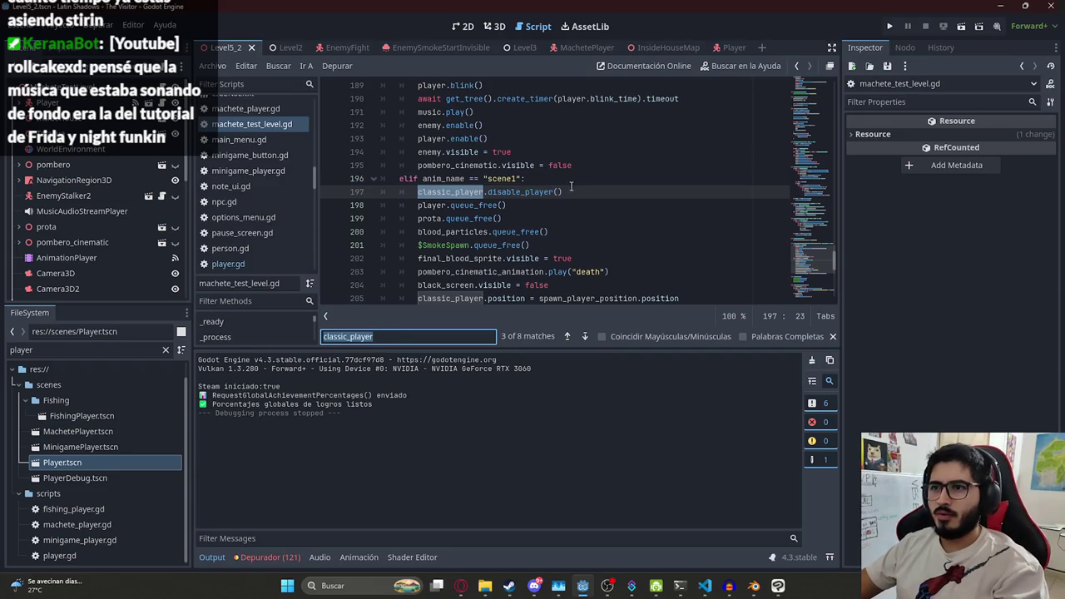
drag(573, 196, 342, 202)
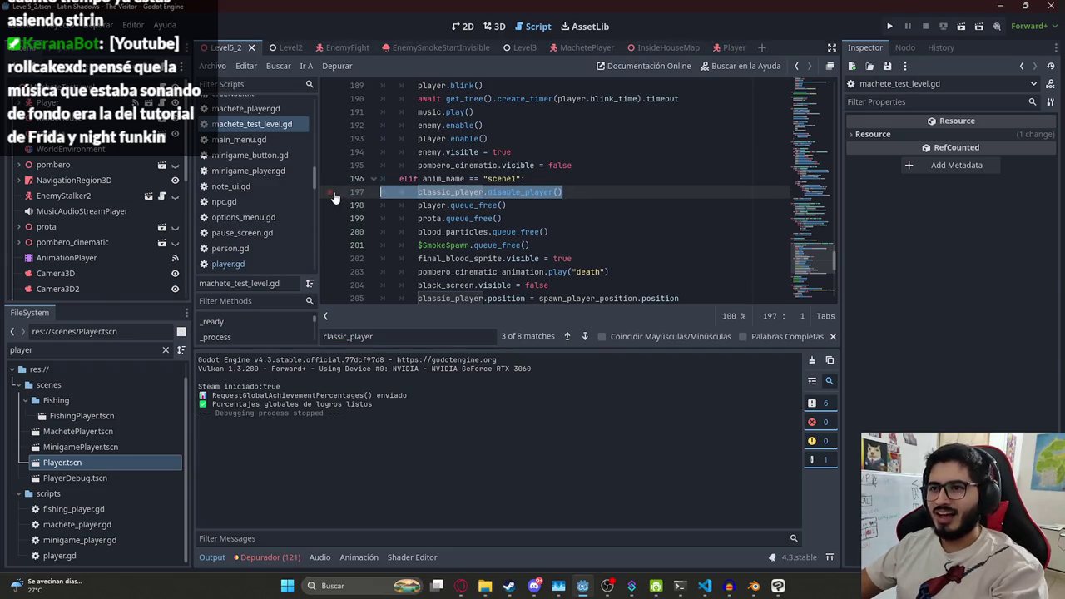
key(BackSpace)
scroll(563, 227, down, 2)
click(708, 207)
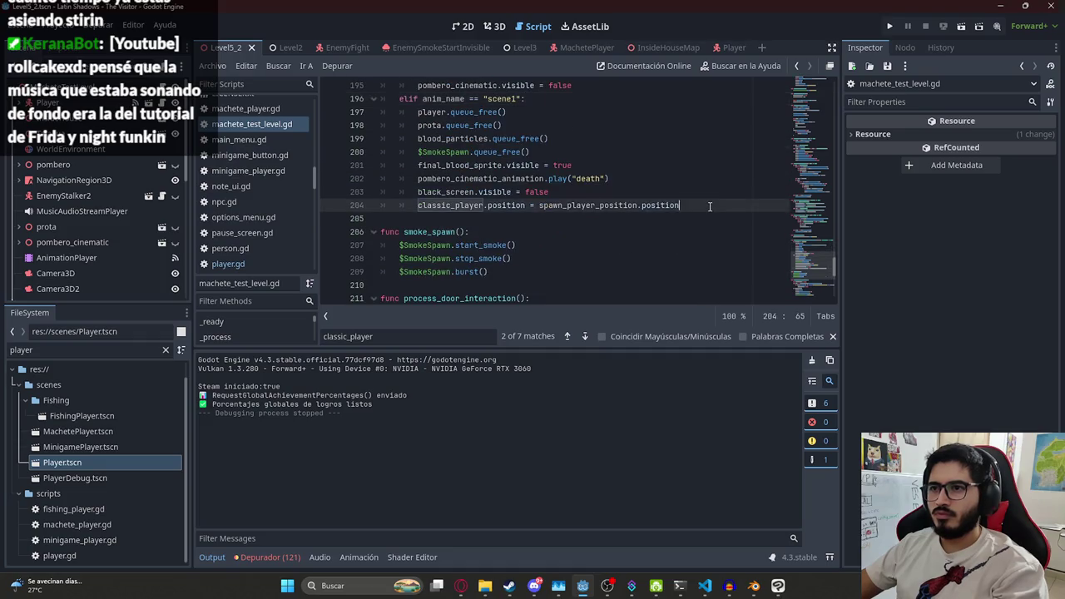
key(Return)
text(la)
key(Return)
text(.)
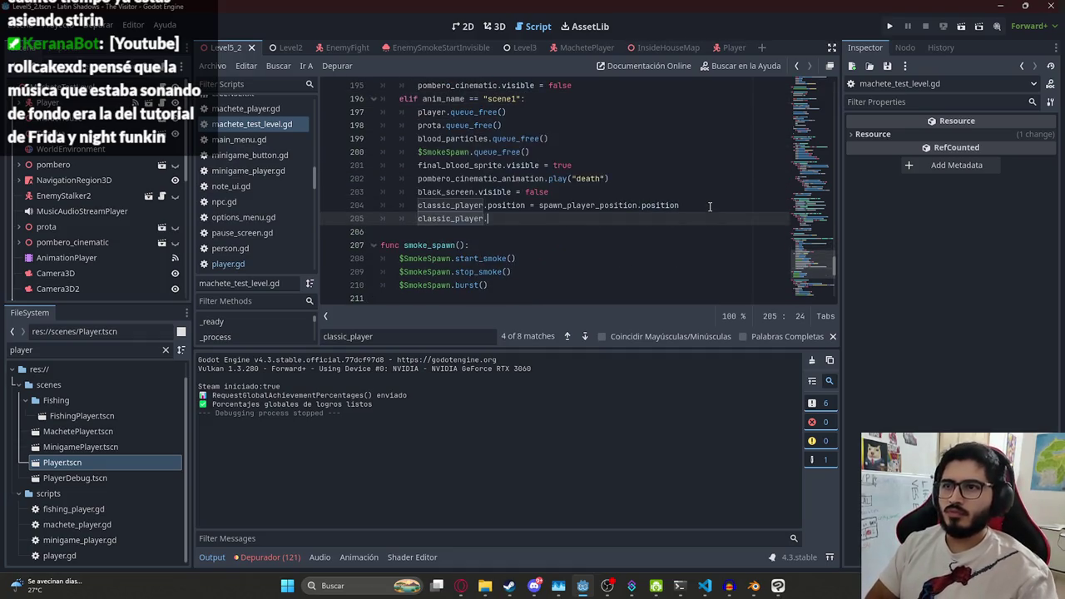
text(enab)
key(Return)
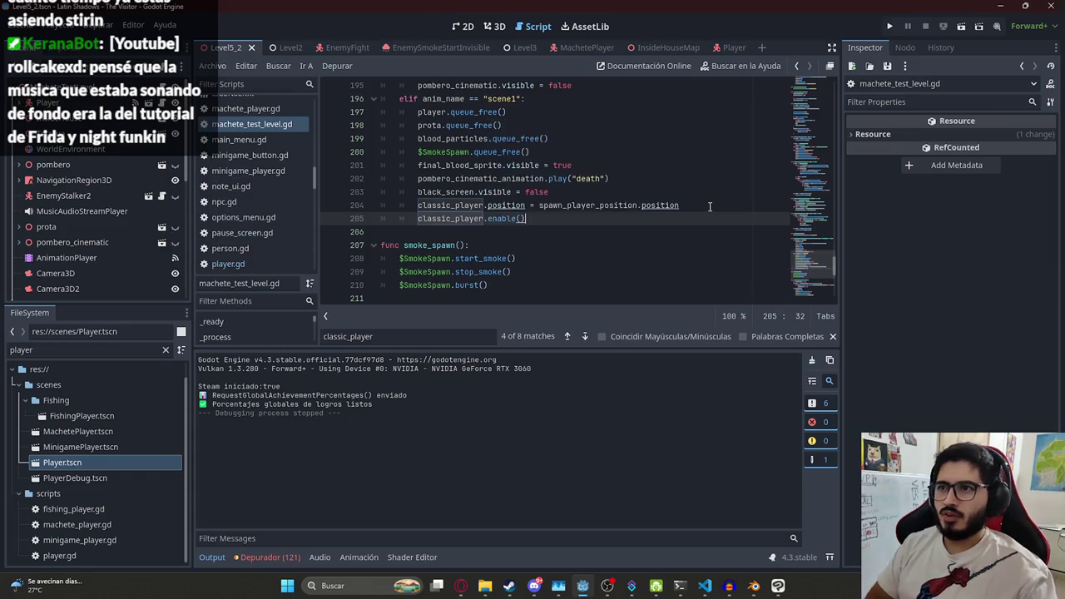
right_click(226, 47)
click(320, 136)
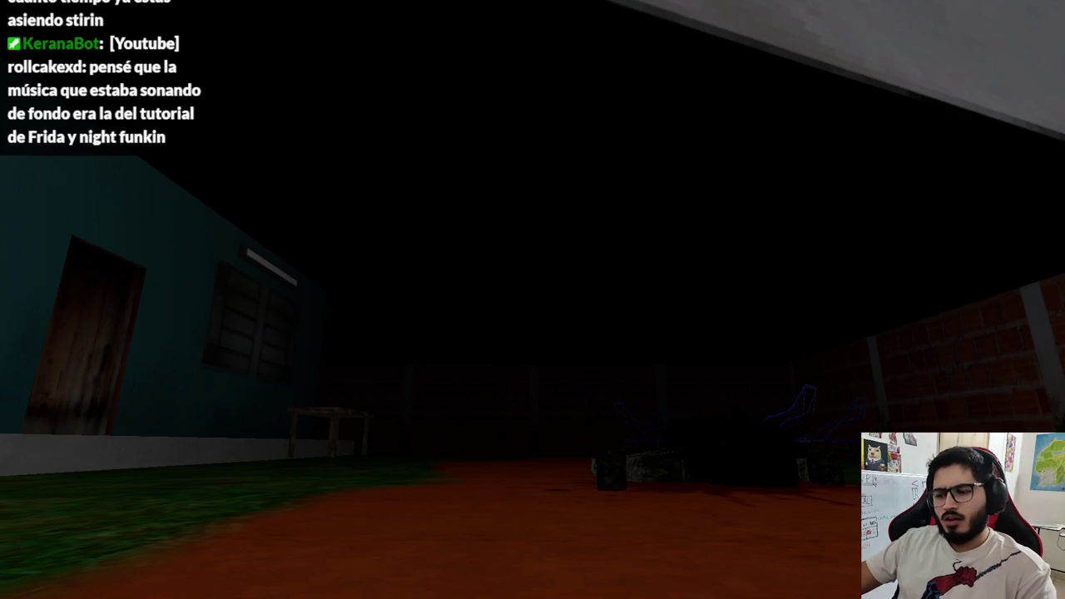
Make enable() set camera.current = true when given enable_camera, then launch the game
key(F8)
click(522, 257)
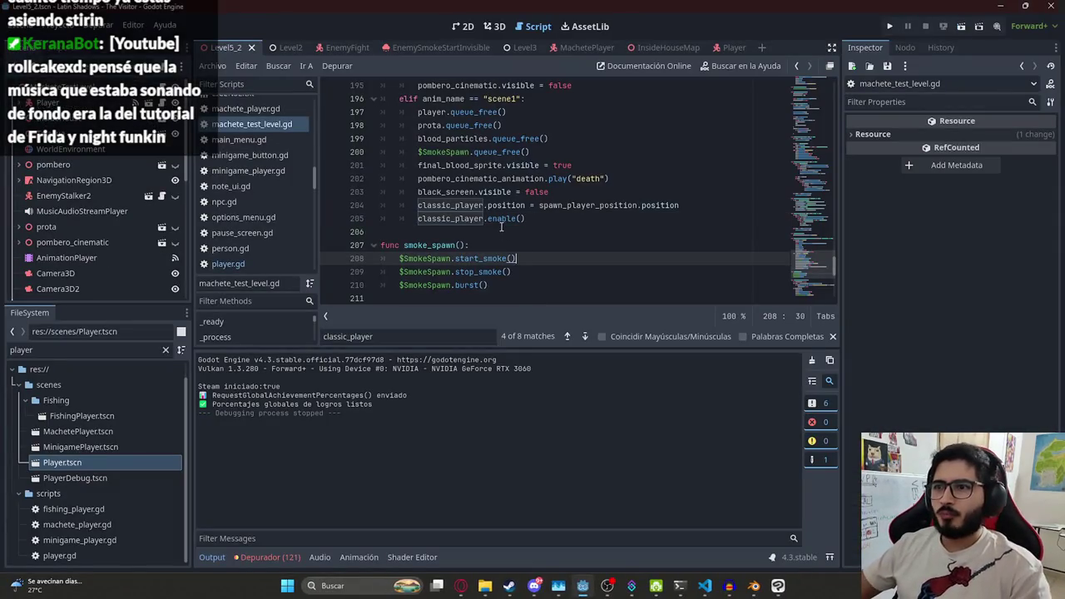
click(523, 218)
text(true)
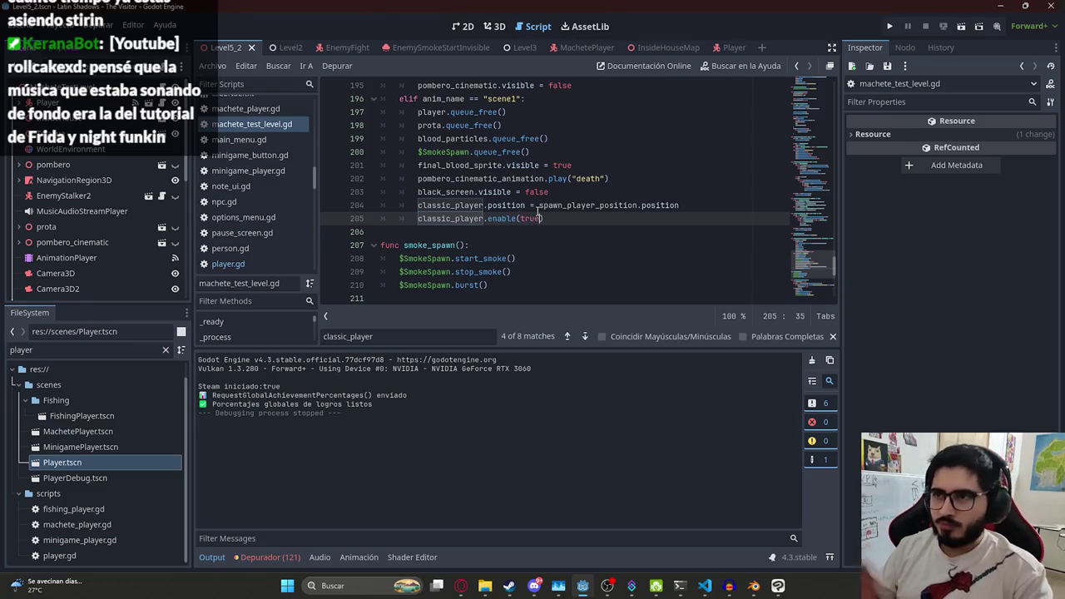
ctrl+click(503, 218)
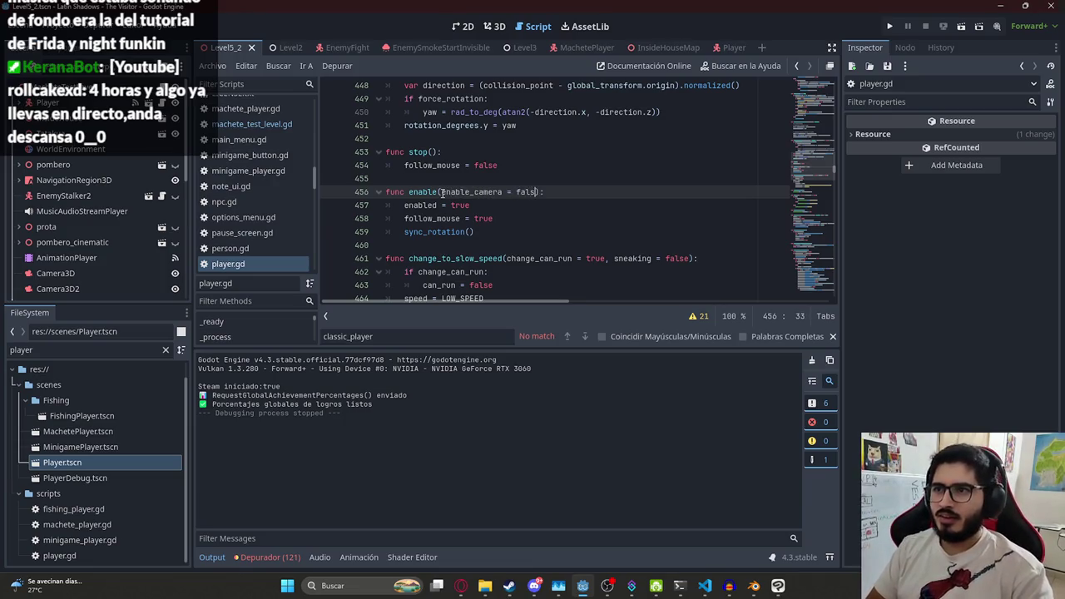
key(Return)
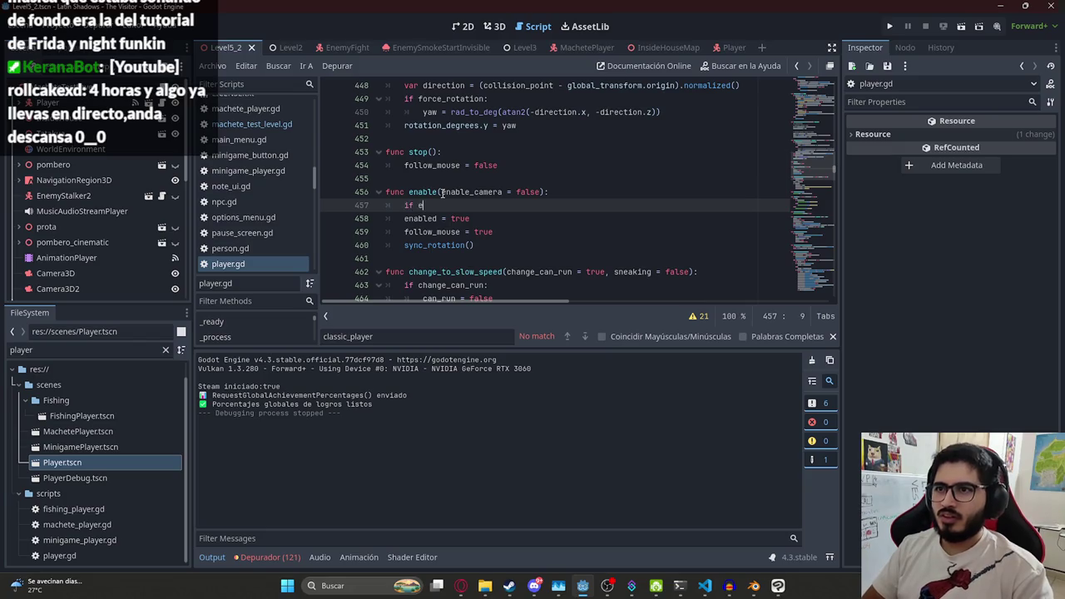
text(nabl)
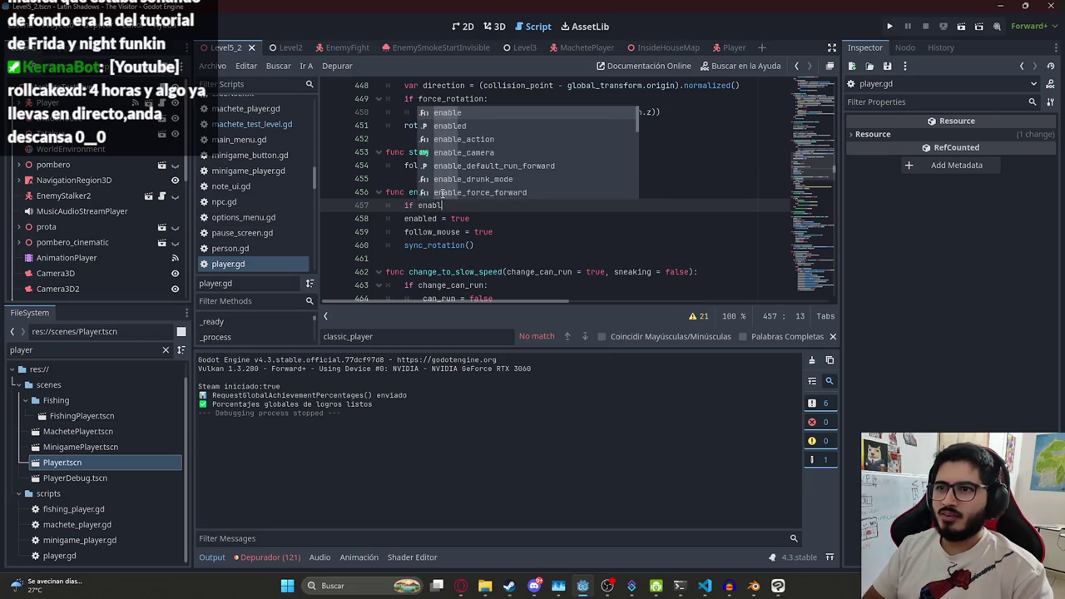
text(e_camera:)
key(Return)
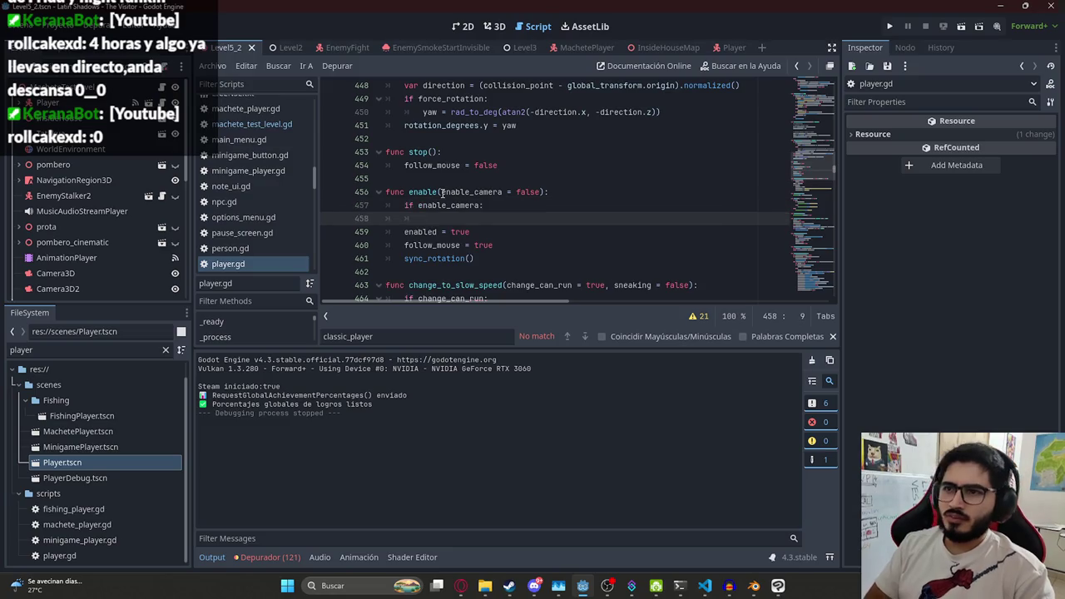
text(camera.current = true)
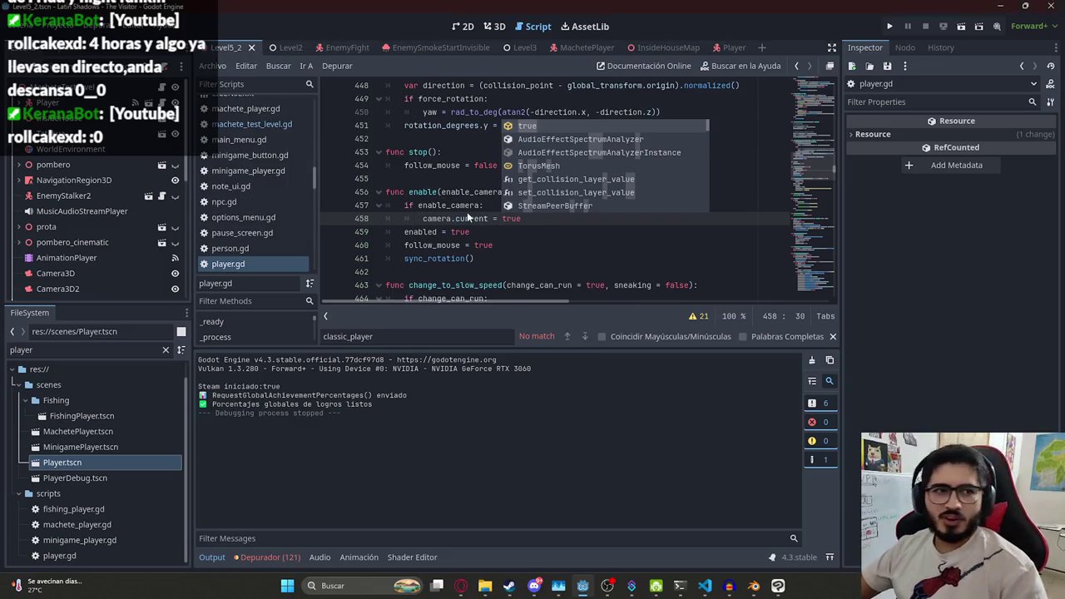
key(F5)
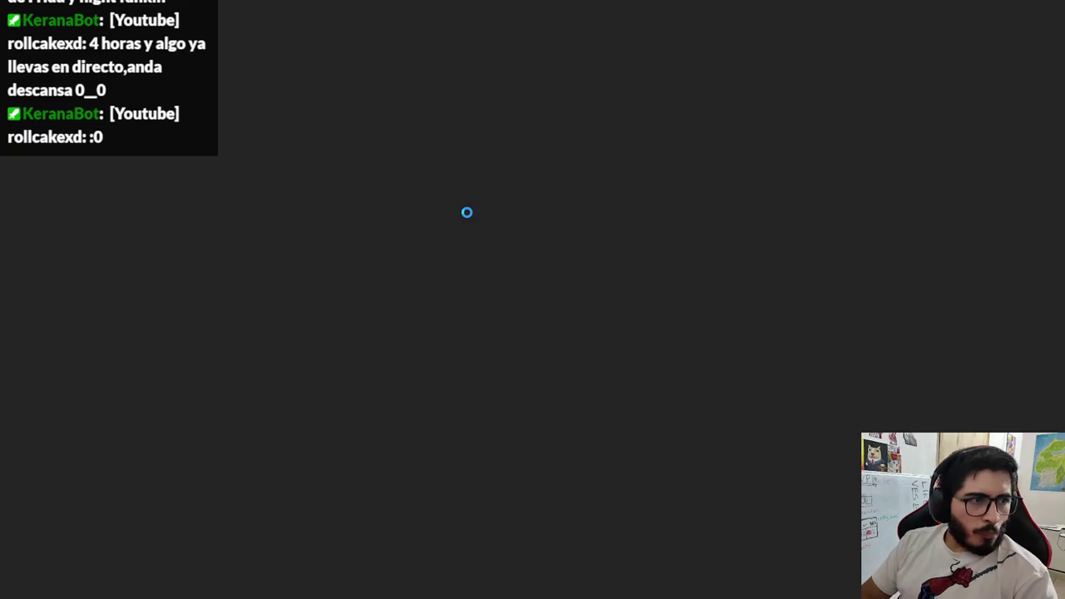
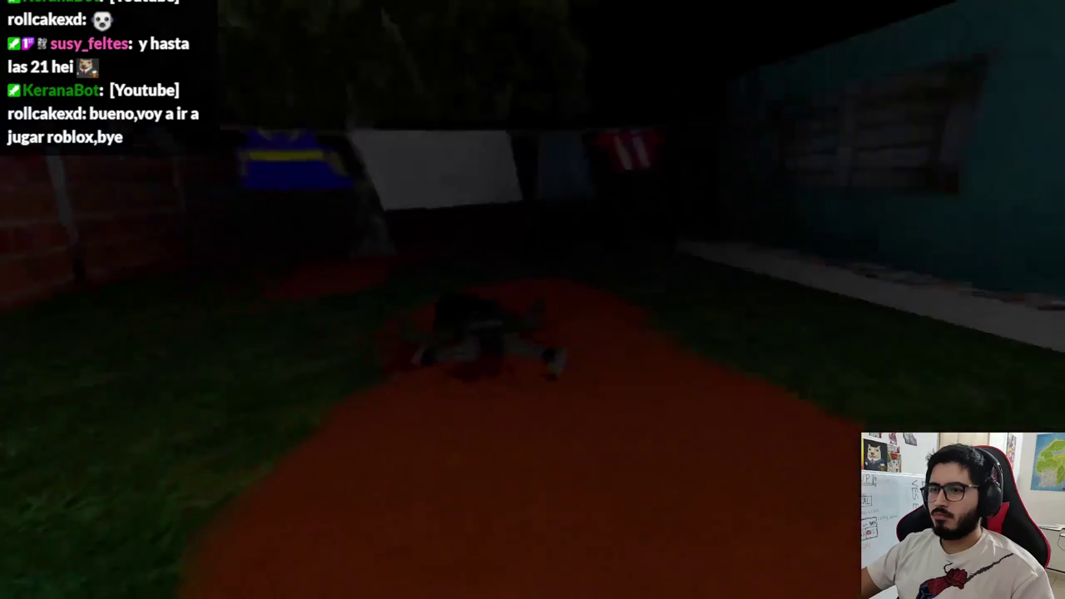
Stop the running game and go back to the enable() camera parameter in player.gd
key(F8)
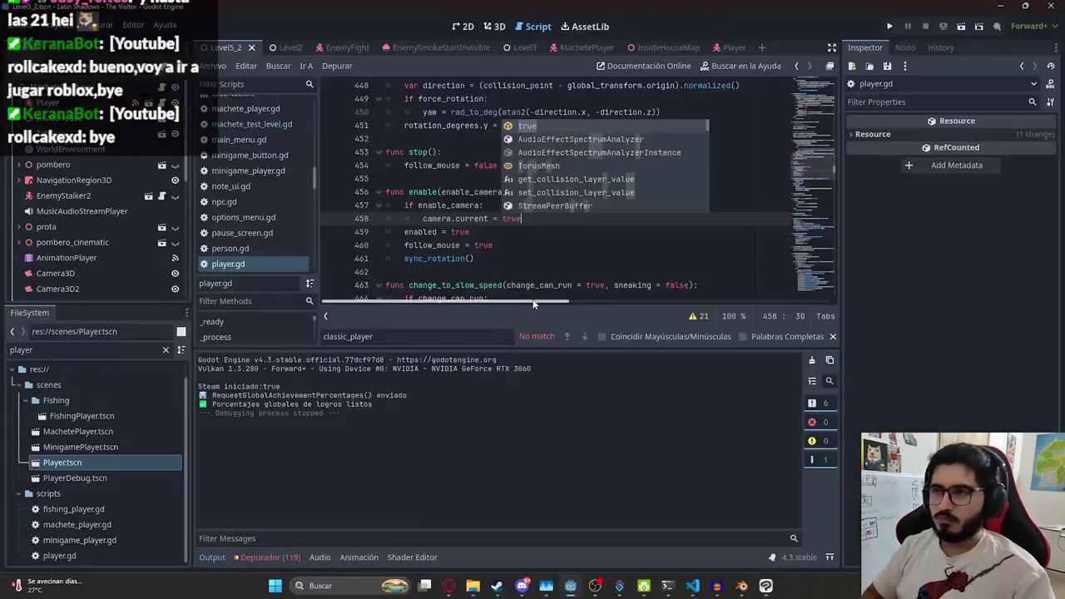
click(453, 191)
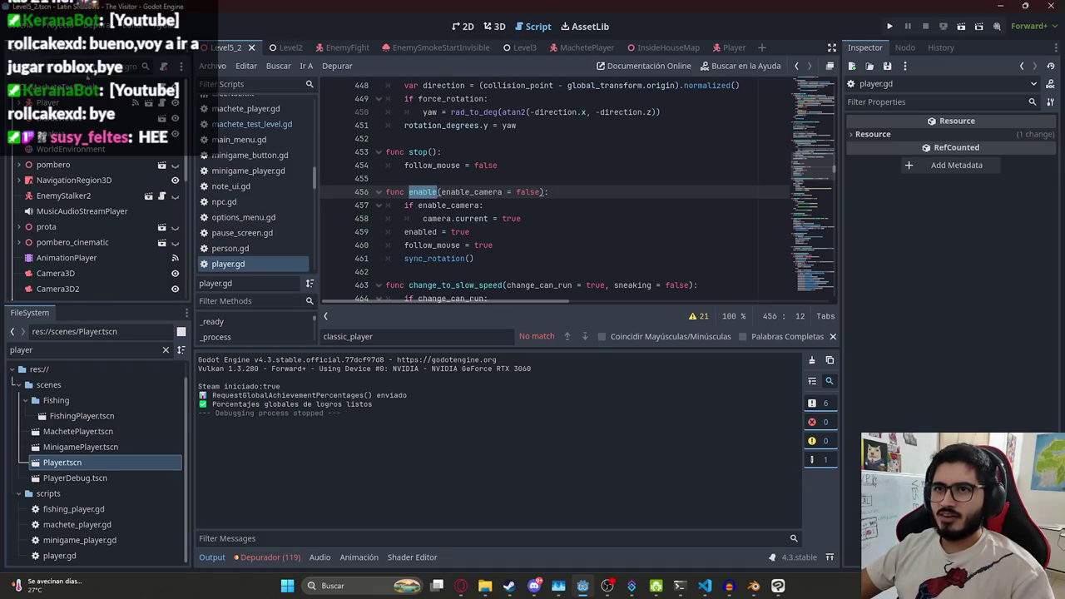
In machete_test_level.gd, add classic_player.blink(true, true) next to the classic_player.enable(true) call
key(alt+Left)
click(672, 194)
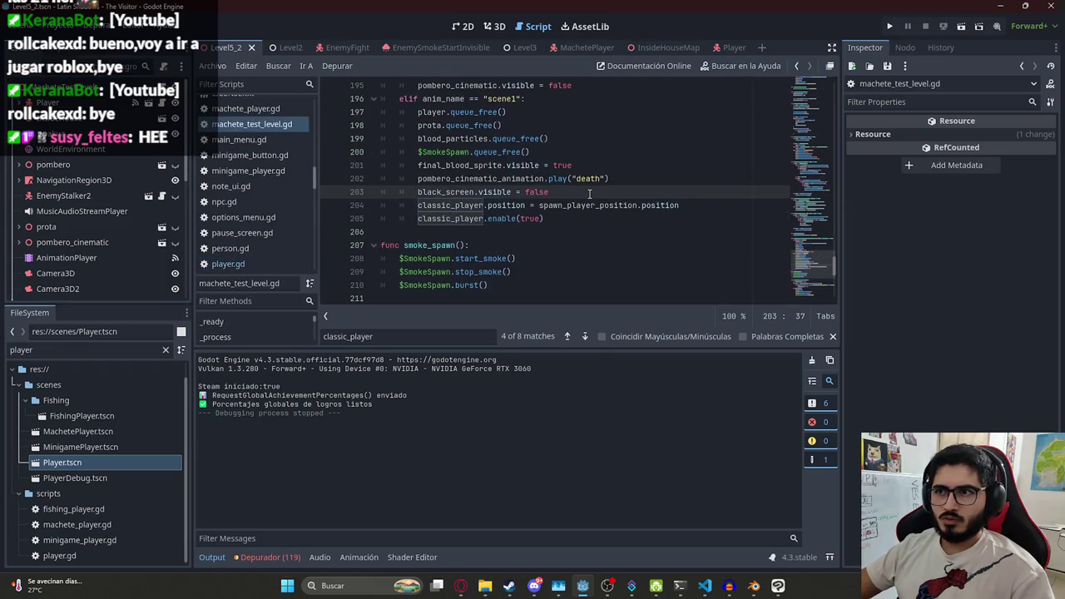
click(700, 204)
key(Return)
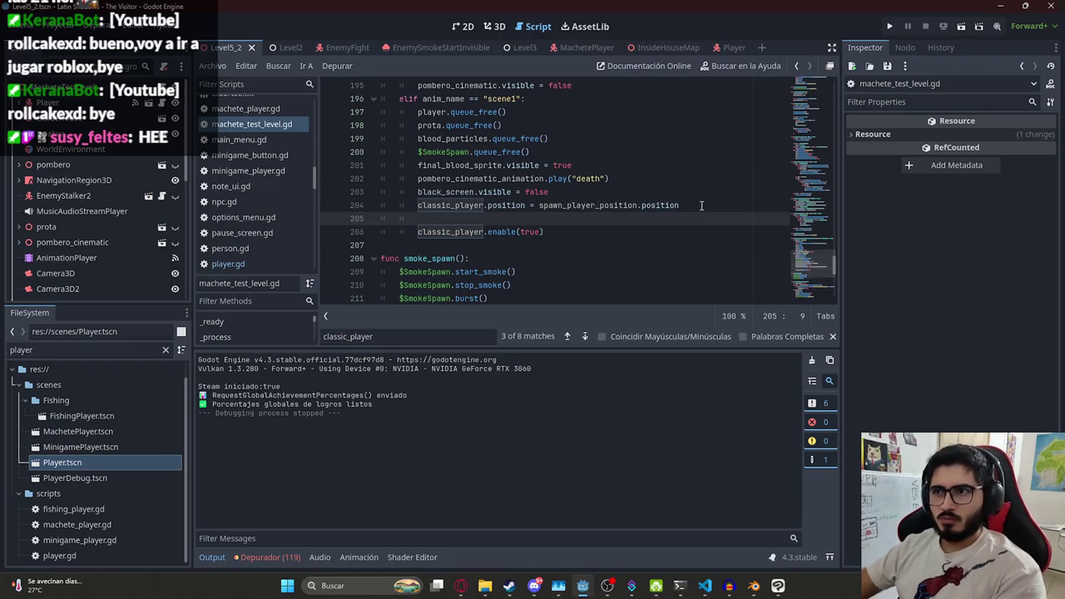
text(clas)
key(Return)
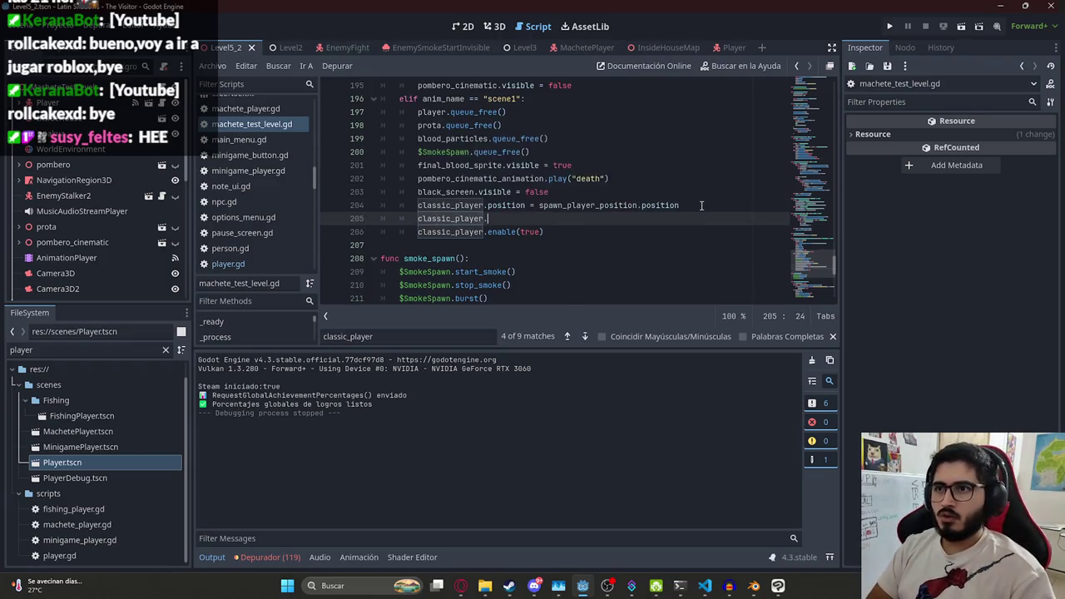
text(.bli)
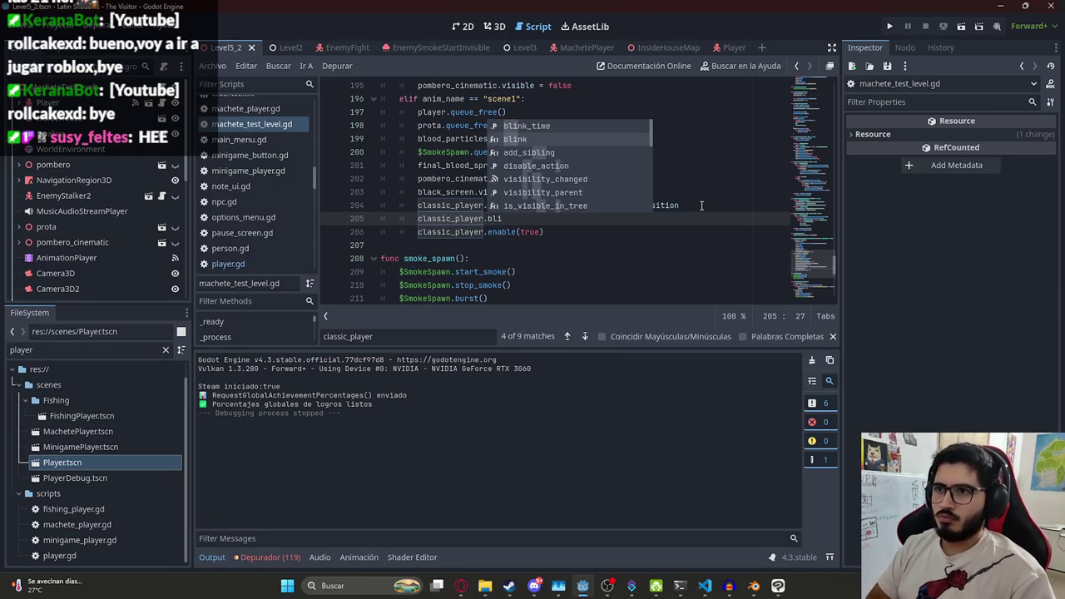
text(nk)
key(Return)
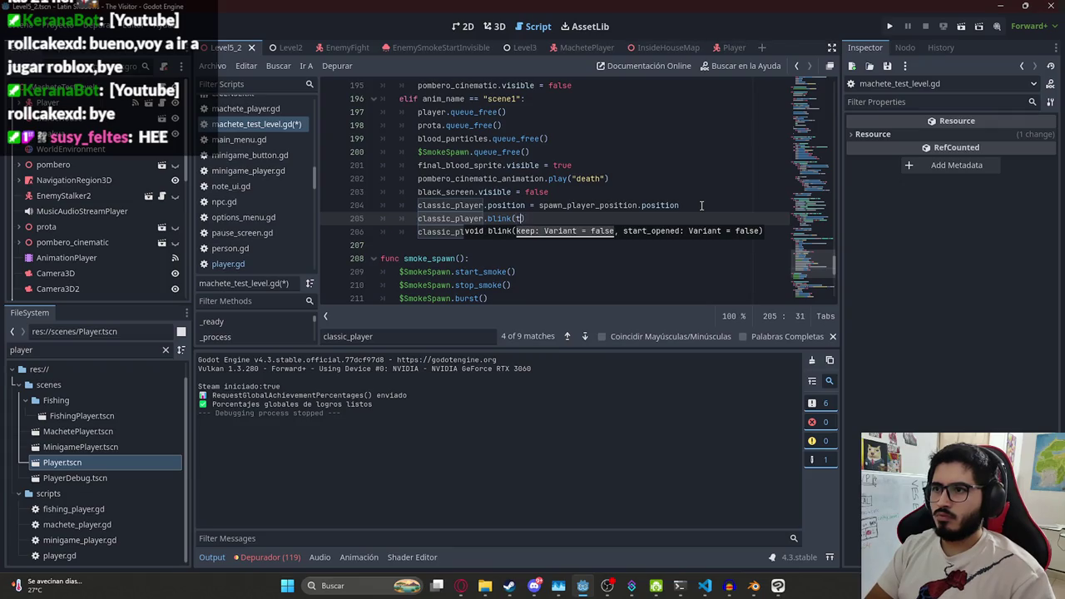
text(rue, true))
Save the level script and run the game with F5 to test the blink change
key(ctrl+s)
click(480, 149)
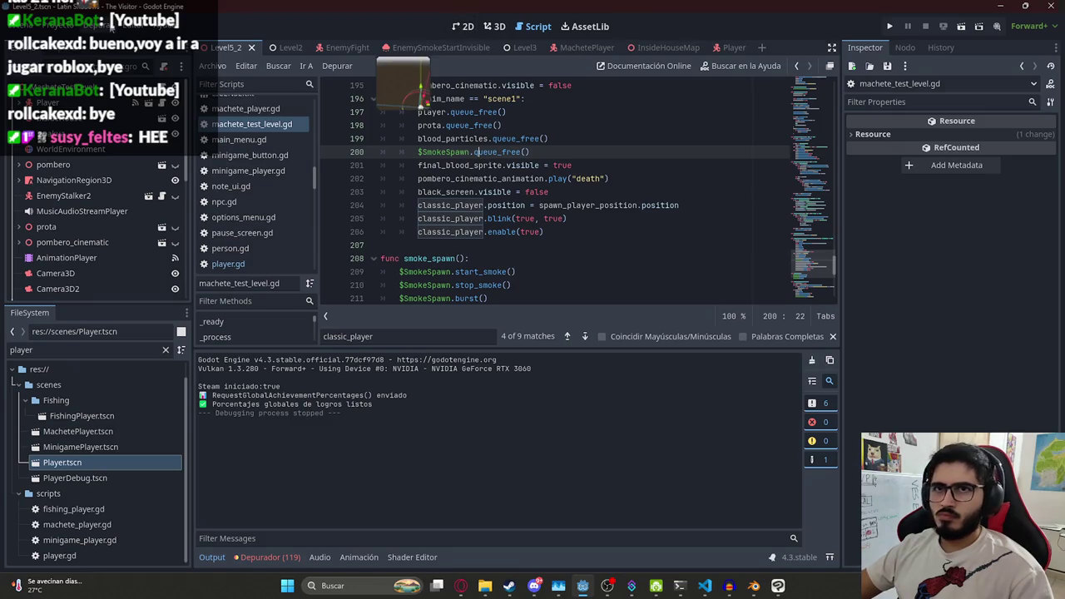
click(97, 26)
drag(474, 152, 609, 178)
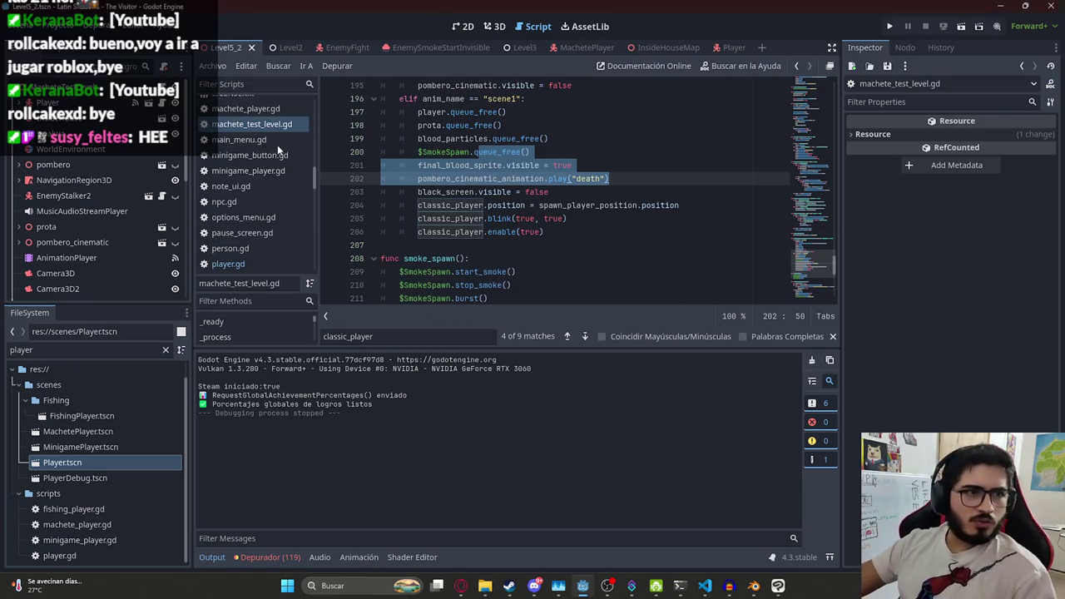
key(F5)
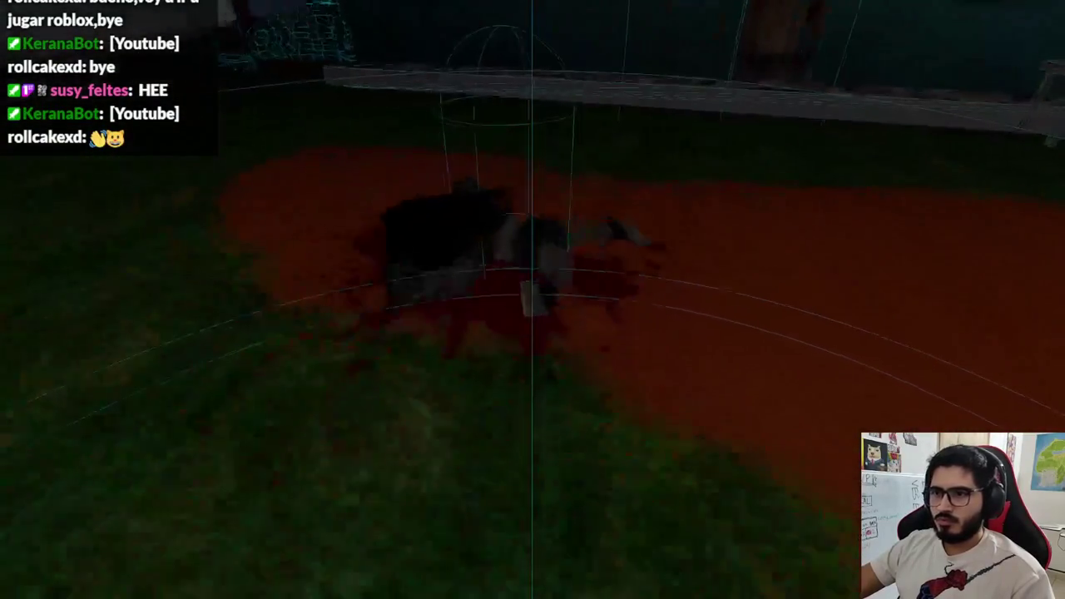
Stop the cutscene test run with F8 to return to machete_test_level.gd
key(F8)
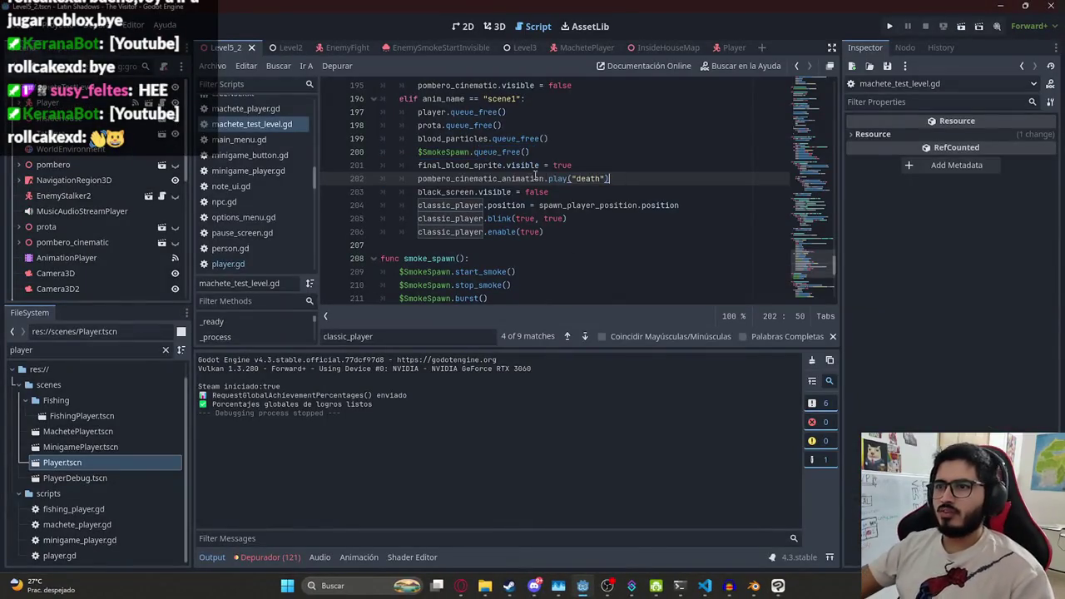
In player.gd, start a new enable_full_player() function below enable()
key(ctrl+Tab)
key(ctrl+Tab)
key(ctrl+Tab)
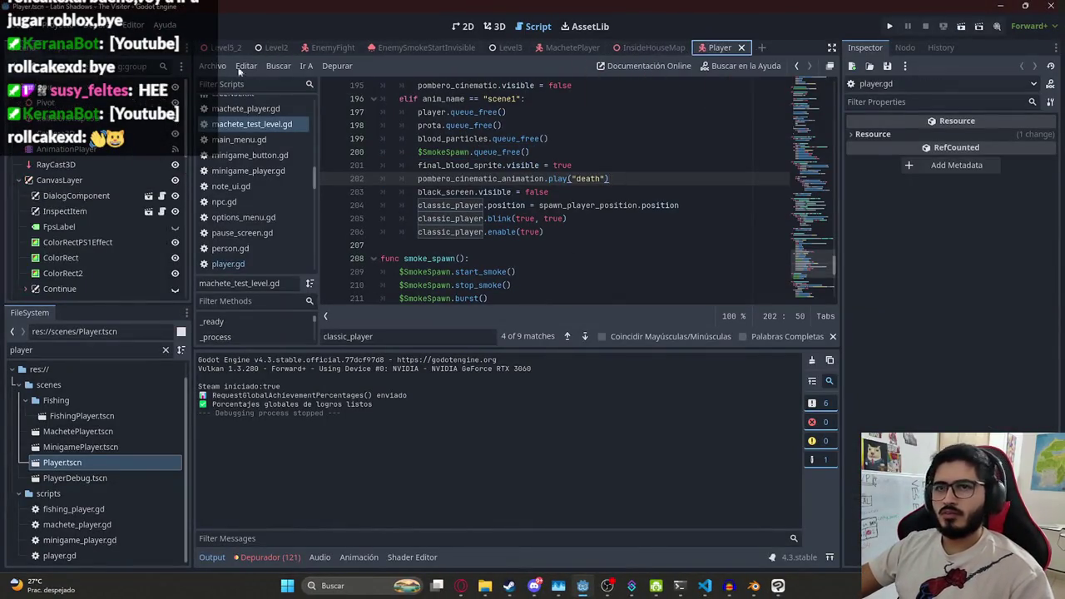
ctrl+click(500, 231)
click(495, 205)
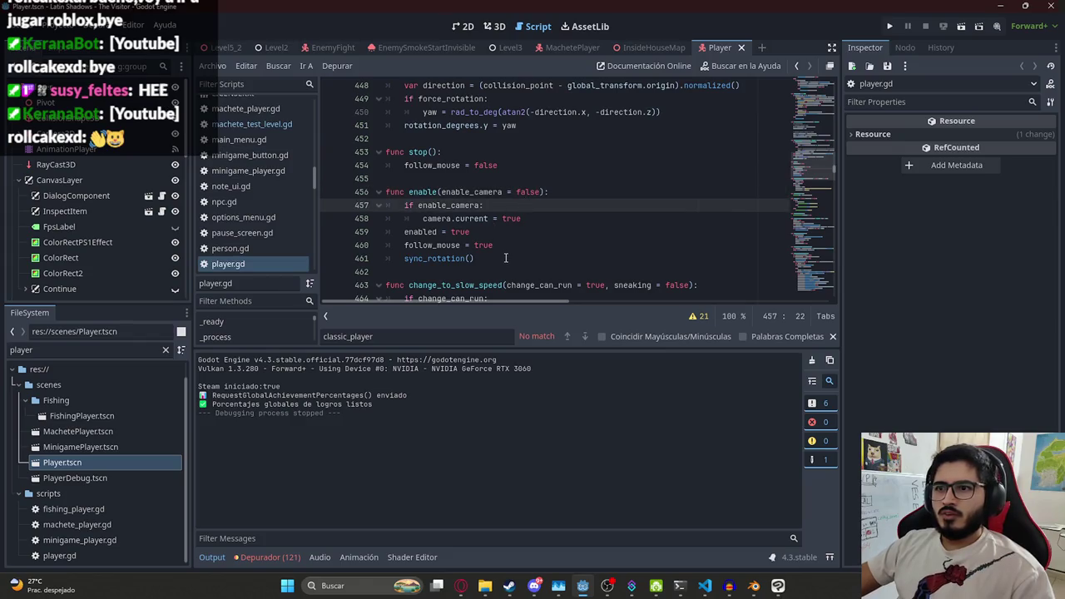
click(505, 258)
drag(547, 218, 441, 206)
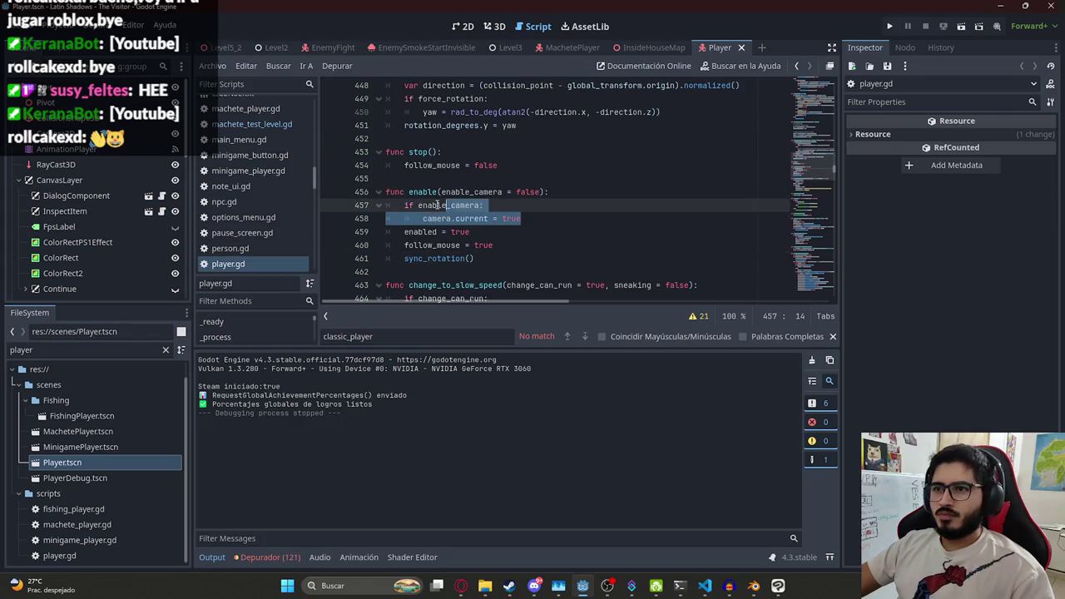
click(476, 272)
key(Return)
key(Return)
click(417, 271)
text(func enable_full_player()
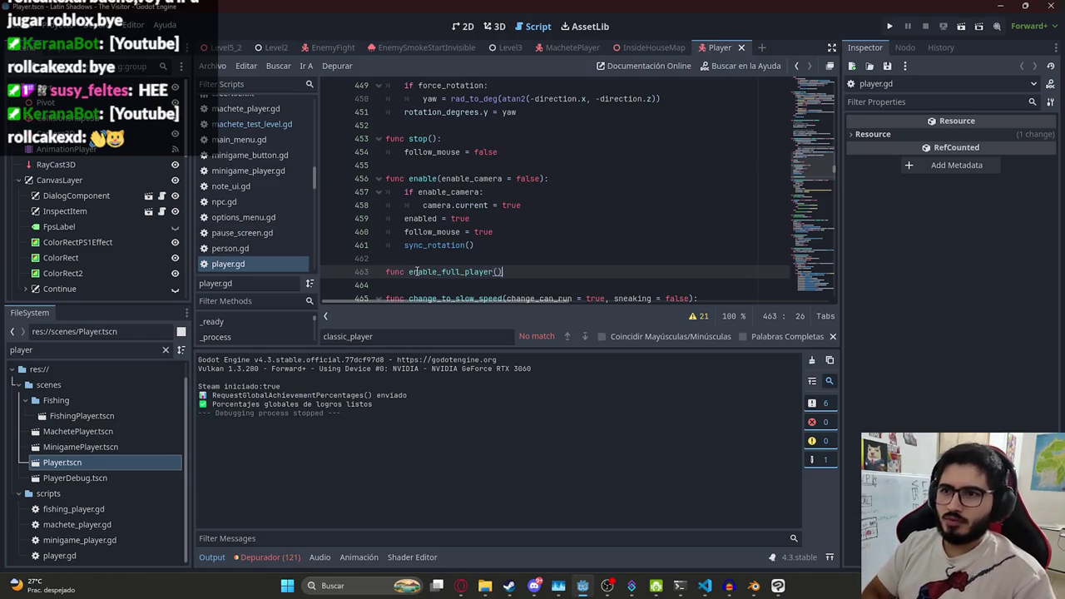
text(:)
key(Return)
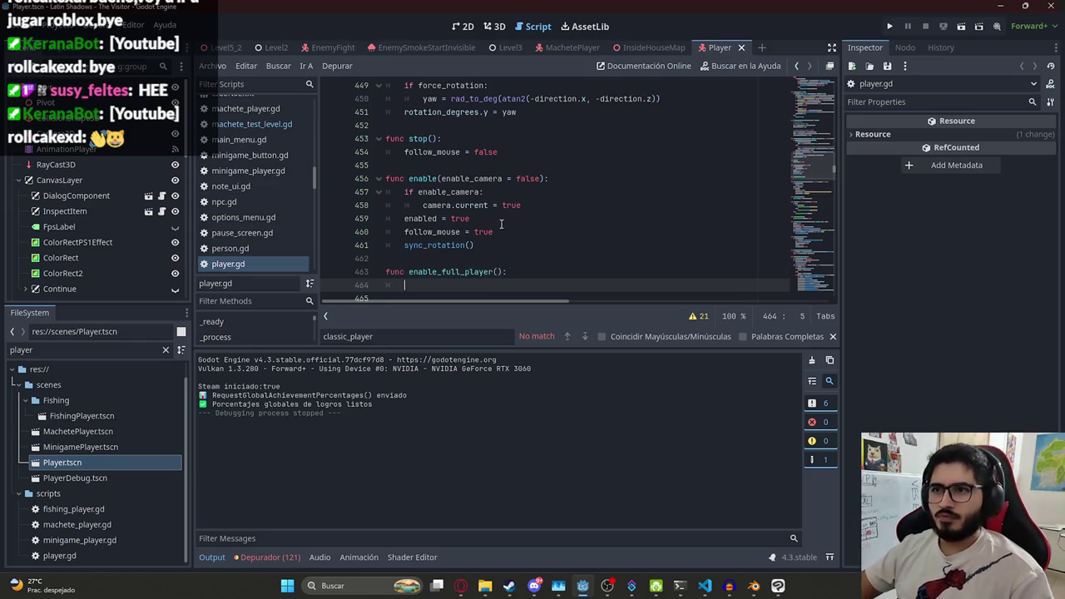
Move camera.current = true from enable()'s enable_camera branch into enable_full_player() and save
drag(540, 209, 416, 192)
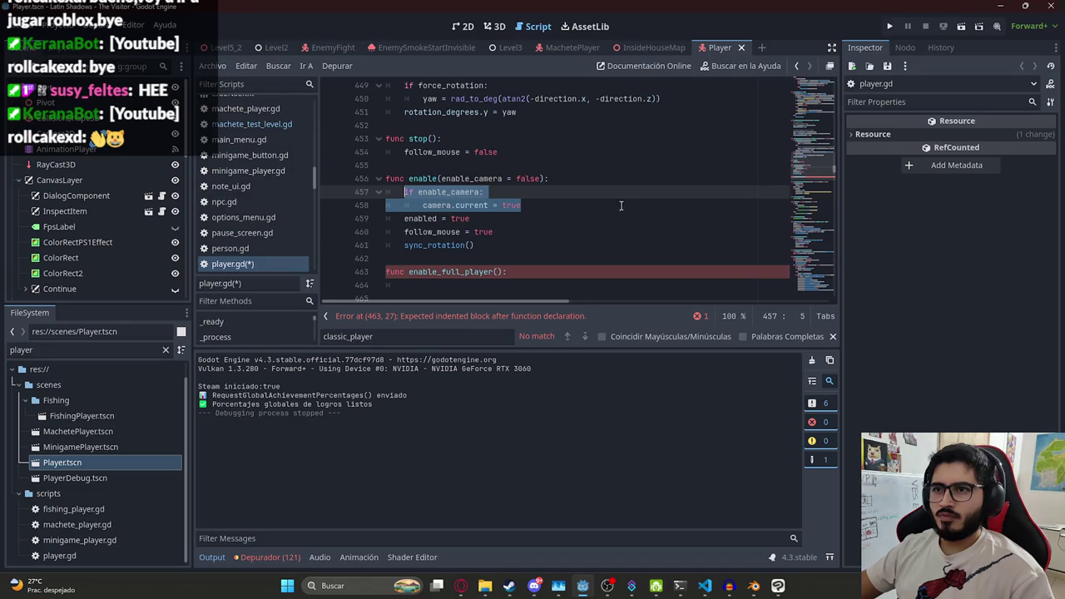
key(BackSpace)
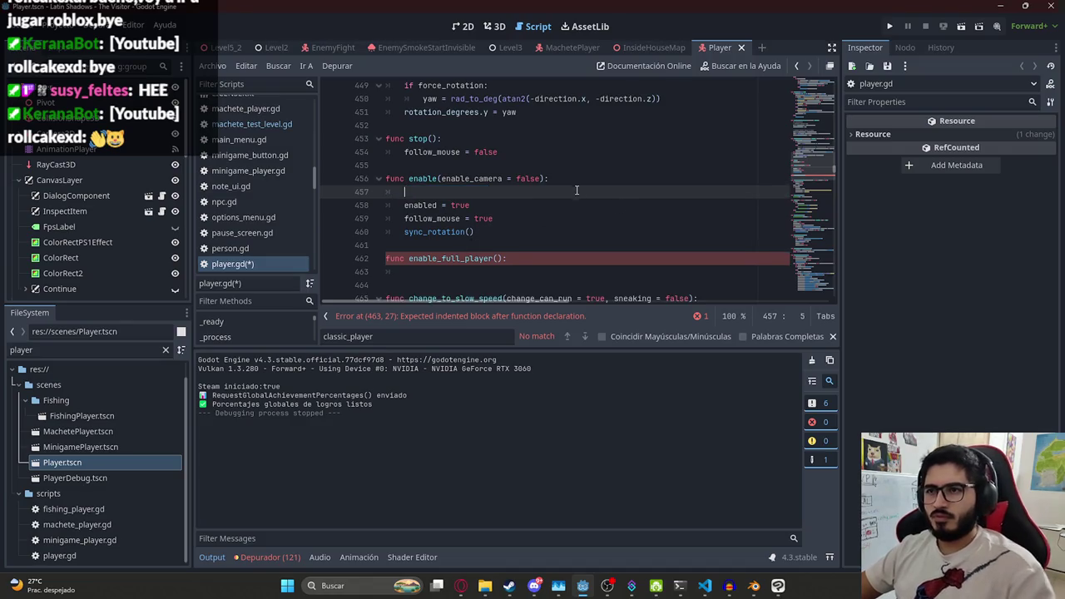
key(ctrl+z)
text(if enable_camera:)
drag(521, 206, 423, 205)
key(ctrl+c)
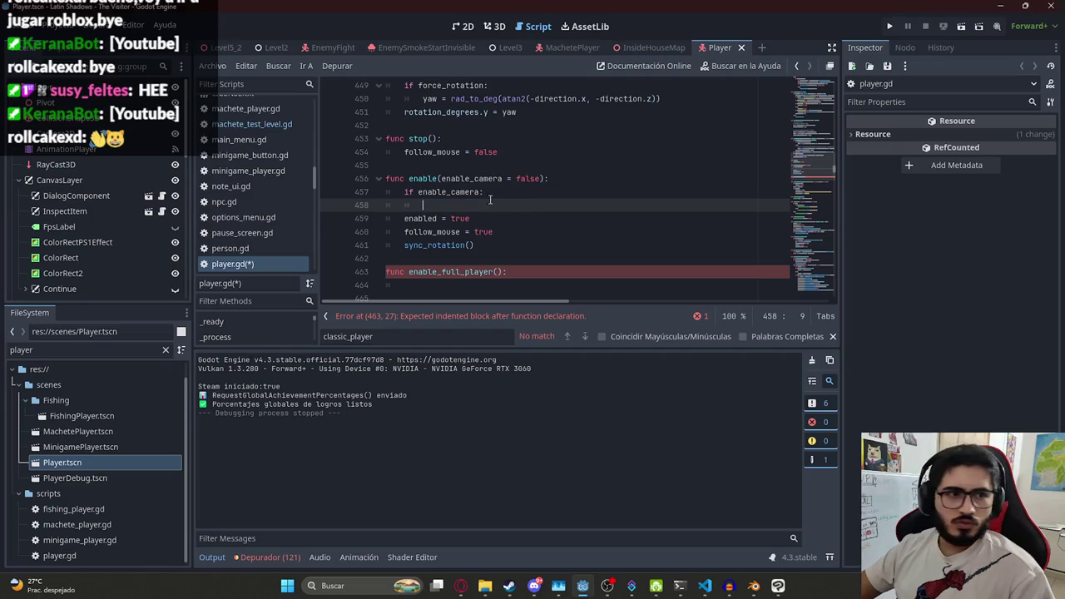
mouse_move(510, 199)
mouse_down()
mouse_move(499, 190)
mouse_move(552, 175)
mouse_up()
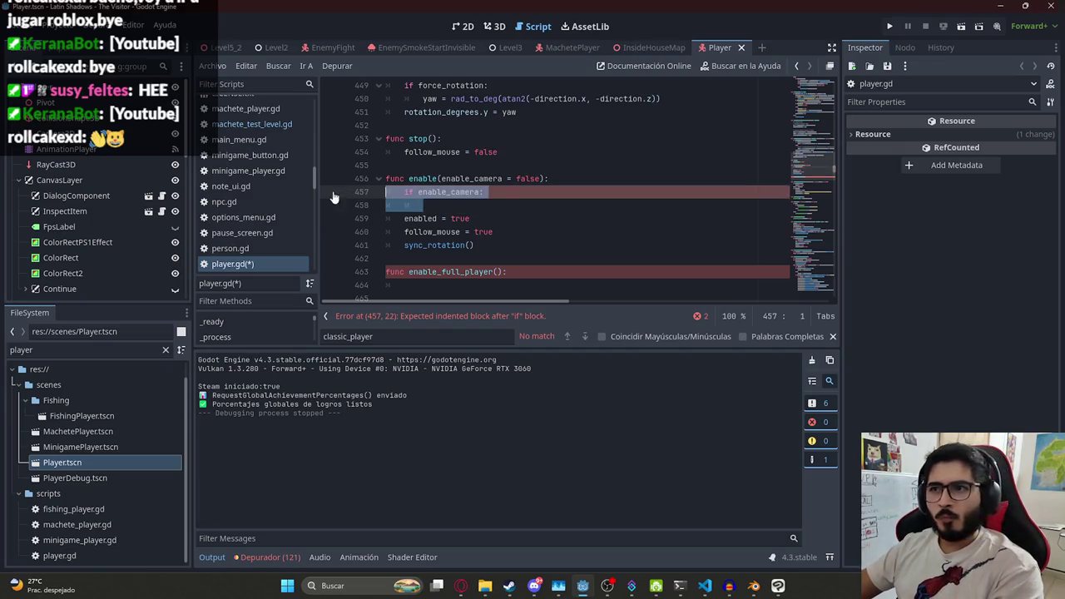
key(BackSpace)
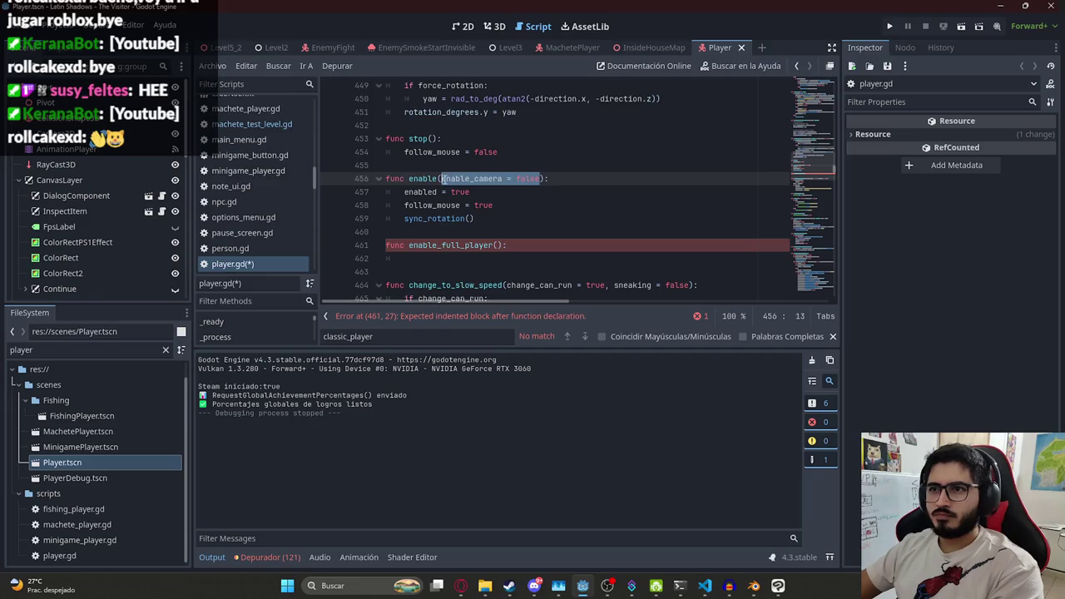
click(434, 258)
key(ctrl+v)
key(ctrl+s)
Copy the enabled = true and follow_mouse = true lines into enable_full_player()
click(472, 191)
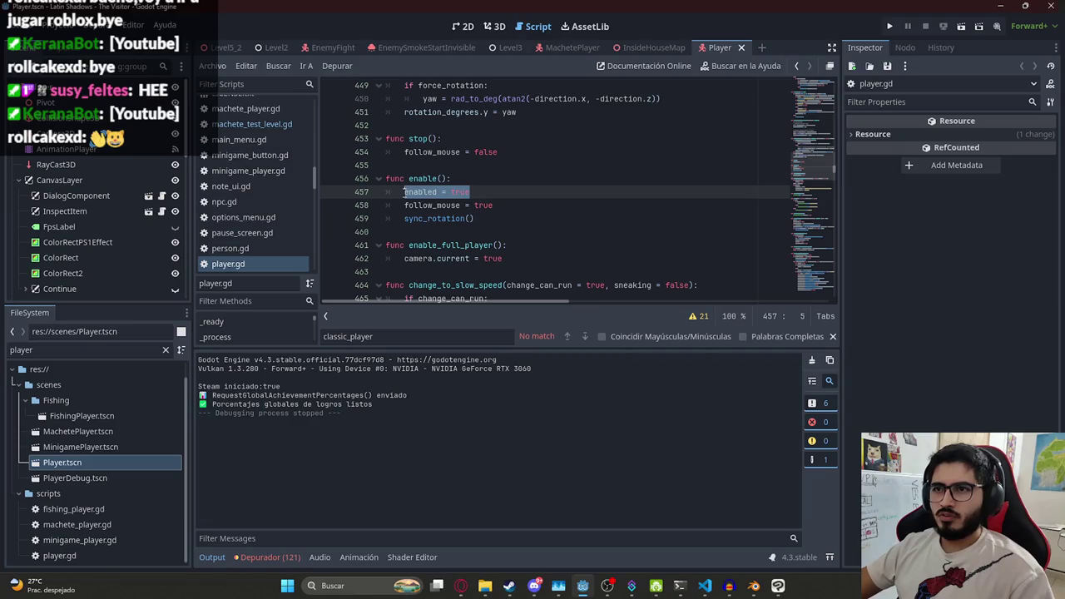
key(ctrl+c)
click(525, 262)
key(Return)
key(ctrl+v)
drag(494, 204, 407, 205)
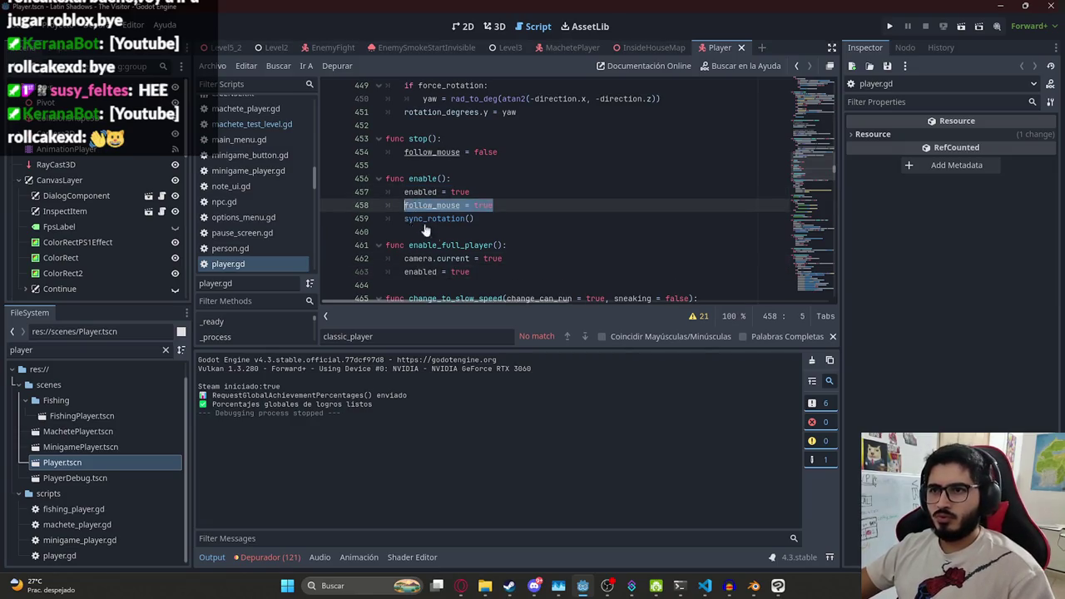
key(ctrl+c)
click(493, 272)
key(Return)
key(ctrl+v)
Add the sync_rotation() call to enable_full_player() and save player.gd
click(447, 218)
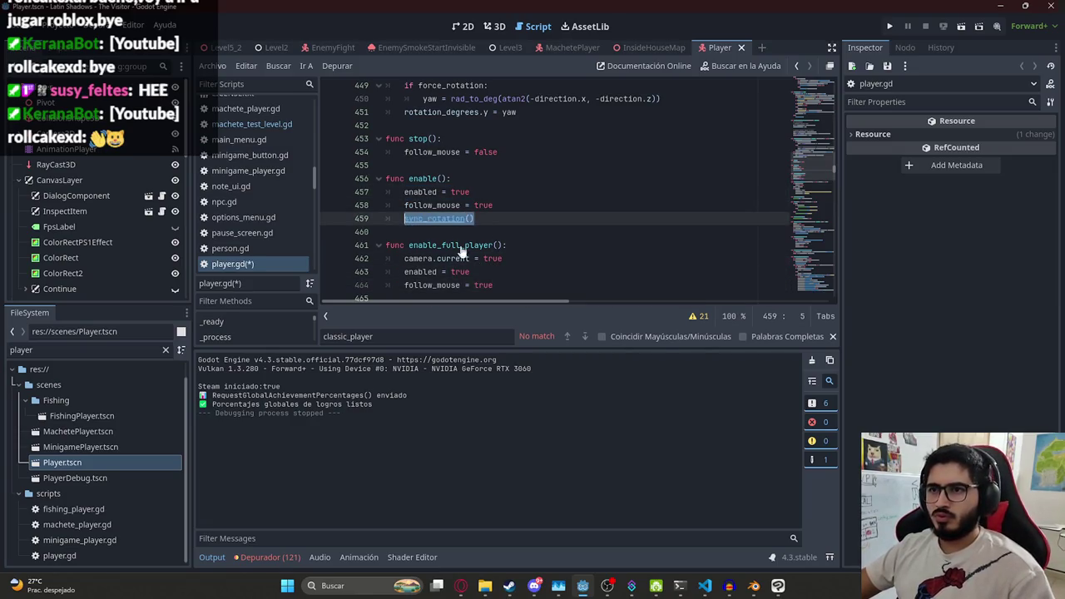
key(ctrl+c)
click(497, 285)
key(Return)
key(ctrl+v)
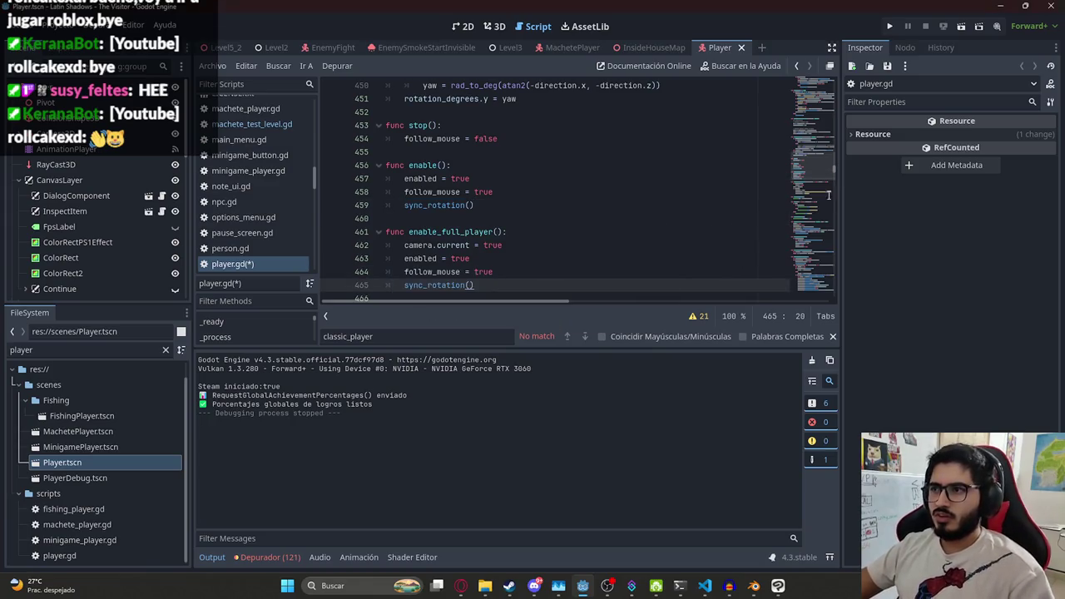
key(ctrl+s)
drag(828, 197, 809, 305)
scroll(583, 192, up, 1)
key(ctrl+f)
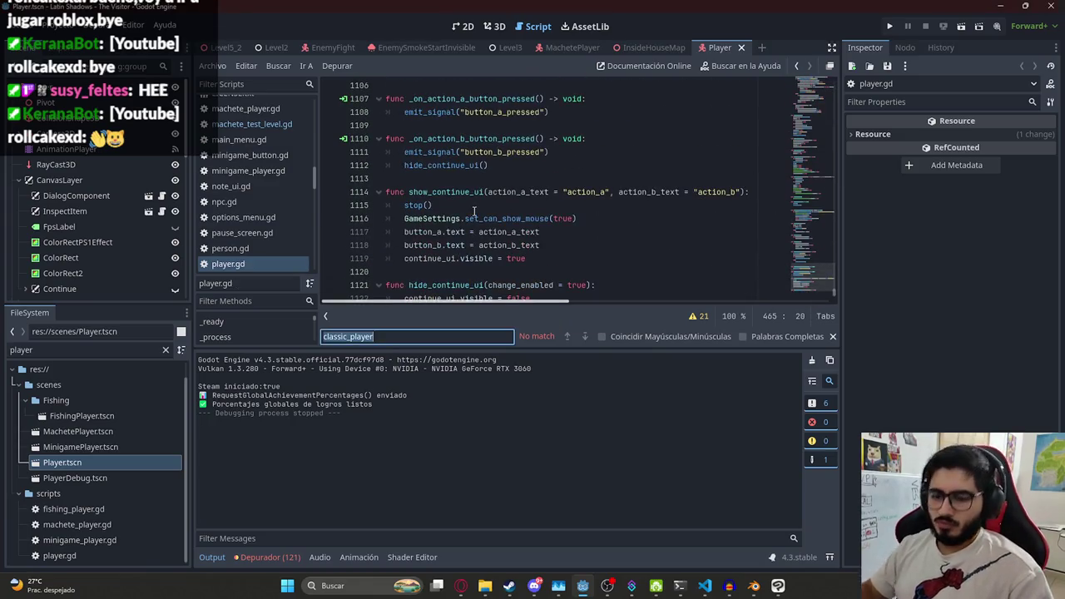
Copy disable_player's body lines into enable_full_player() after sync_rotation()
text(disable_)
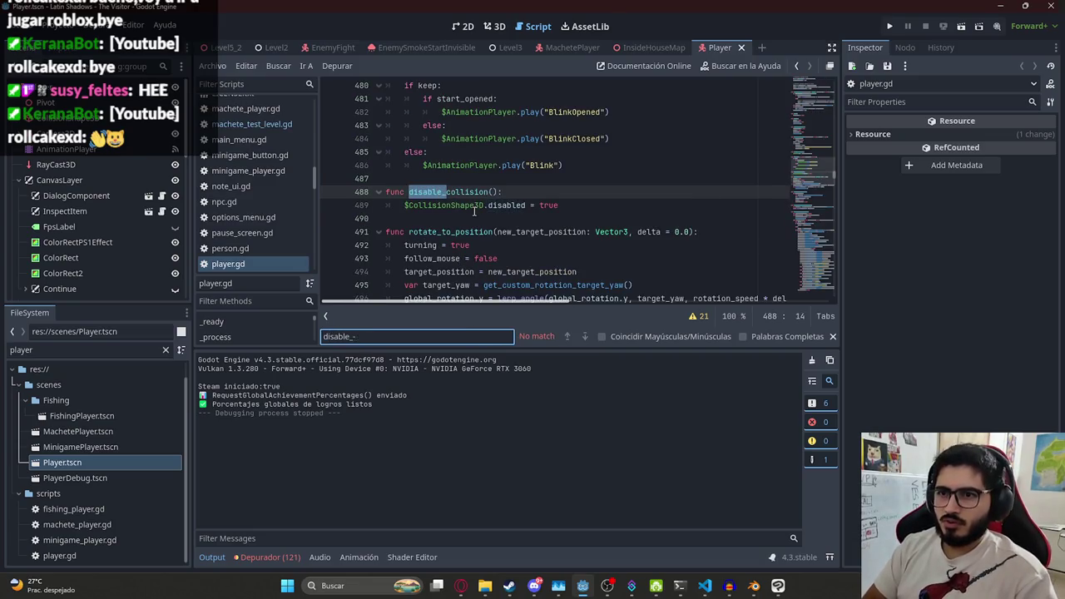
text(player)
scroll(500, 183, down, 2)
double_click(508, 112)
double_click(449, 151)
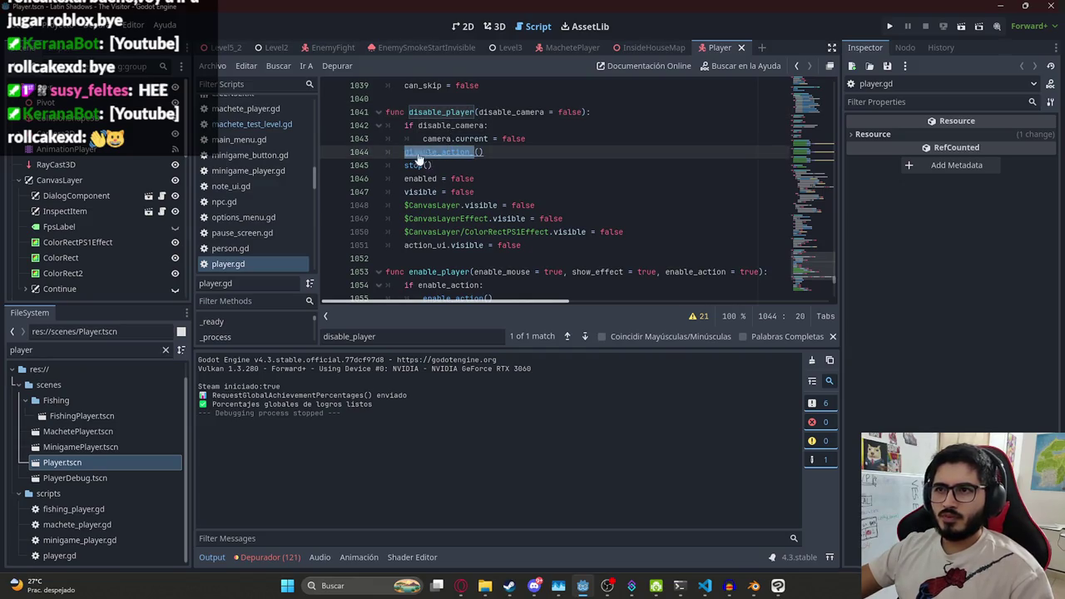
click(751, 252)
click(434, 152)
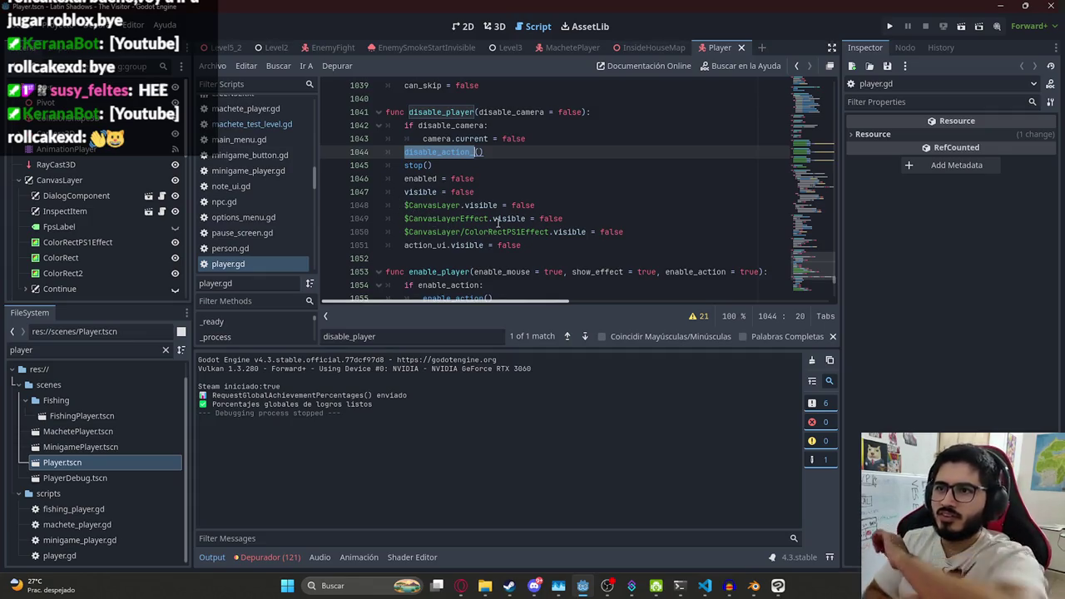
drag(521, 245, 403, 152)
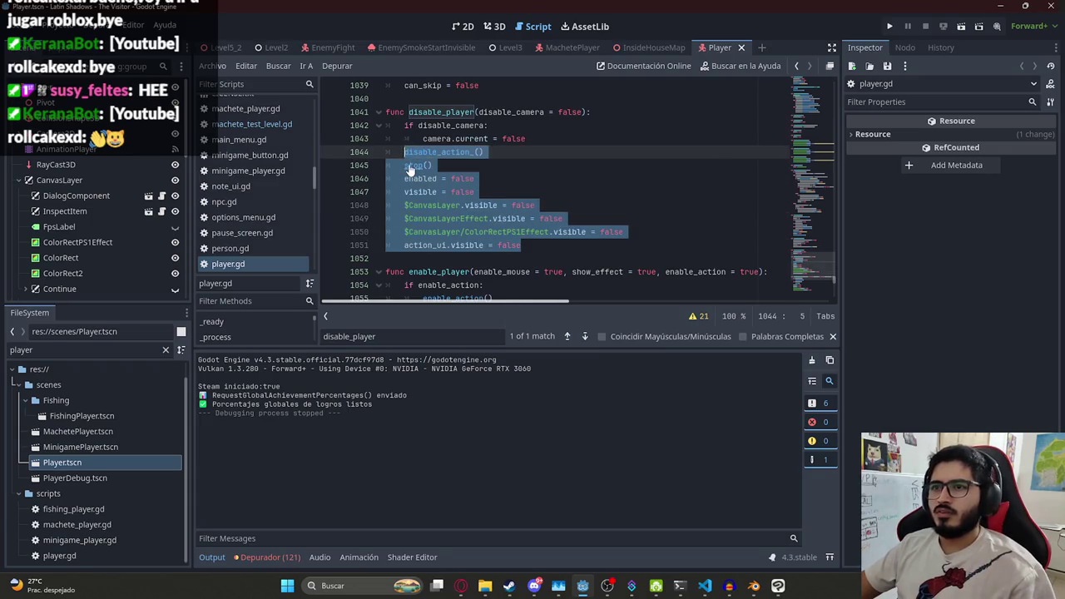
key(ctrl+z)
key(ctrl+z)
key(ctrl+z)
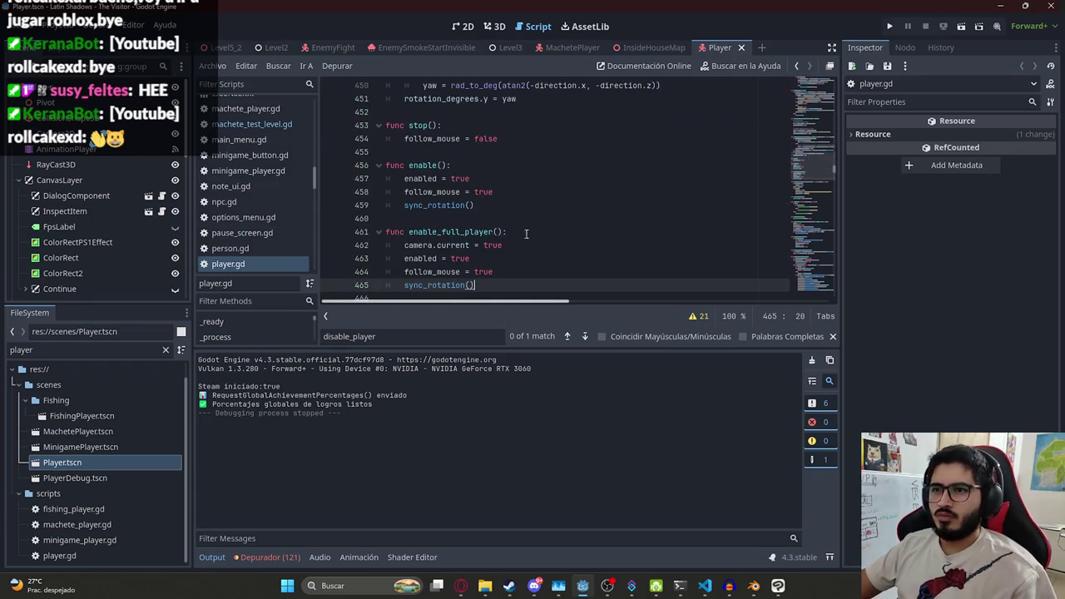
scroll(471, 245, down, 2)
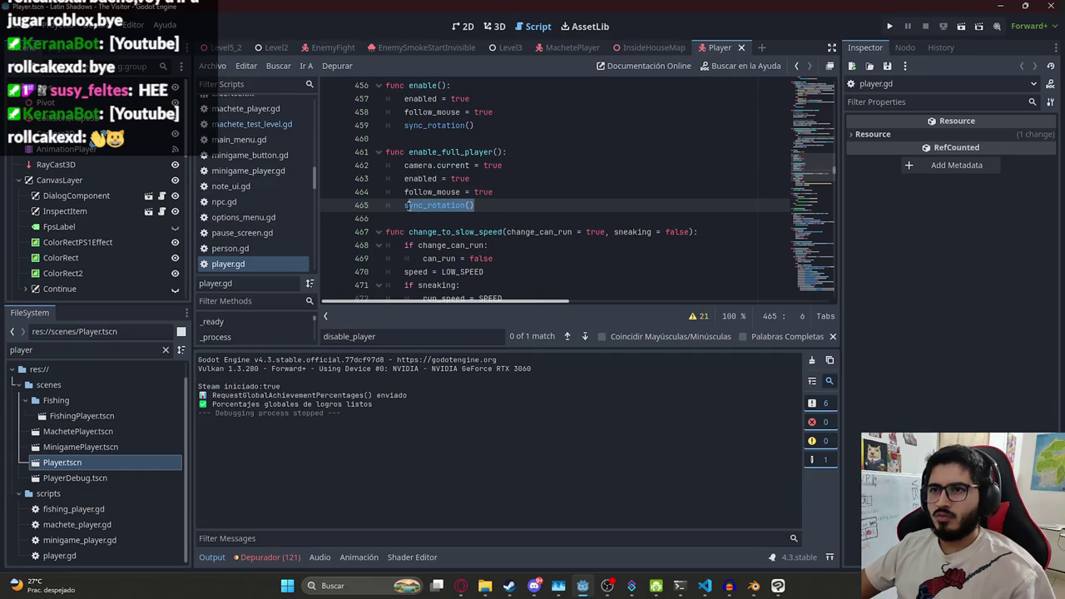
key(Return)
key(ctrl+v)
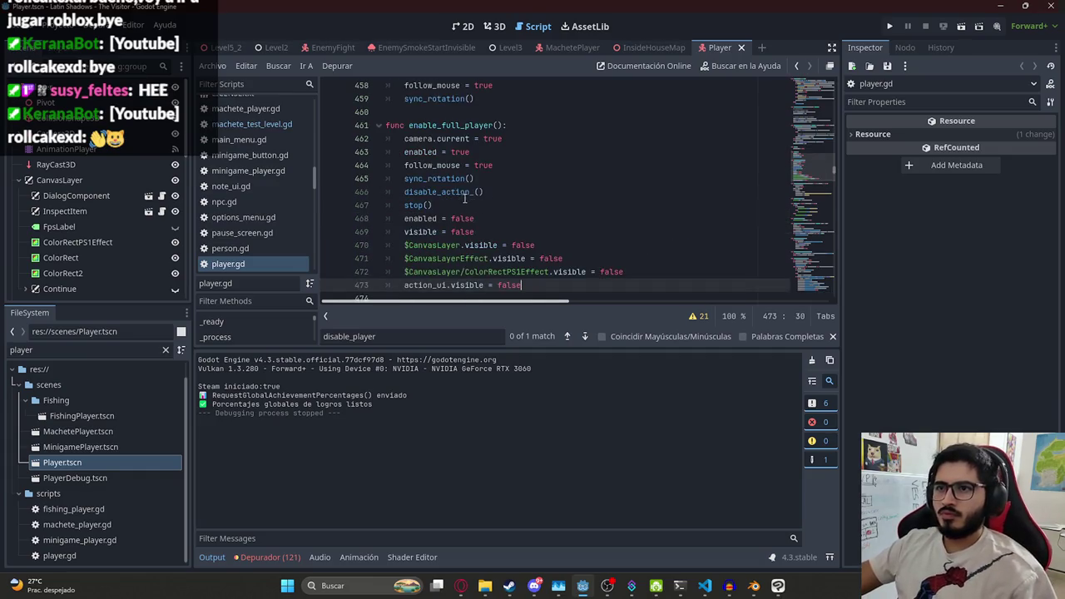
Change the pasted disable_action call to enable_action() and delete stop() and the duplicate enabled = false
double_click(431, 192)
text(enable)
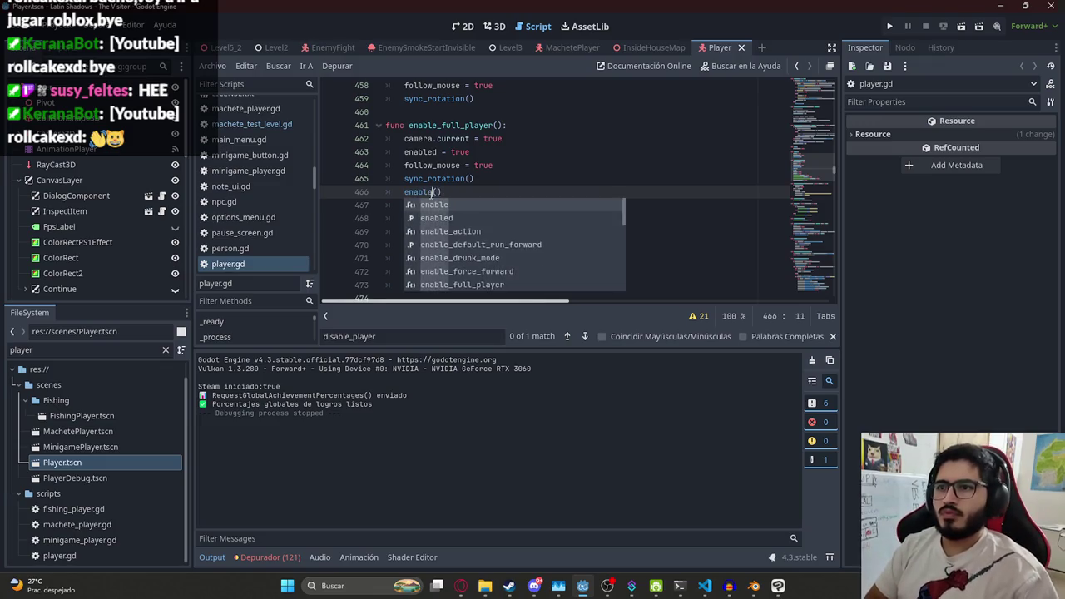
text(_action)
ctrl+click(431, 193)
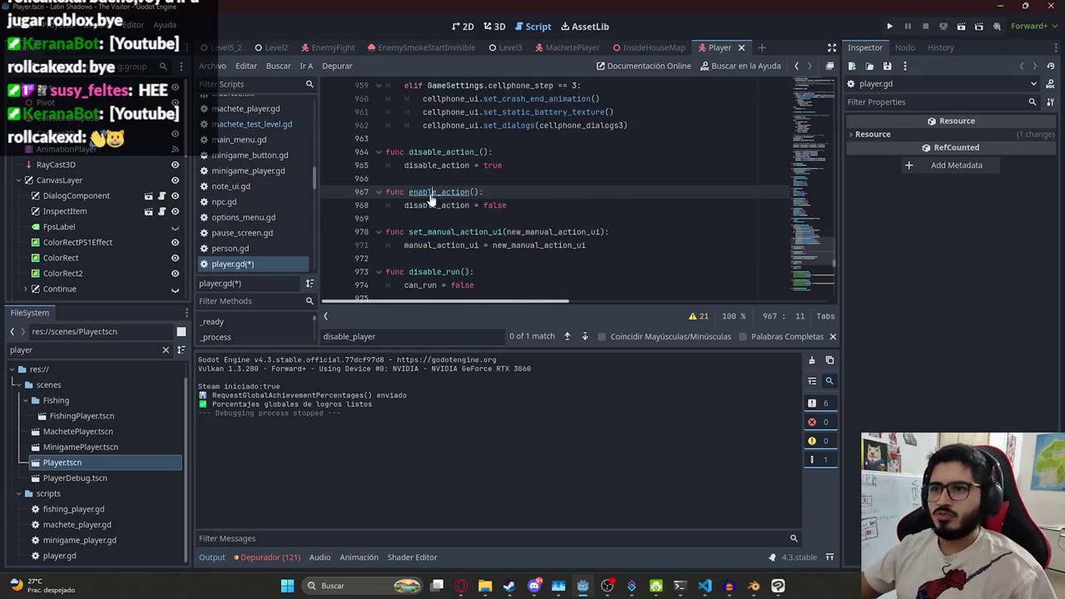
key(alt+Left)
scroll(413, 227, up, 2)
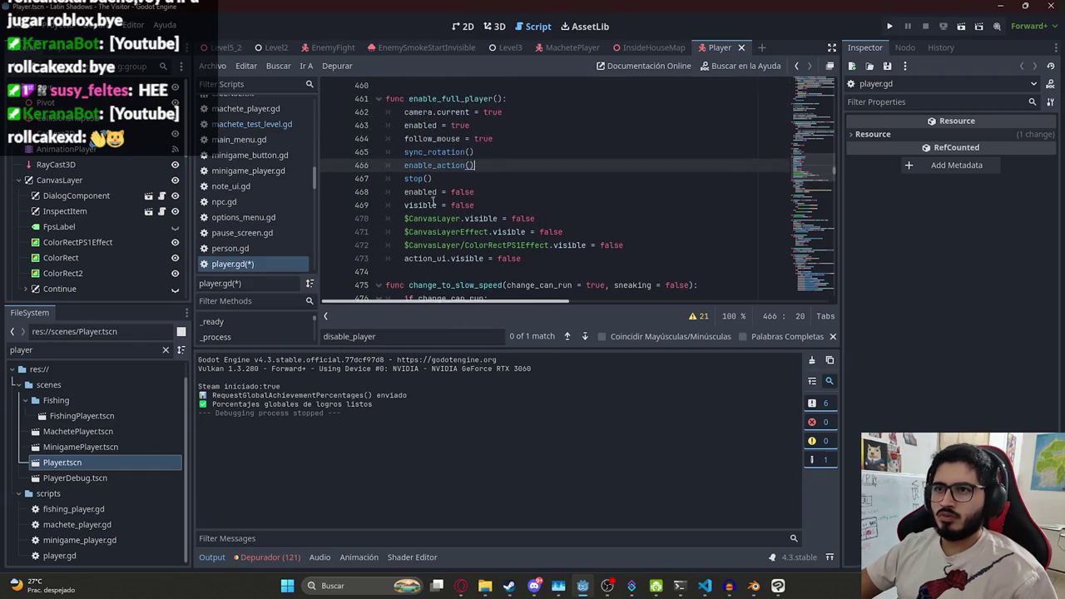
drag(448, 178, 328, 178)
key(BackSpace)
key(BackSpace)
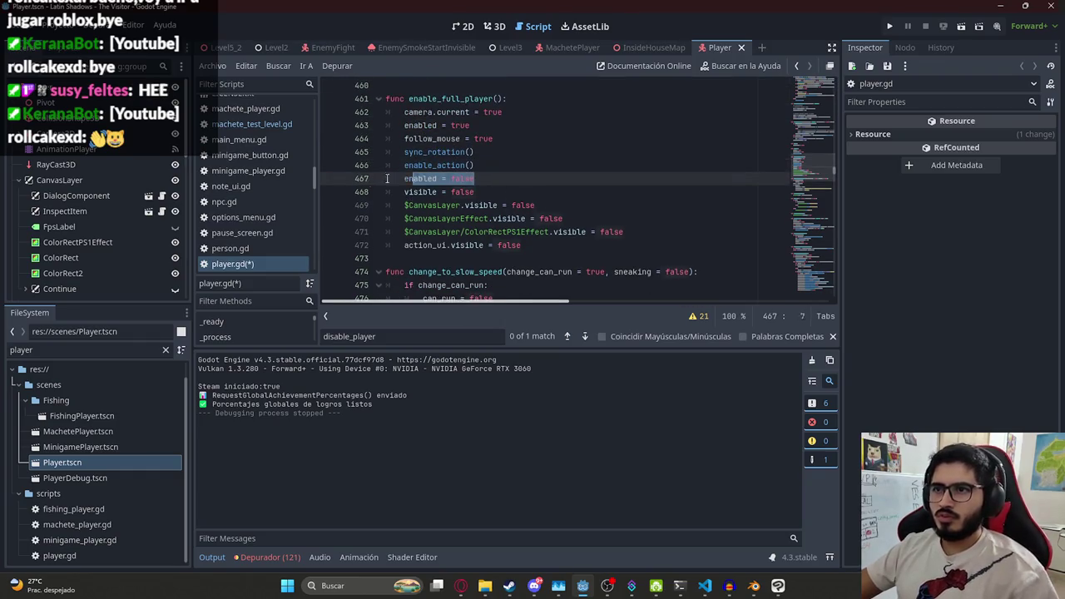
key(Delete)
Remove visible = false and put visible = true after follow_mouse = true
triple_click(453, 178)
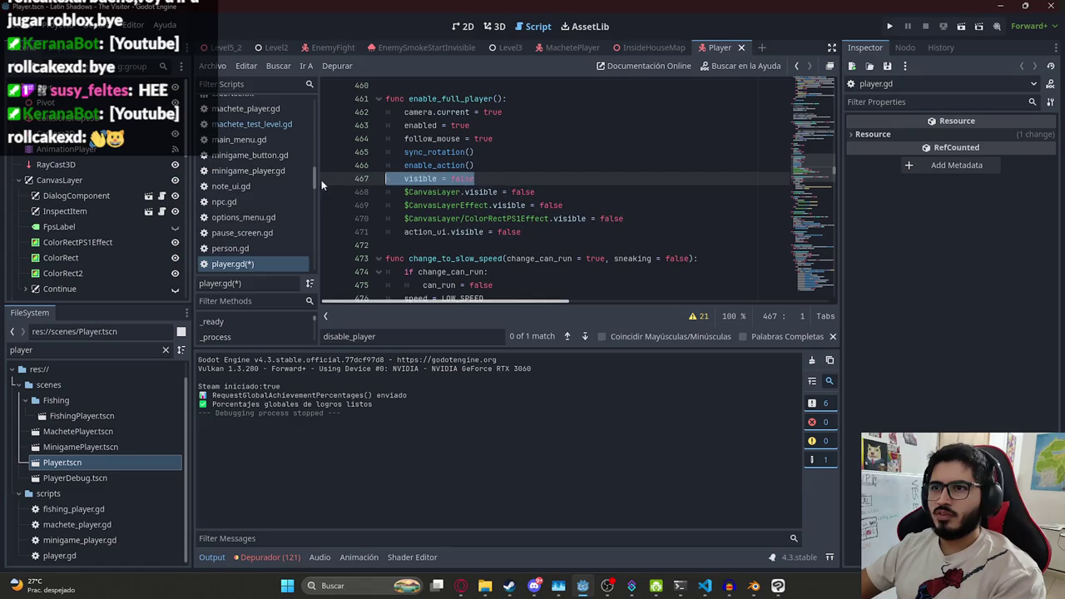
key(BackSpace)
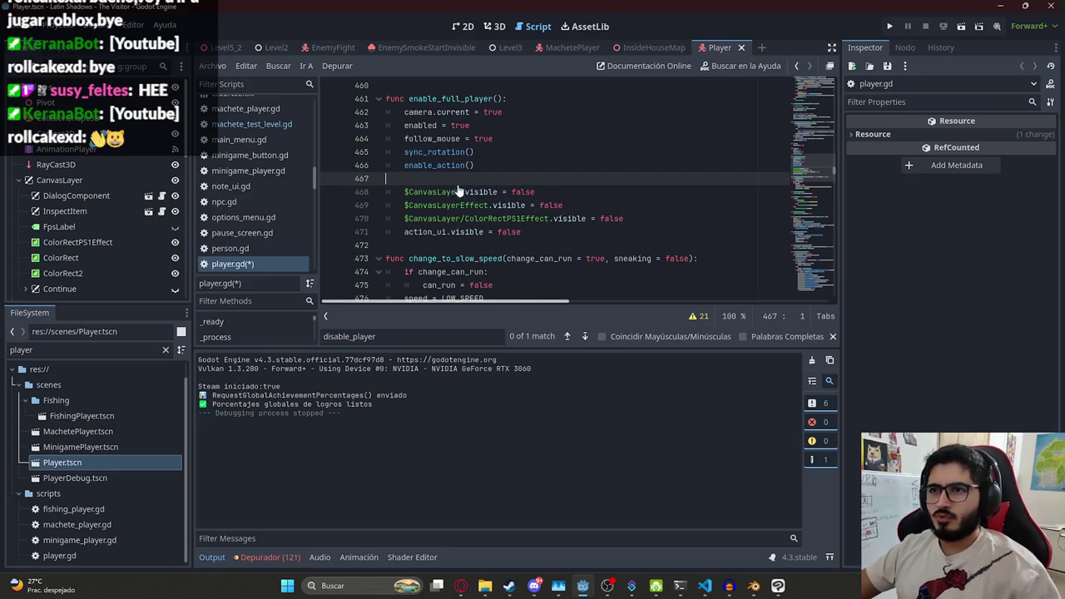
text(visible = true)
drag(471, 179, 401, 178)
key(BackSpace)
click(521, 138)
key(Return)
text(visible = true)
Set the $CanvasLayer, ColorRectPS1Effect and action_ui visibility lines to true, then save player.gd
click(475, 192)
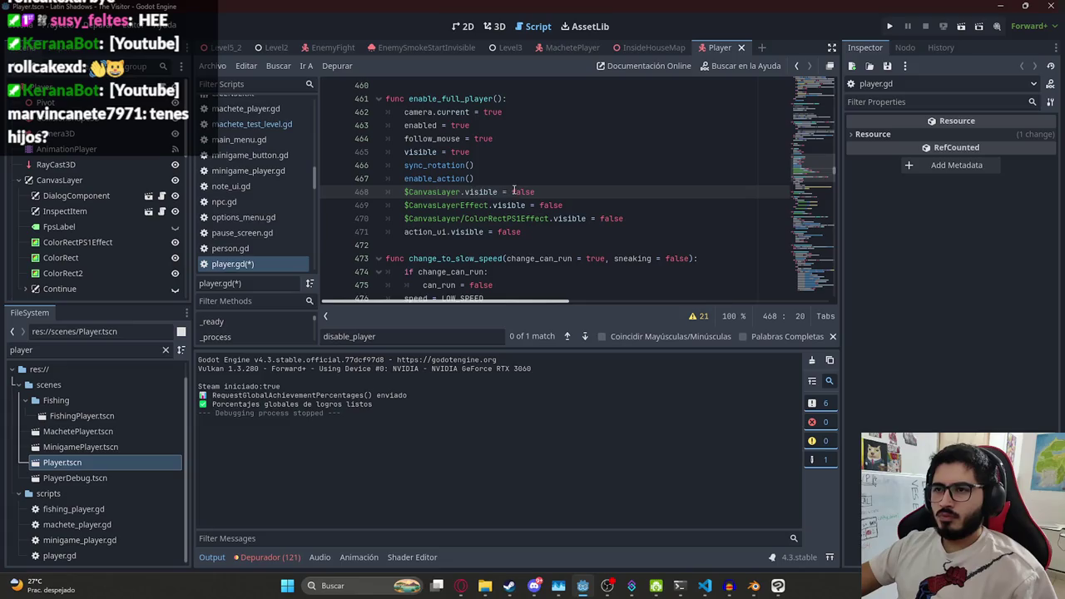
click(479, 139)
double_click(523, 189)
key(ctrl+v)
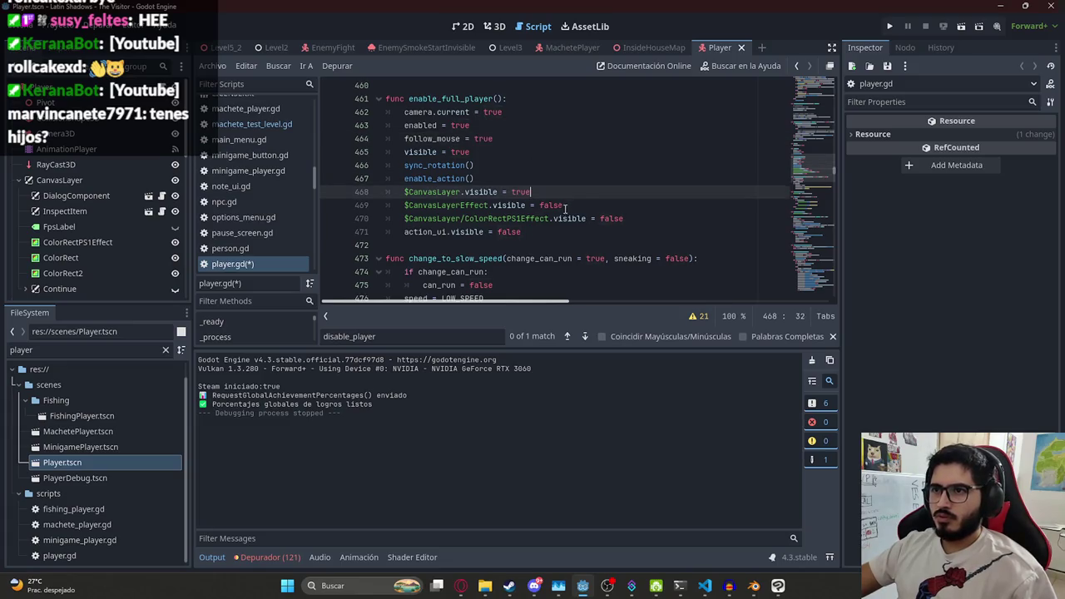
click(562, 205)
double_click(615, 218)
text(tru)
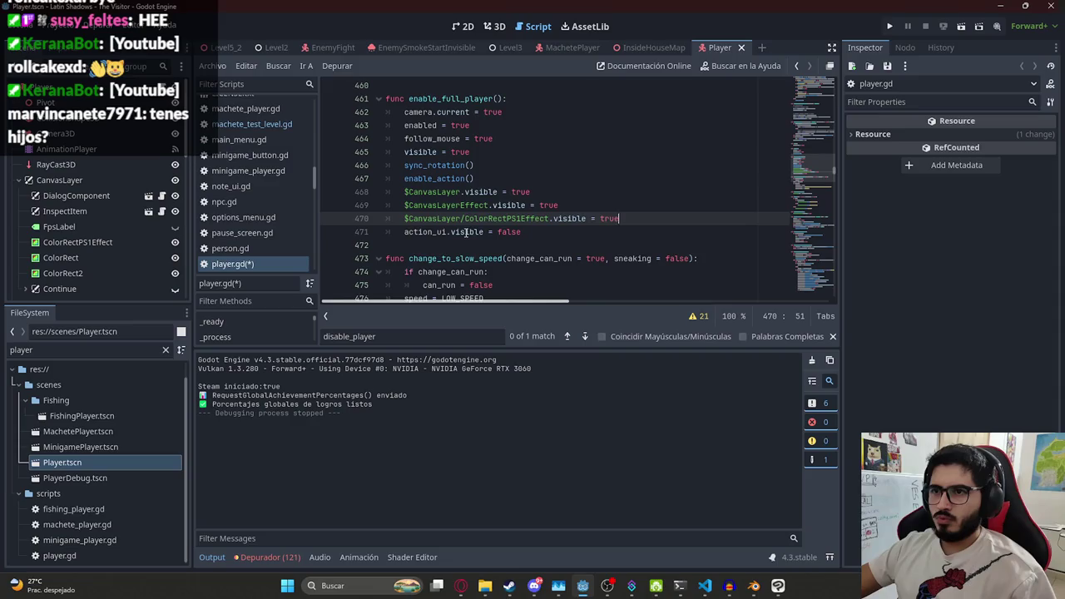
double_click(510, 232)
text(true)
key(ctrl+s)
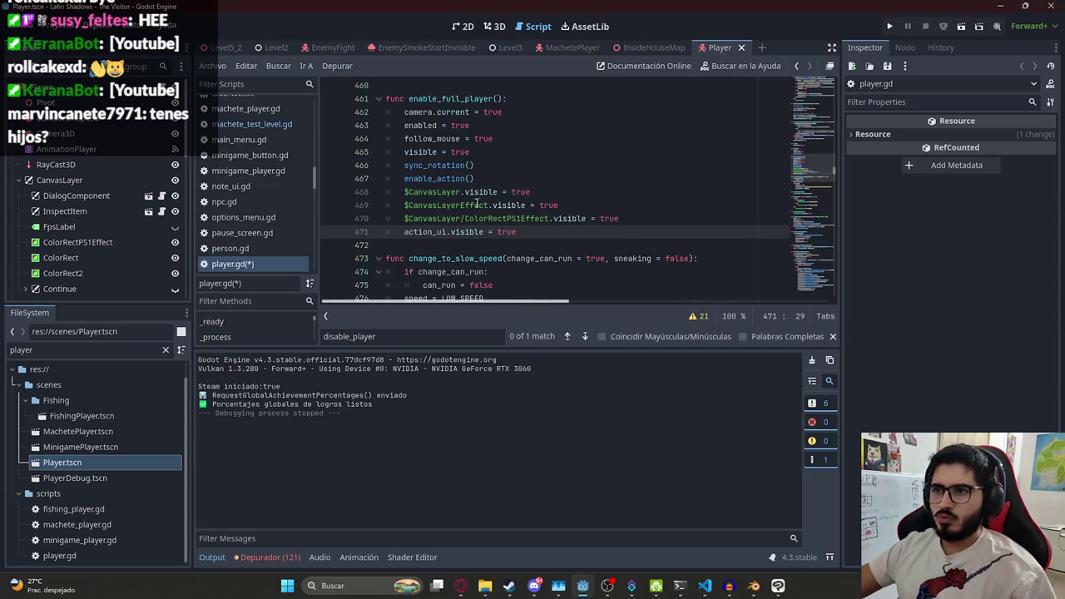
Copy the enable_full_player name and switch to the Level5_2 scene
click(476, 204)
double_click(457, 98)
click(225, 48)
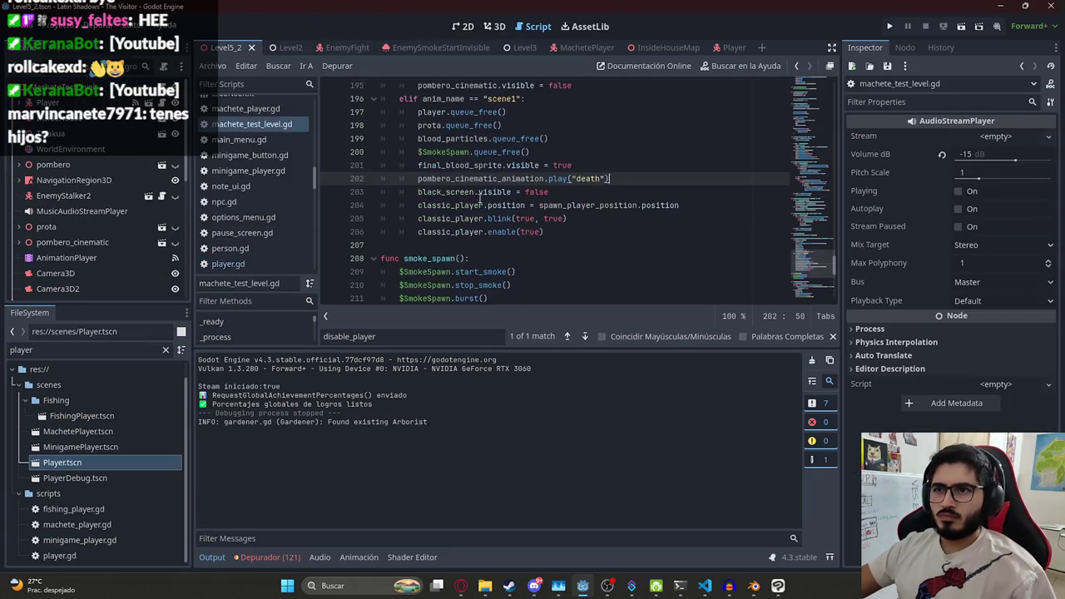
Change line 206 to classic_player.enable_full_player(), save the script, and run the game
click(519, 231)
text(_full_player)
text())
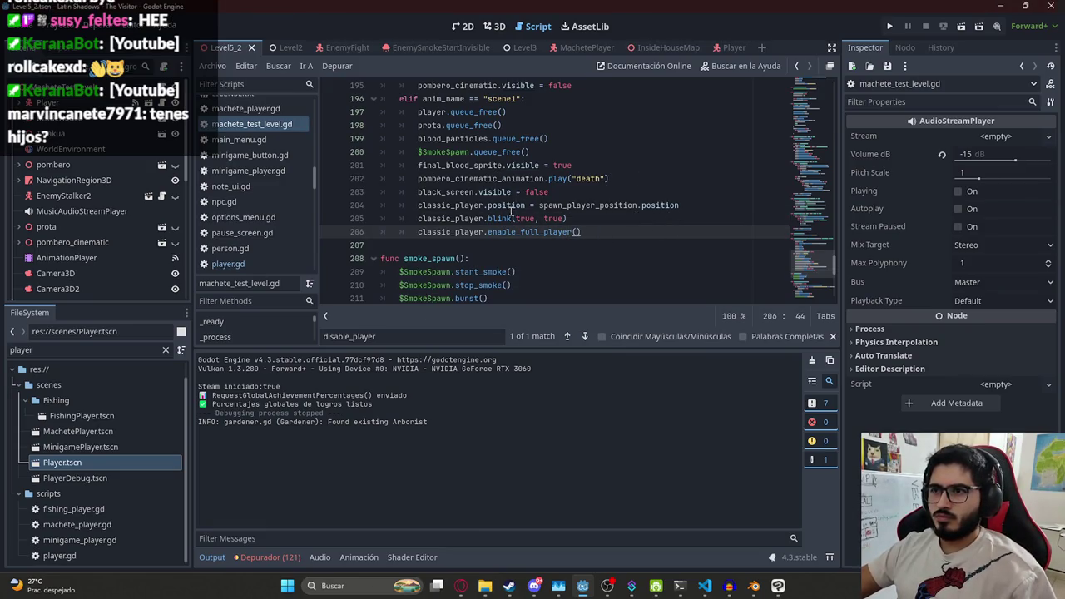
click(212, 66)
click(300, 141)
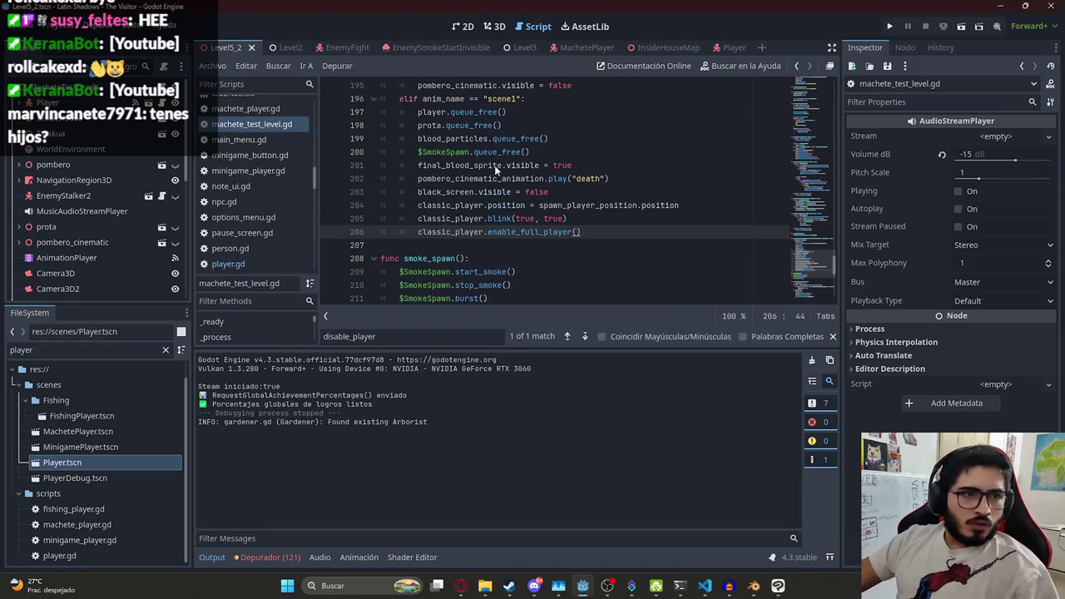
key(F5)
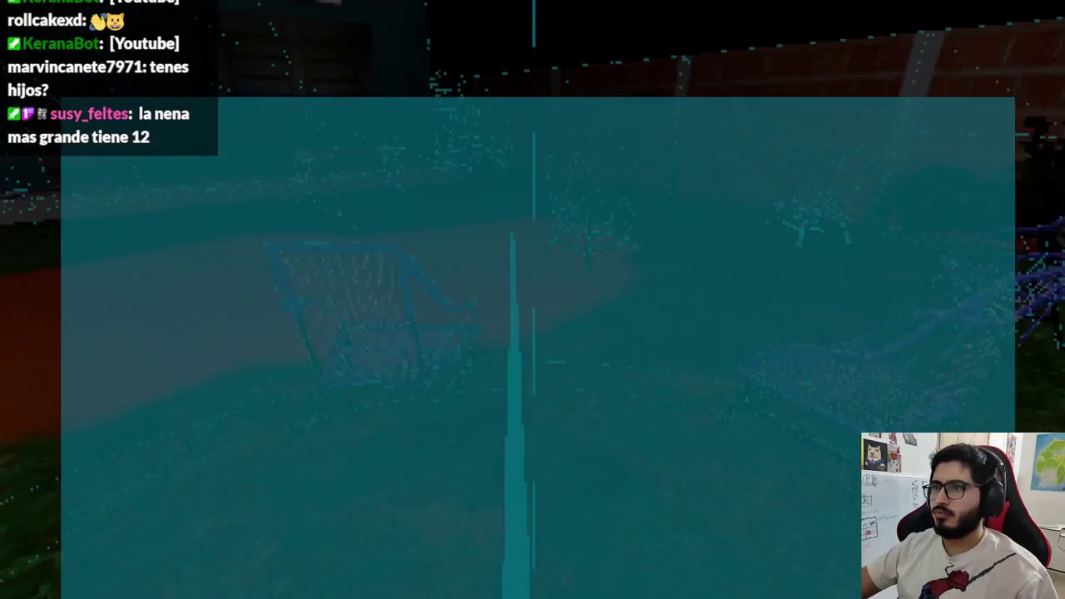
Stop the test run with F8 once it reaches the in-game dialogue
key(F8)
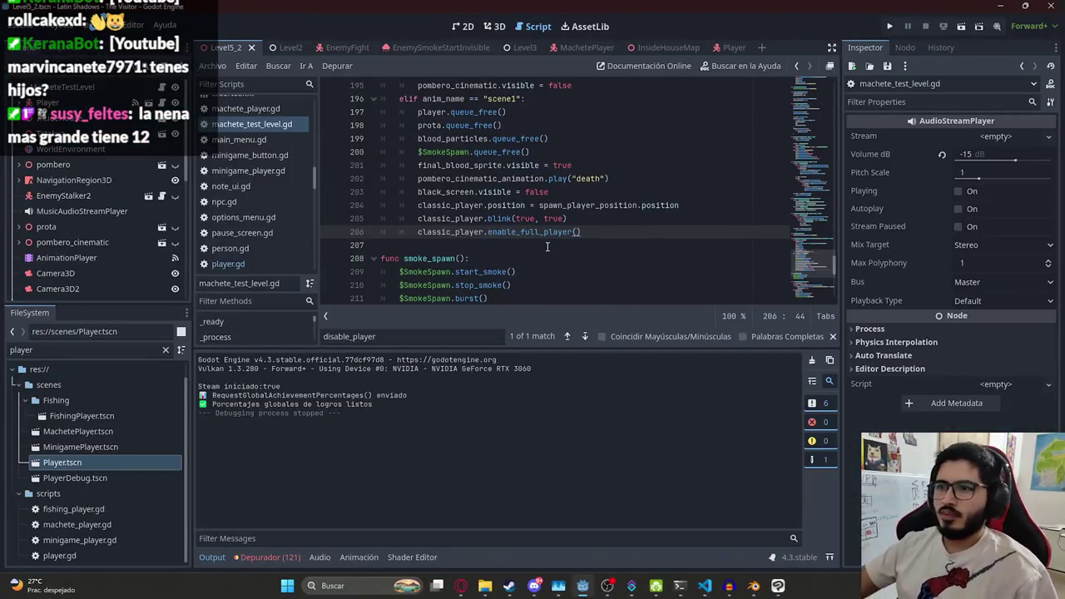
Search machete_test_level.gd for the classic_player references
click(546, 246)
click(91, 25)
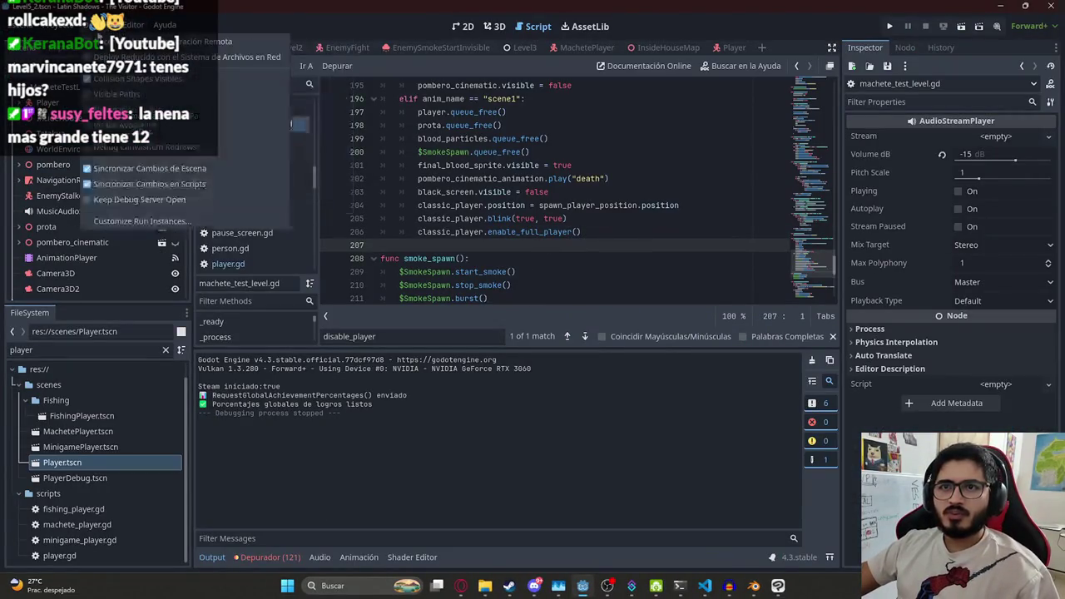
click(110, 84)
click(599, 179)
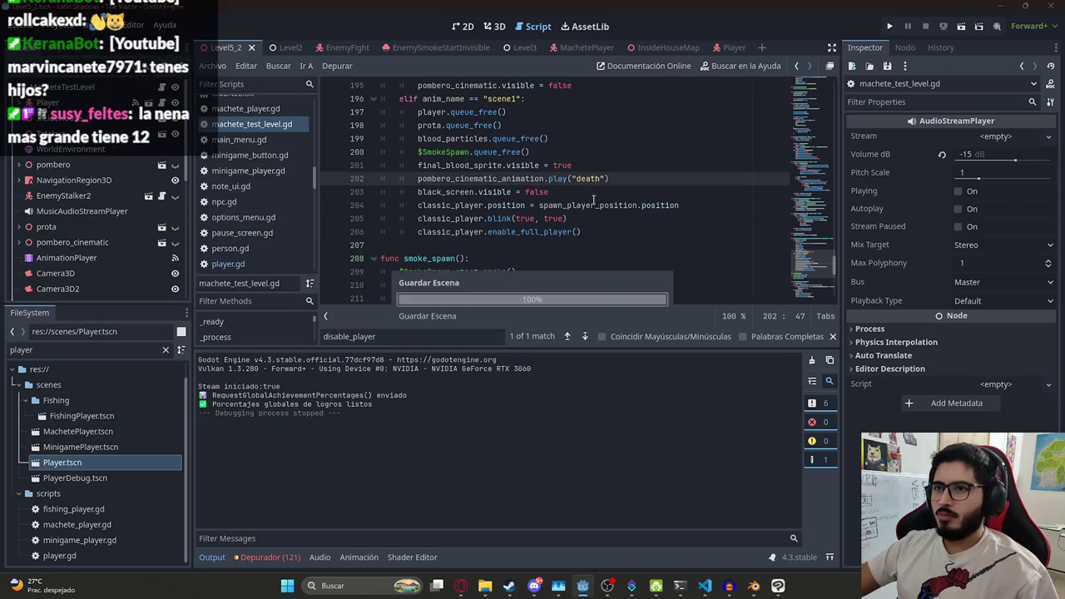
double_click(449, 204)
key(ctrl+f)
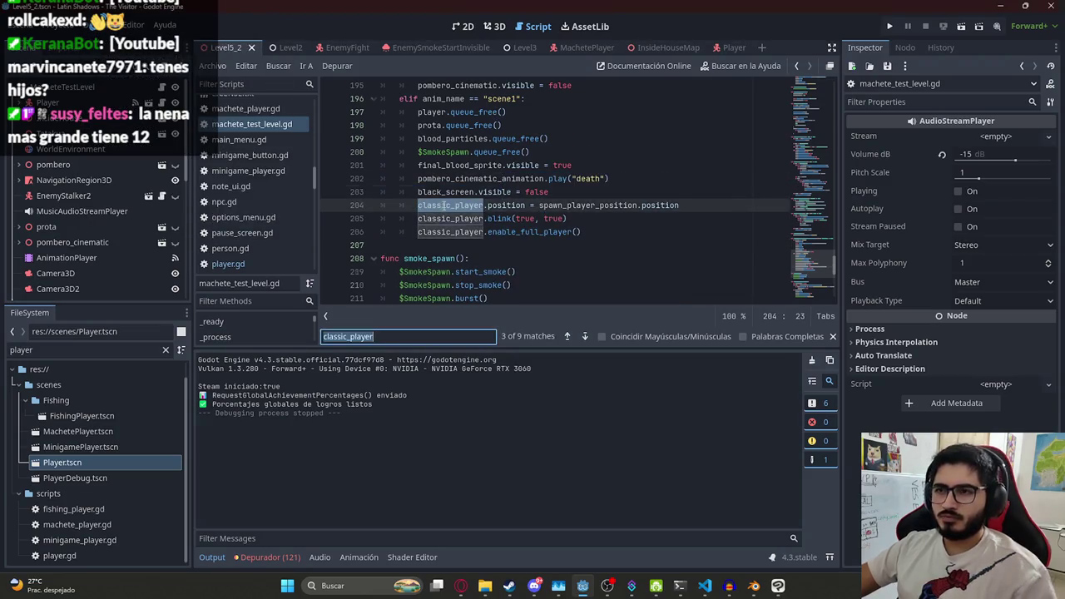
key(Return)
key(Return)
key(Return)
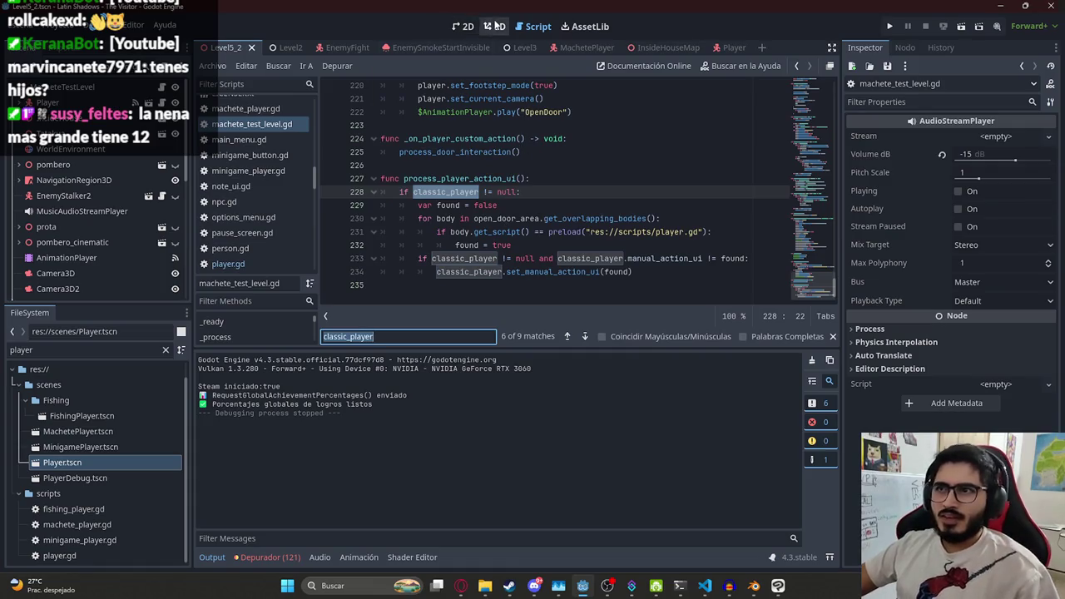
Select Level5_2's AnimationPlayer in the 3D view and compare it with the Level2 scene
click(495, 26)
click(81, 255)
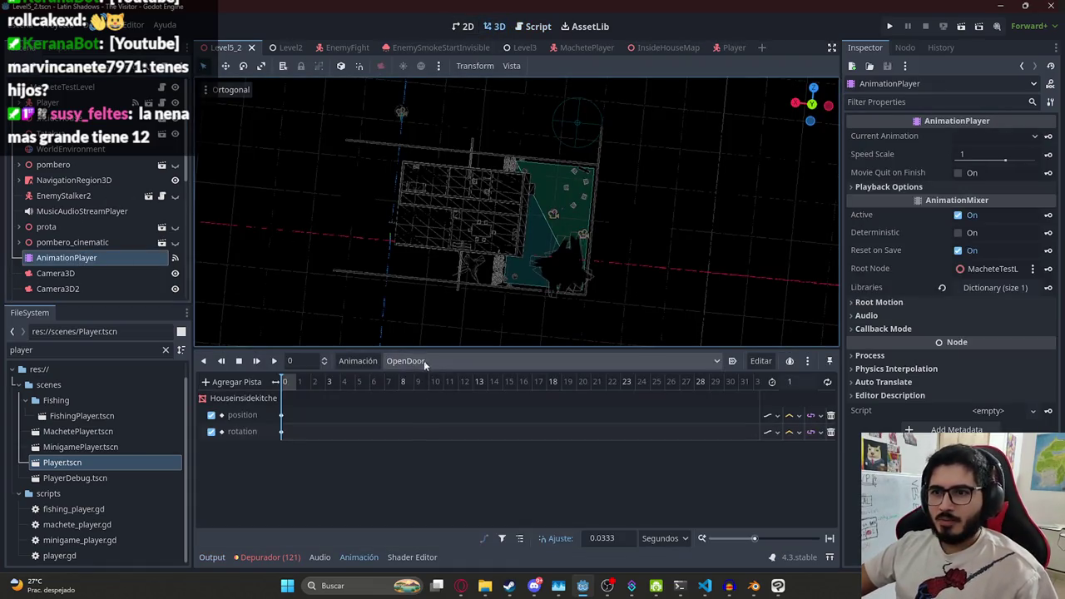
scroll(415, 203, down, 2)
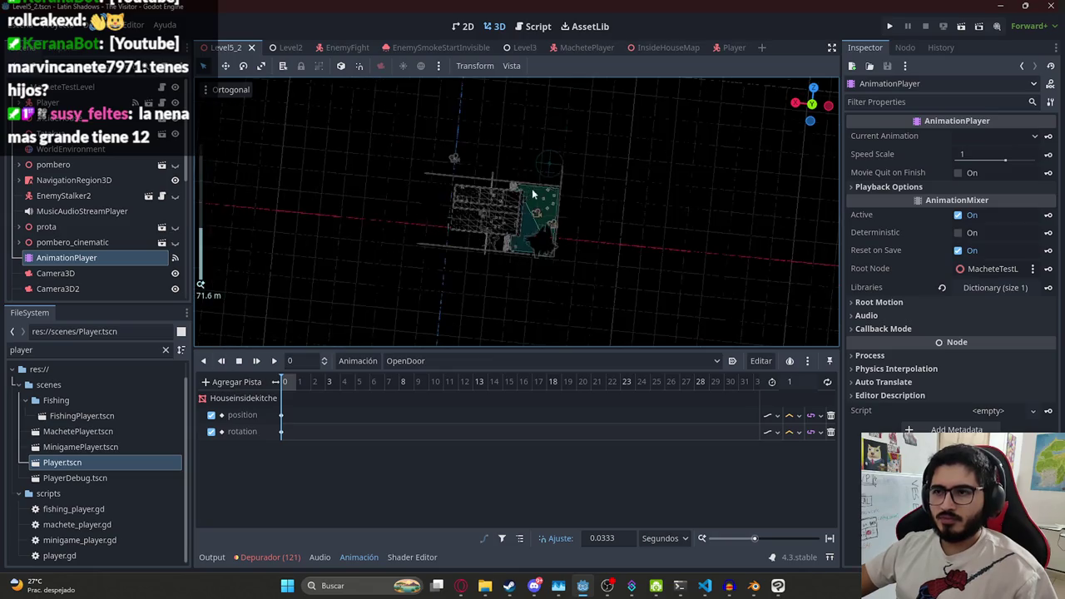
scroll(396, 246, up, 4)
click(291, 47)
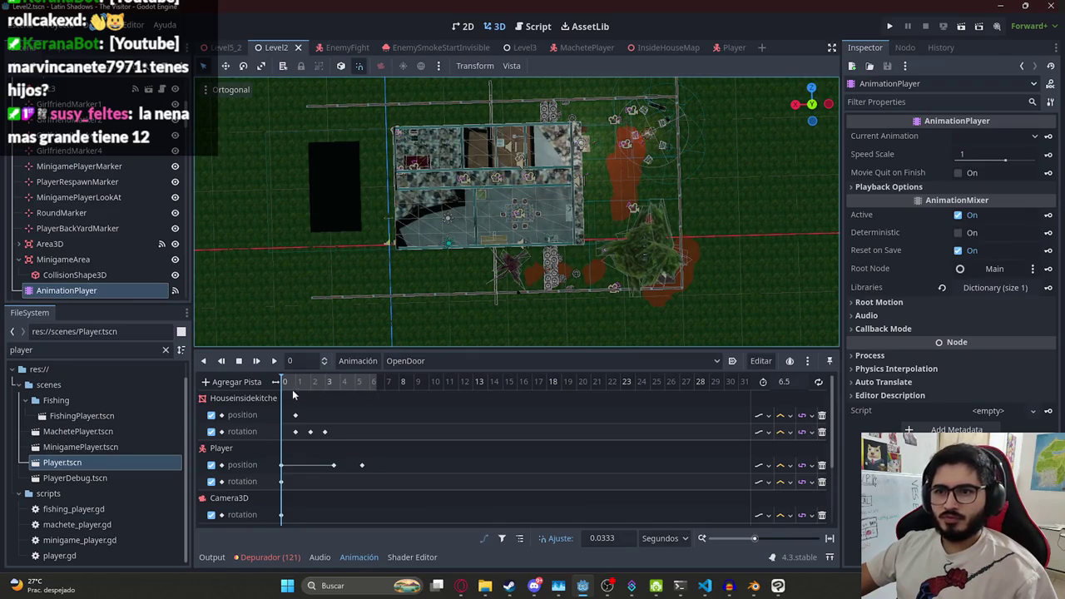
scroll(239, 446, down, 2)
scroll(240, 445, up, 2)
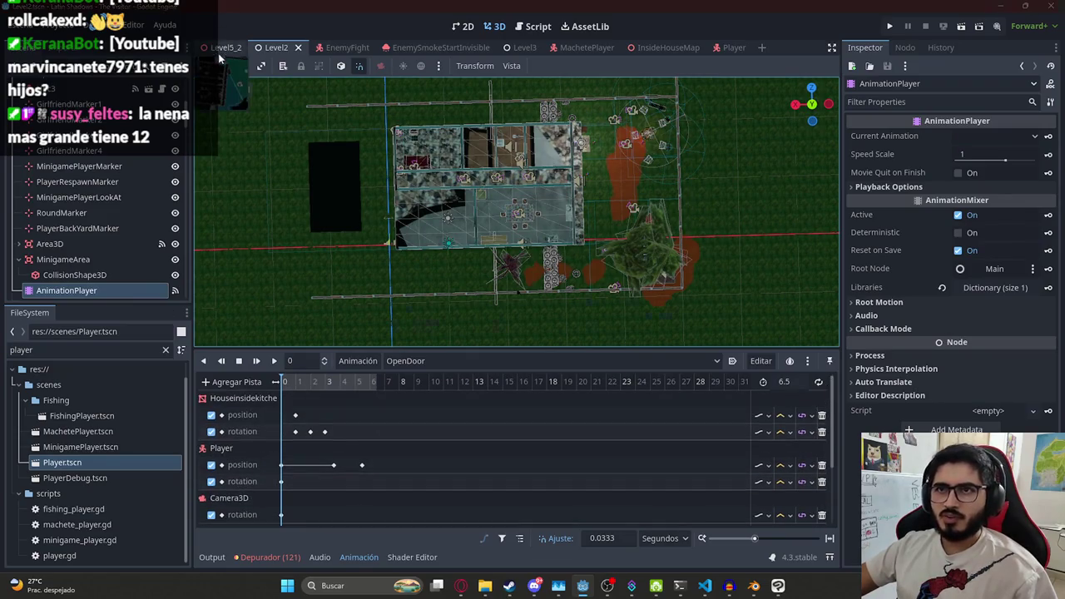
click(218, 50)
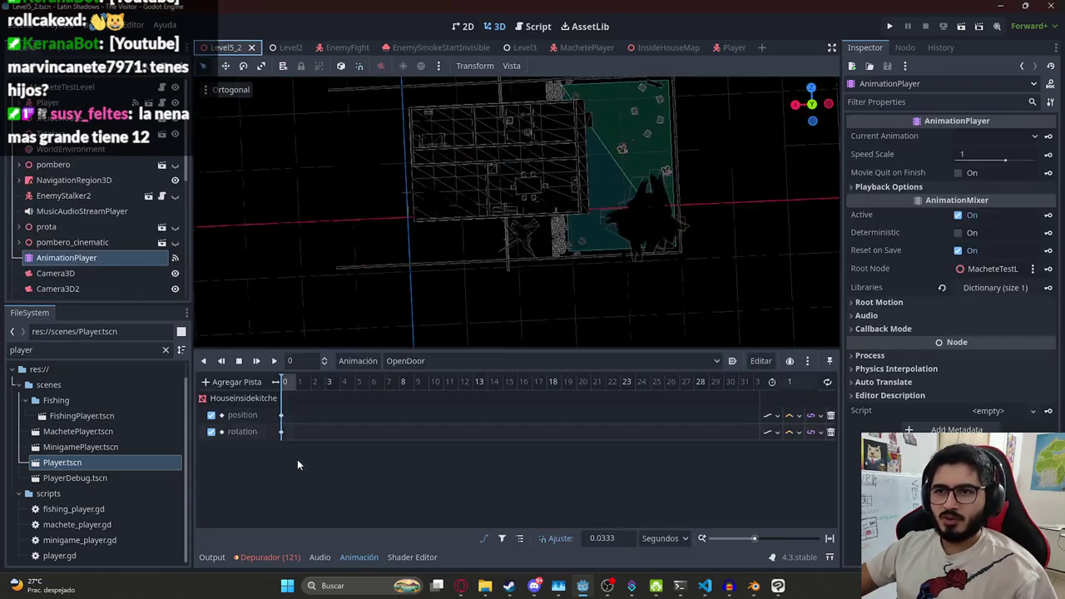
Key ClassicPlayer's position and rotation into the OpenDoor animation at frame 0
scroll(56, 289, down, 5)
click(57, 289)
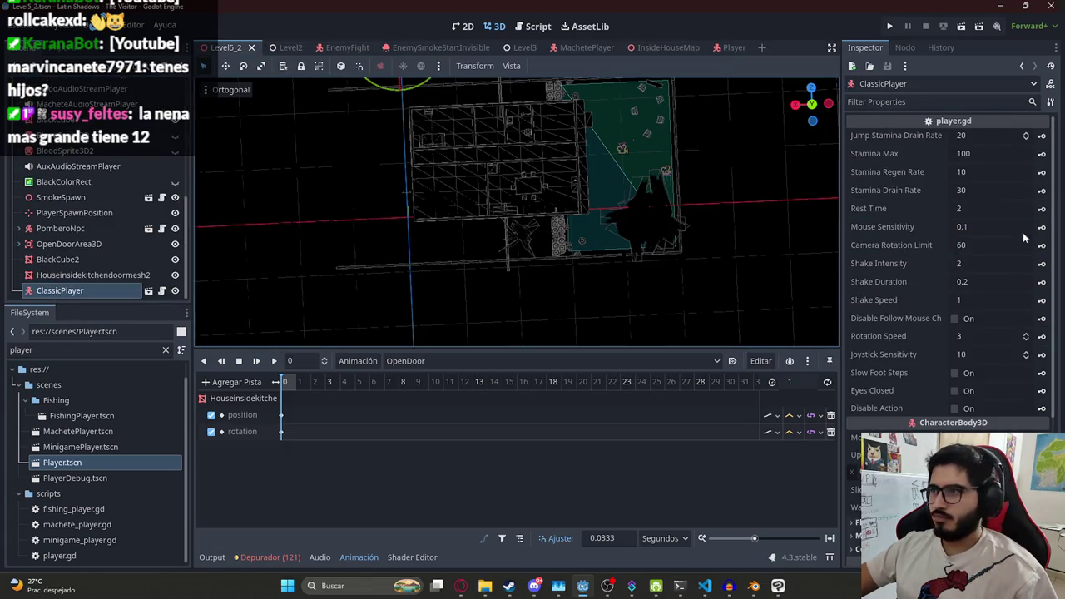
scroll(1035, 218, down, 5)
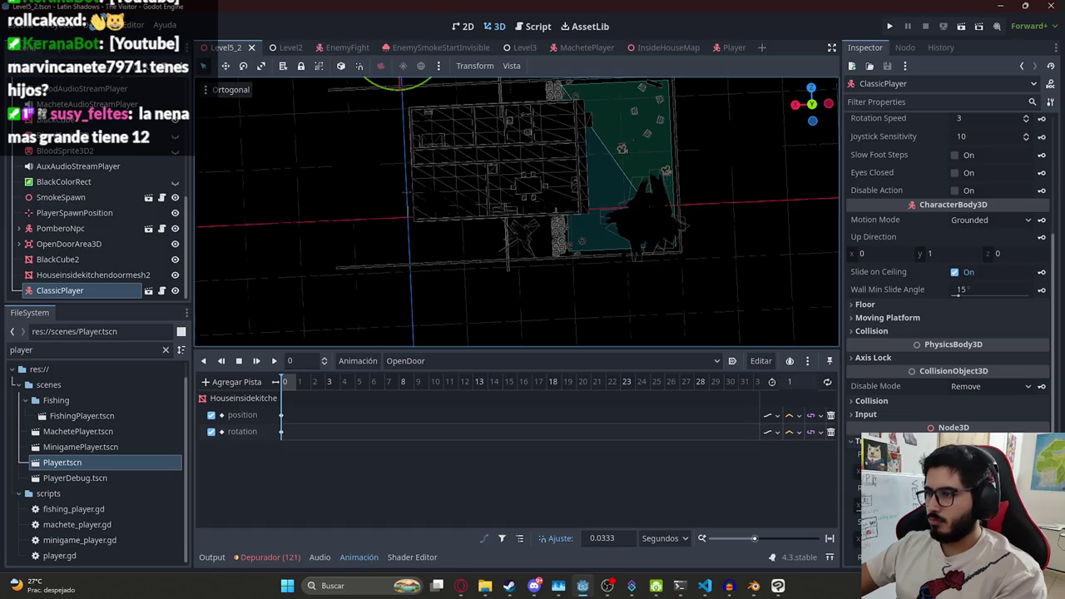
key(k)
key(Return)
key(Return)
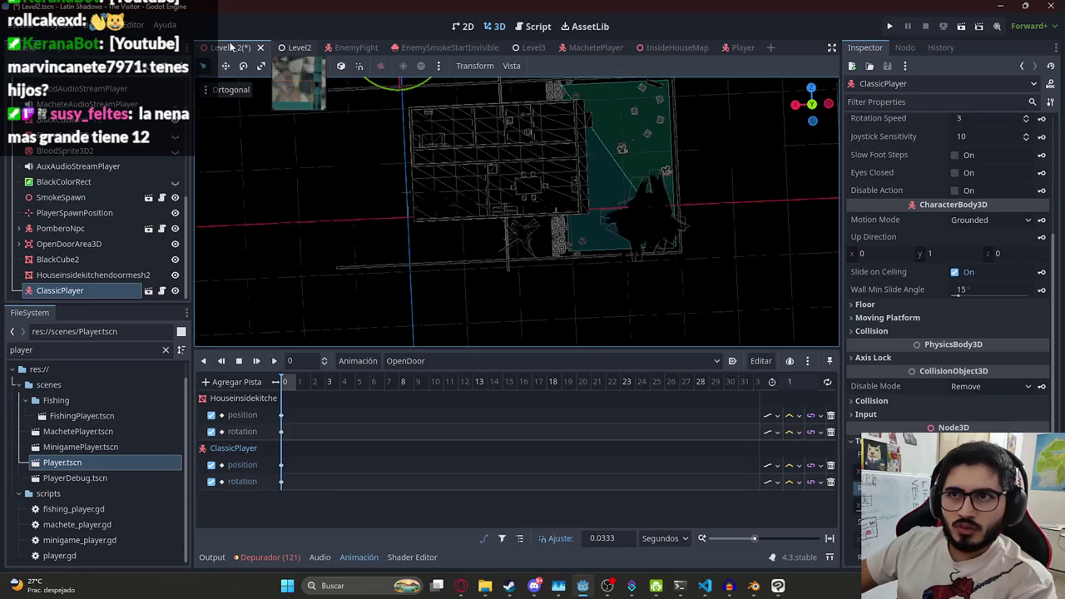
click(298, 47)
scroll(348, 451, down, 3)
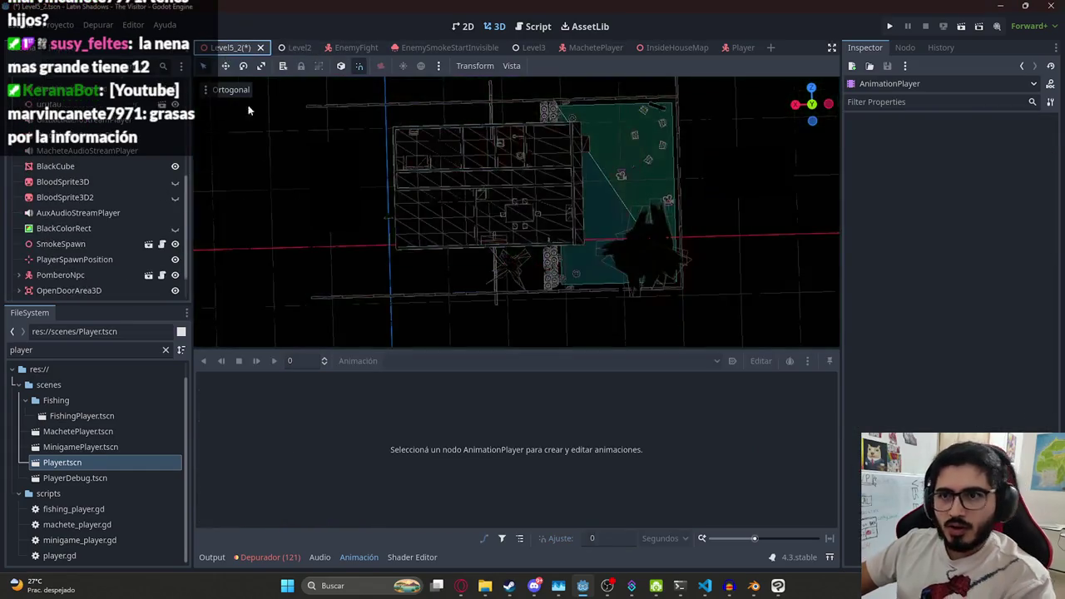
click(225, 47)
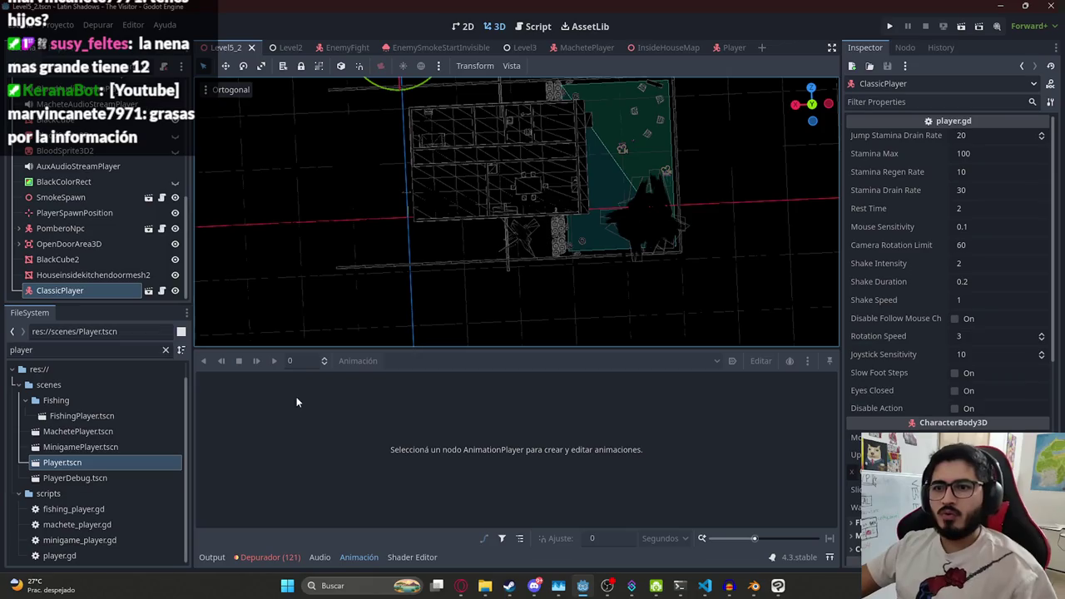
Make ClassicPlayer's children editable and select its Camera3D child in Level5_2
right_click(58, 291)
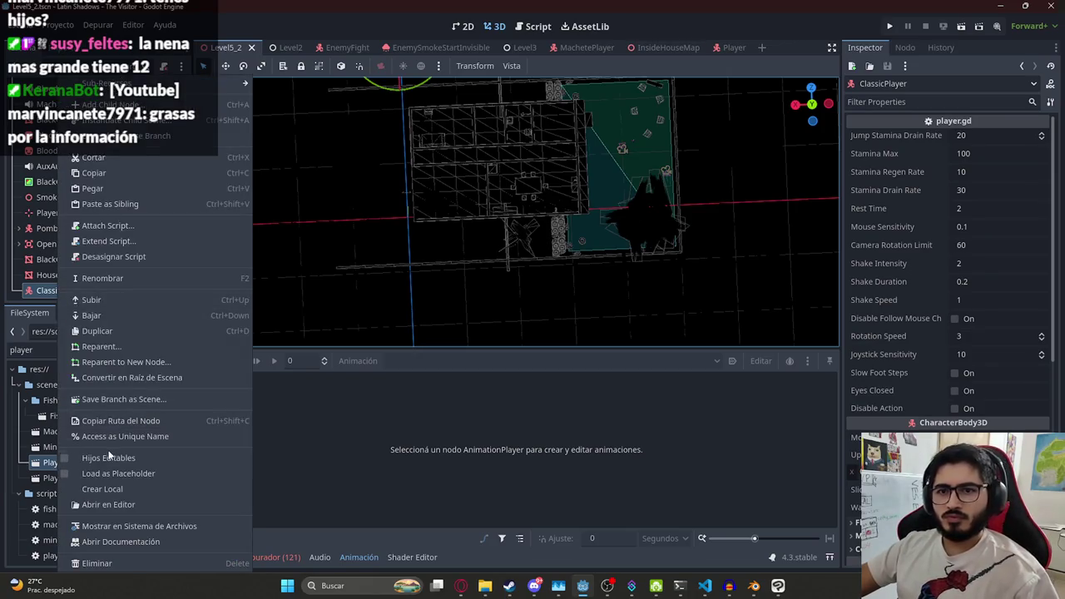
click(109, 457)
click(58, 280)
scroll(72, 161, up, 2)
scroll(79, 192, down, 8)
scroll(86, 239, up, 10)
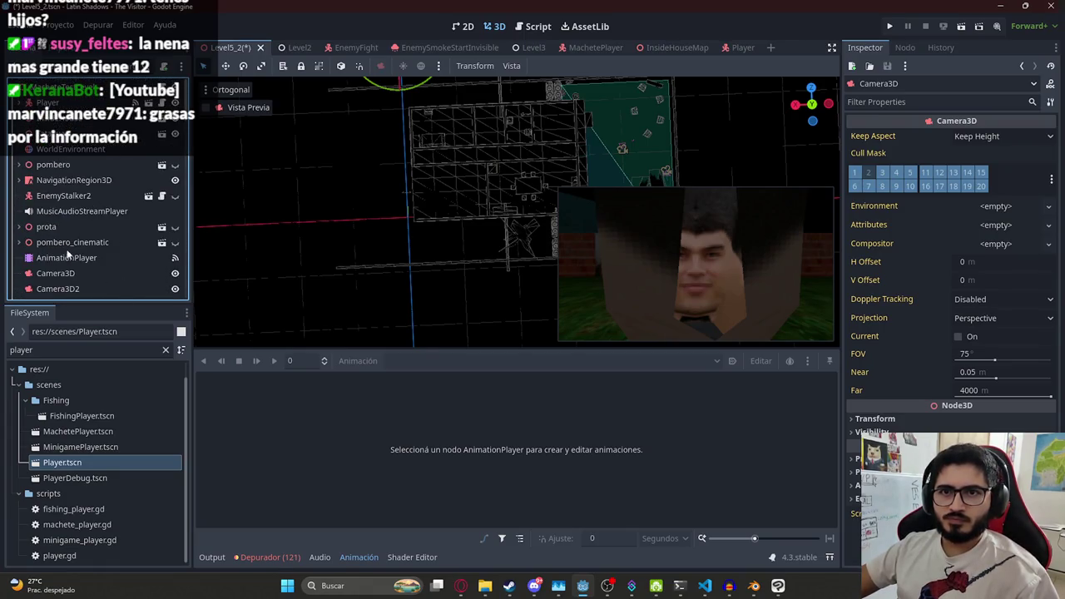
click(68, 255)
scroll(70, 217, down, 8)
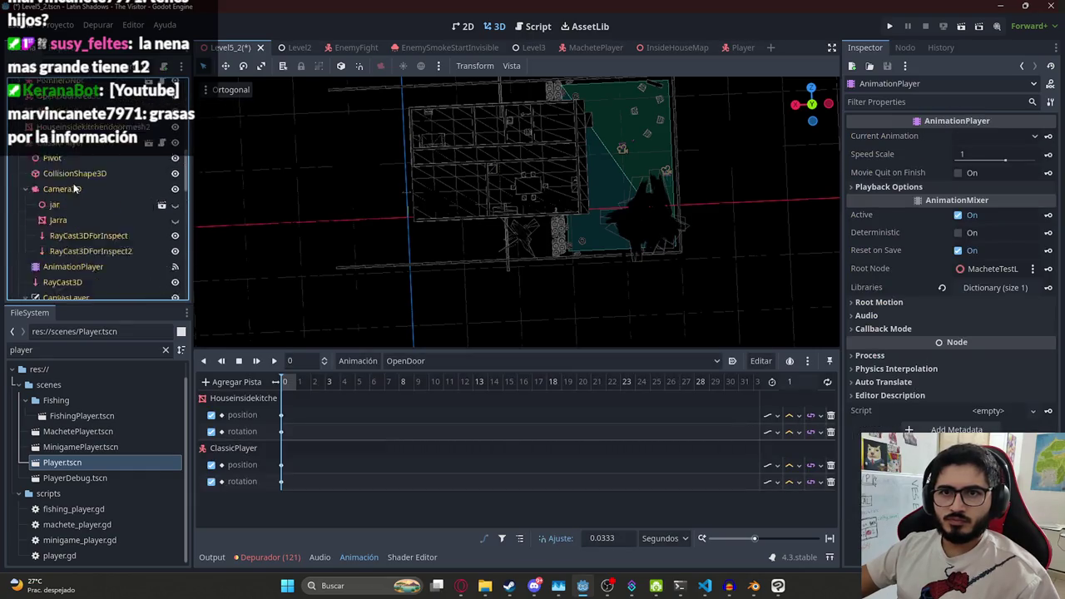
scroll(73, 187, up, 3)
click(62, 215)
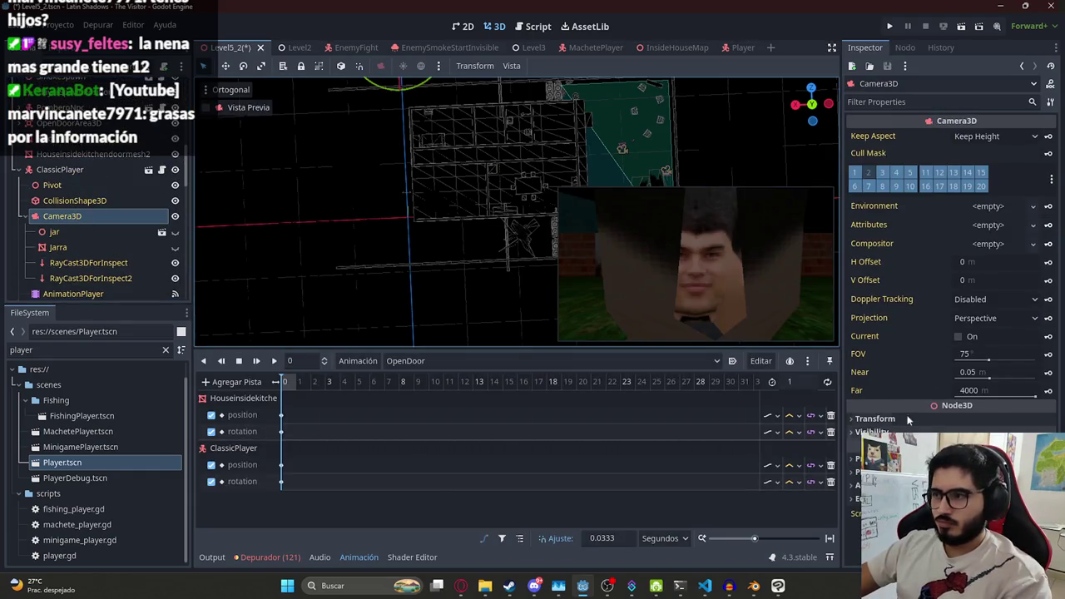
click(285, 47)
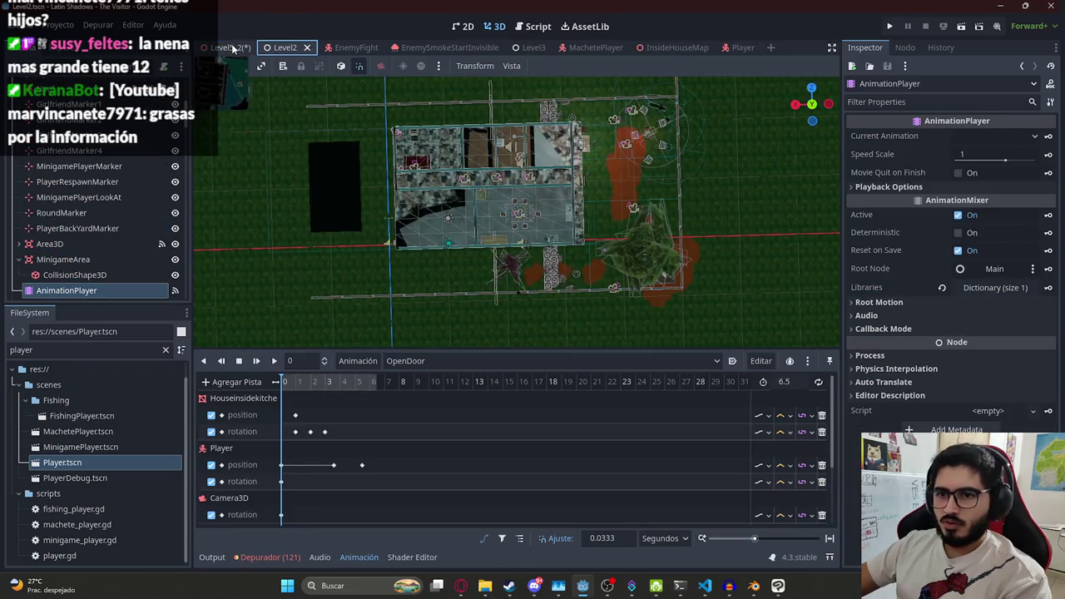
click(232, 48)
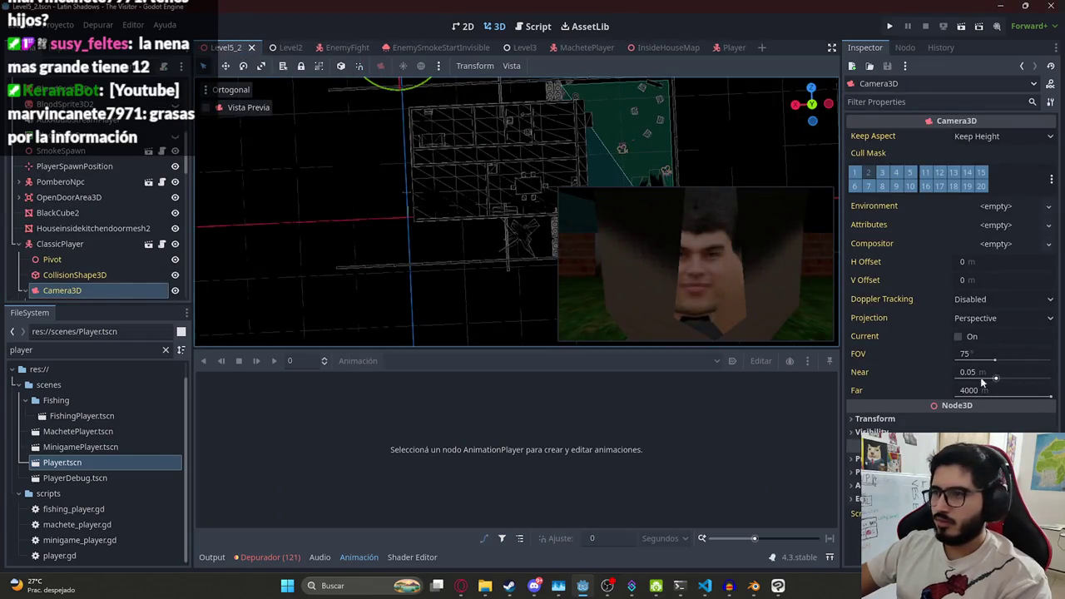
Key the Camera3D's rotation into Level5_2's OpenDoor animation at frame 0
click(876, 419)
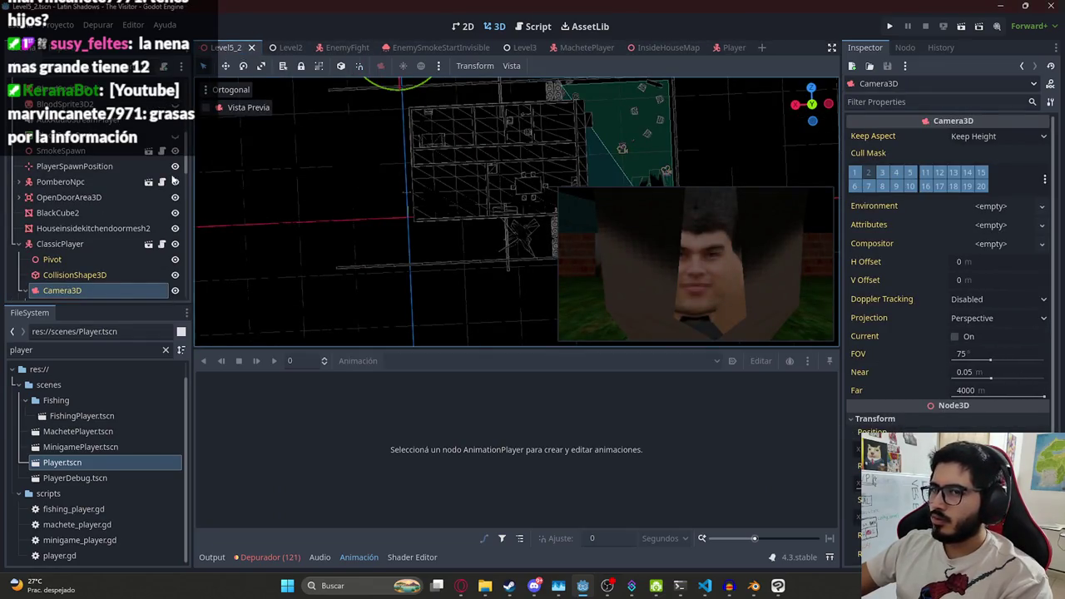
click(65, 248)
scroll(83, 241, down, 2)
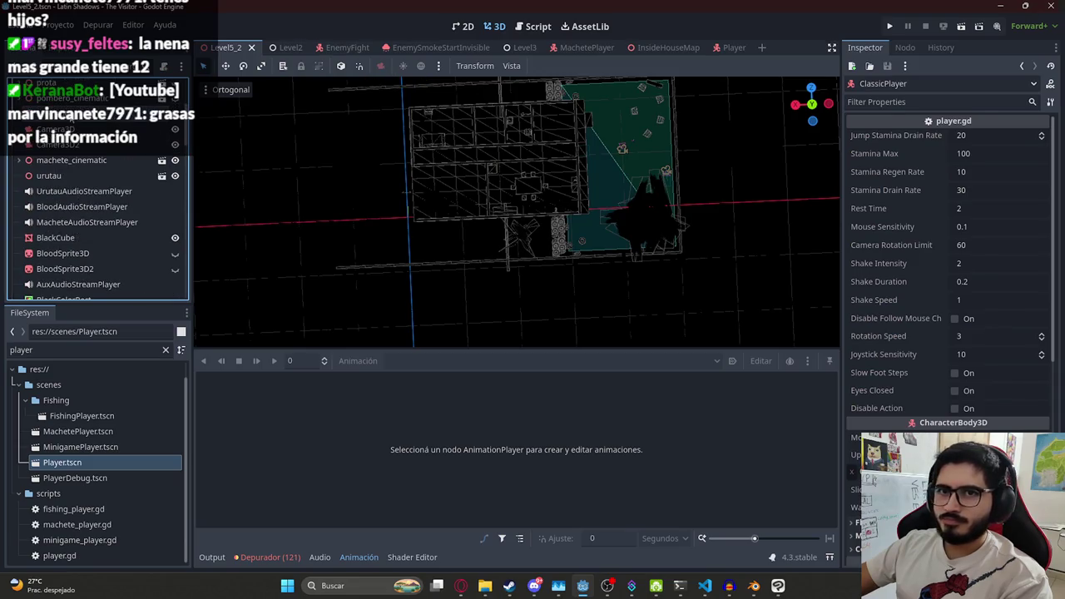
click(93, 262)
scroll(92, 262, up, 1)
click(71, 209)
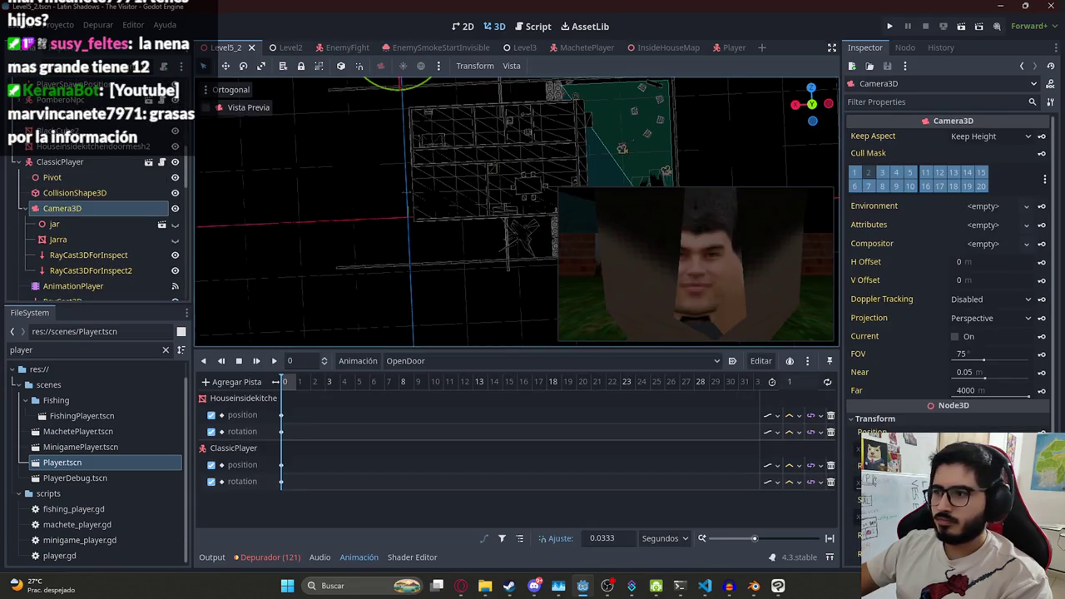
click(1042, 450)
click(482, 330)
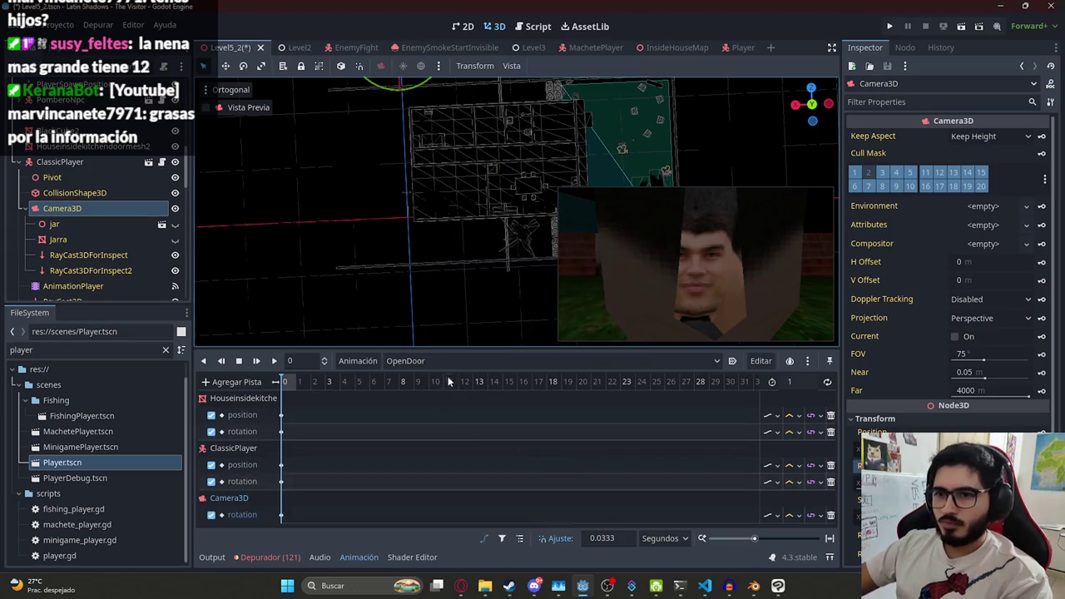
Review Level2's OpenDoor animation tracks for comparison
click(288, 51)
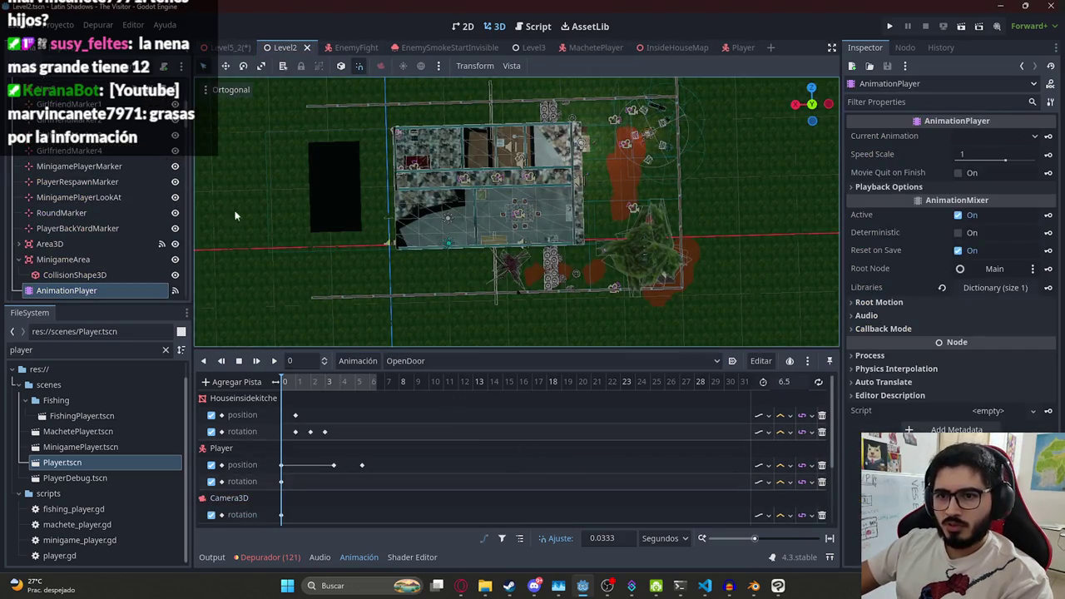
scroll(289, 457, down, 1)
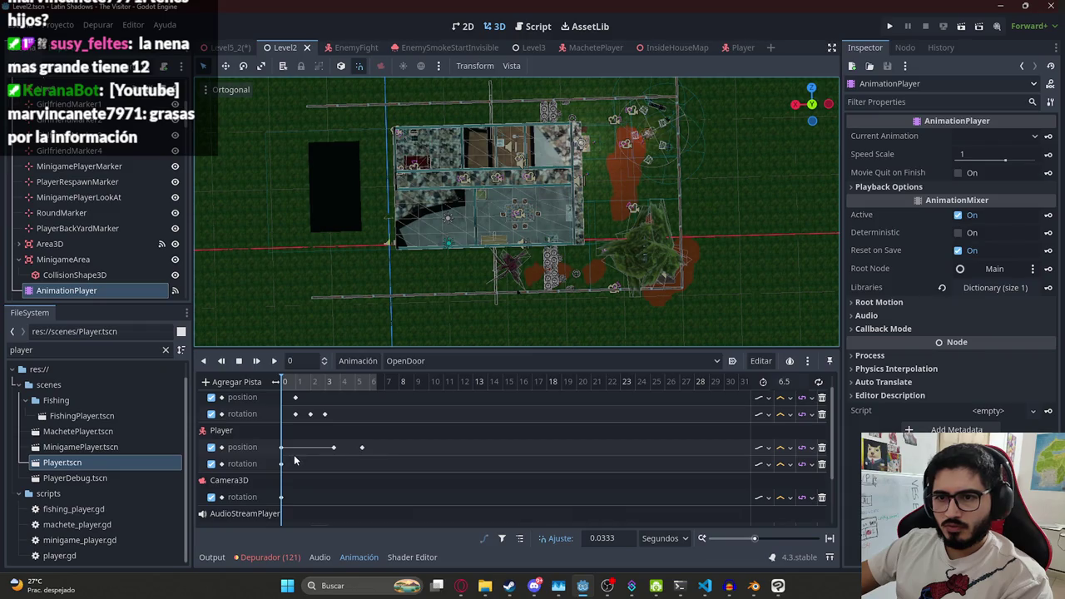
scroll(295, 460, down, 2)
scroll(299, 466, down, 1)
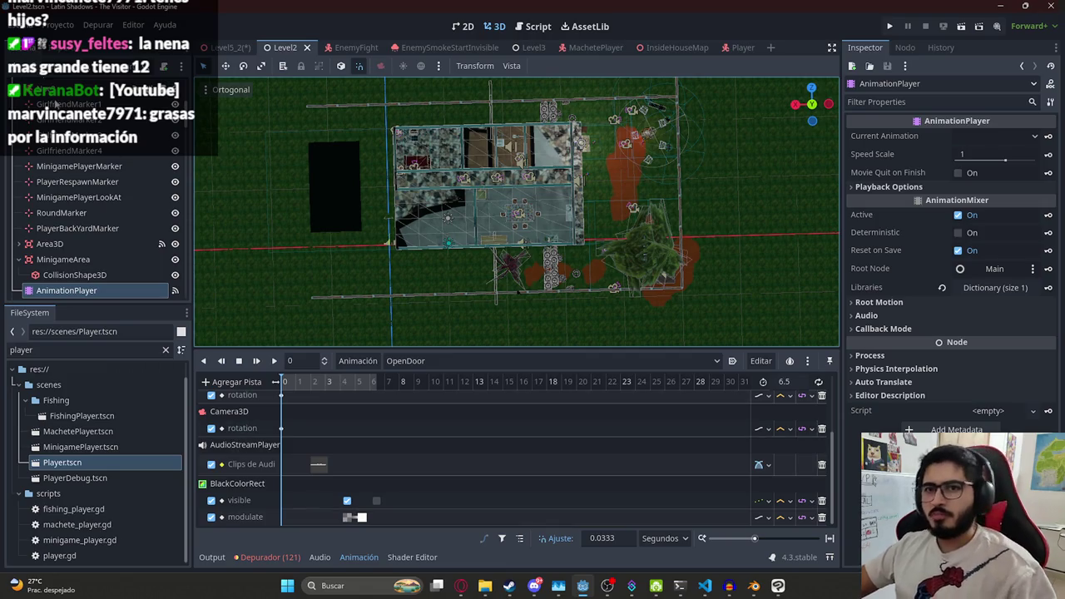
Back in Level5_2, collapse ClassicPlayer and select the AnimationPlayer to show OpenDoor's tracks
scroll(77, 156, up, 5)
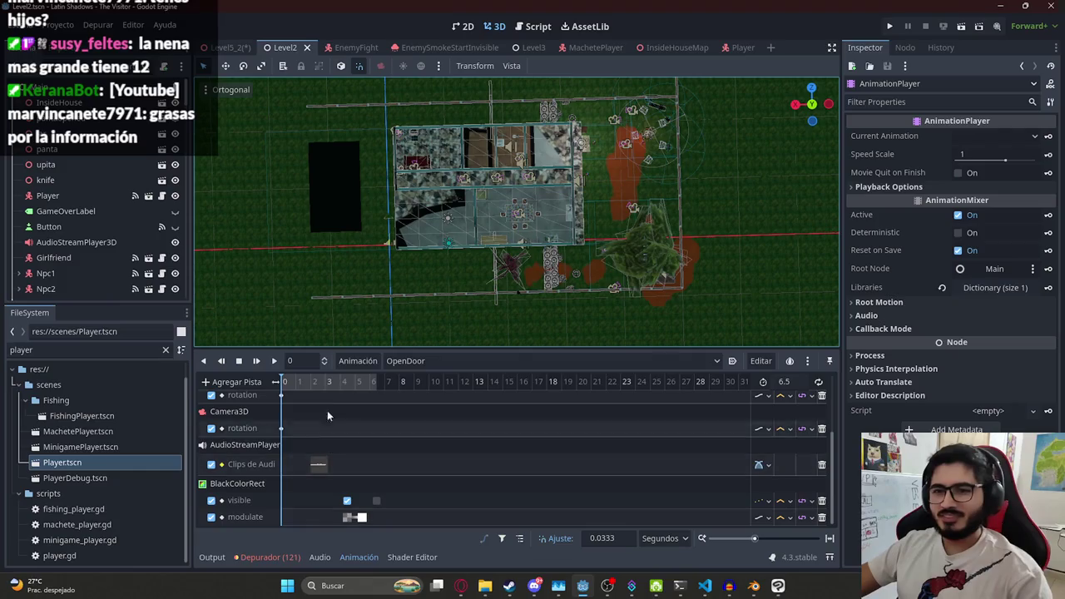
click(224, 47)
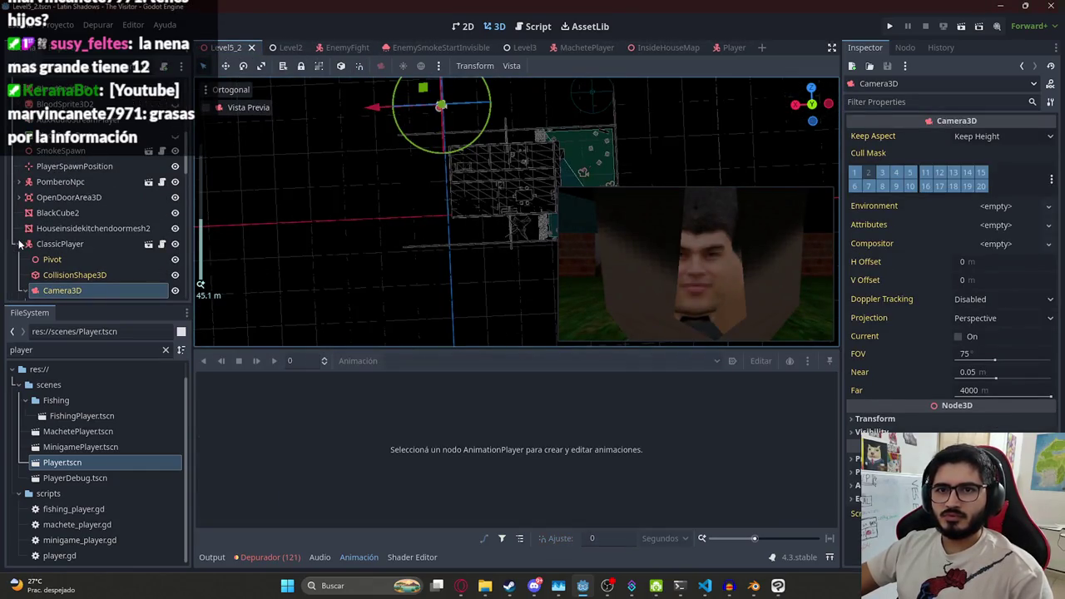
click(19, 244)
scroll(104, 213, up, 3)
click(67, 214)
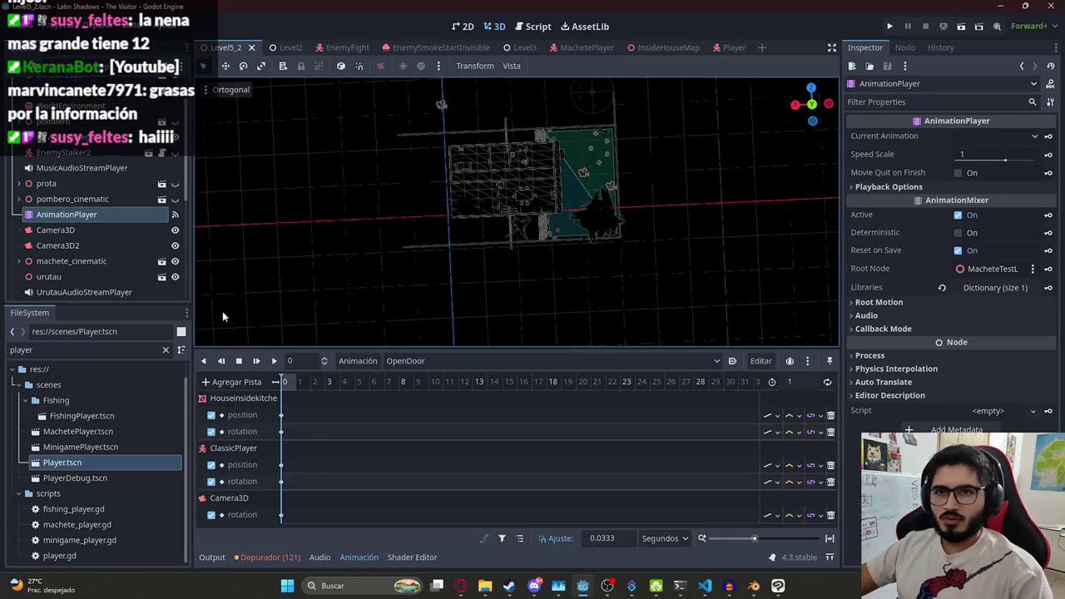
Add an audio playback track for AuxAudioStreamPlayer to OpenDoor, found by filtering 'aud'
click(233, 381)
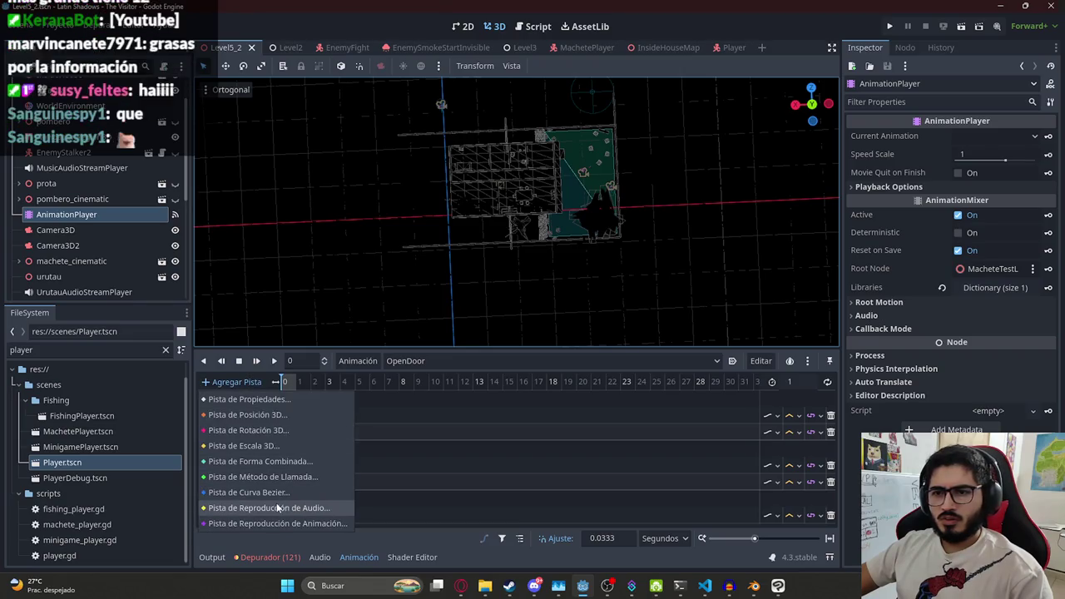
click(280, 507)
text(aud)
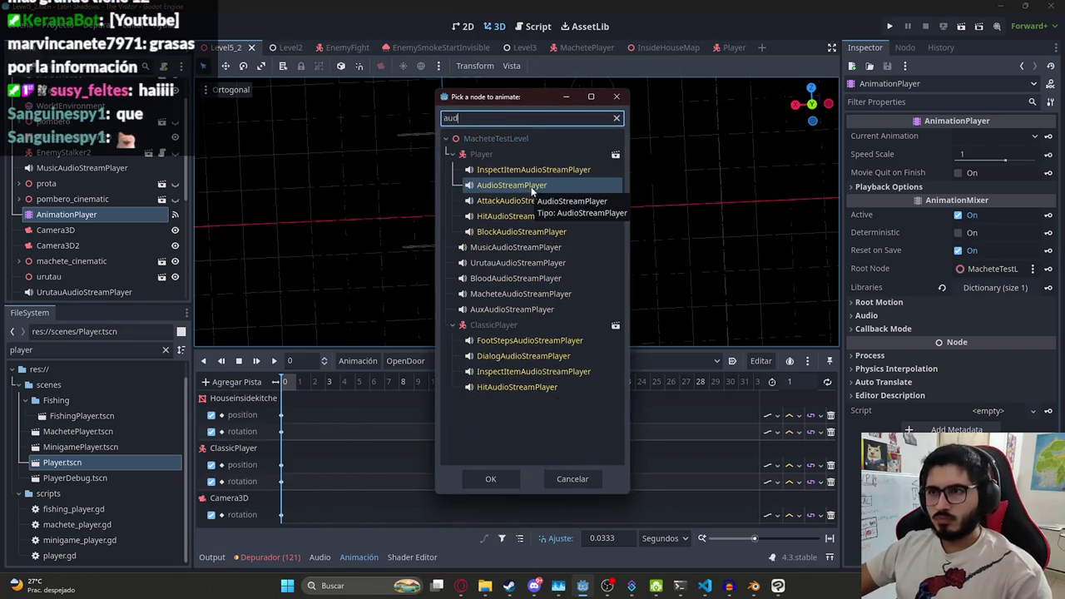
double_click(515, 310)
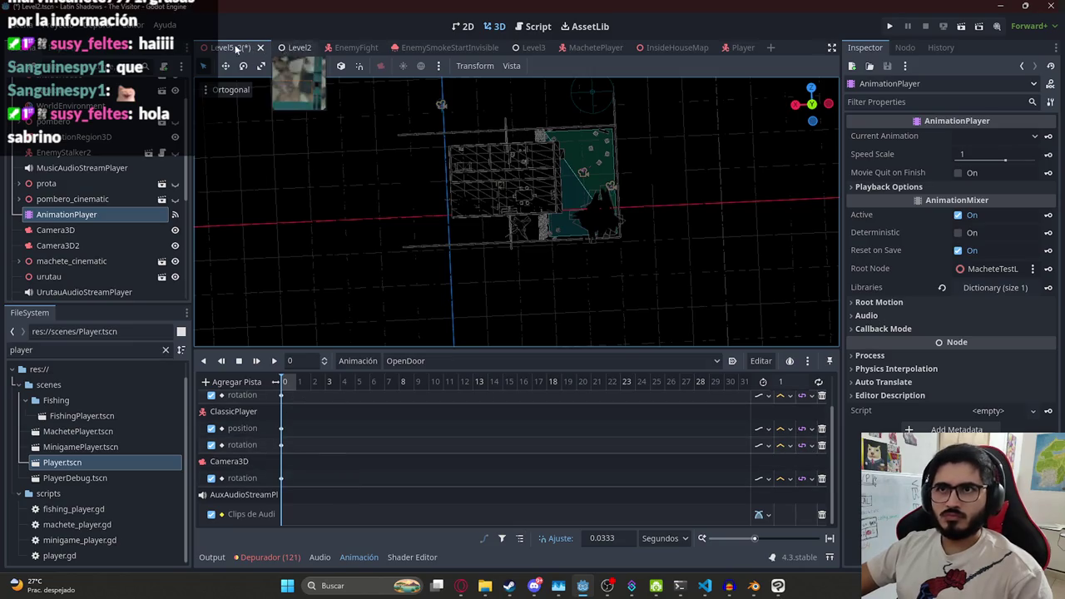
click(287, 48)
scroll(354, 466, down, 2)
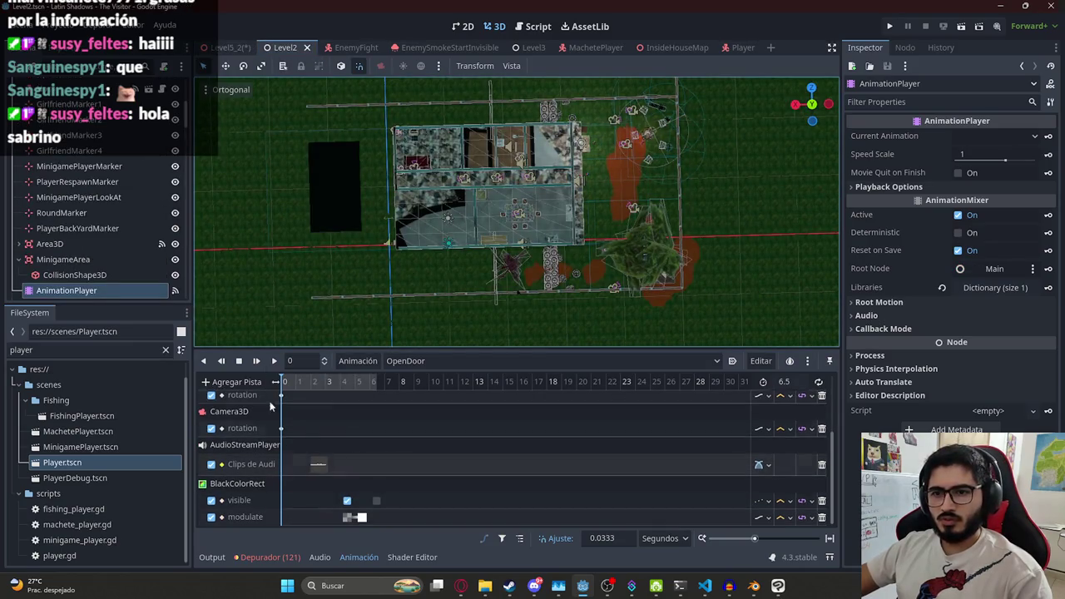
click(233, 47)
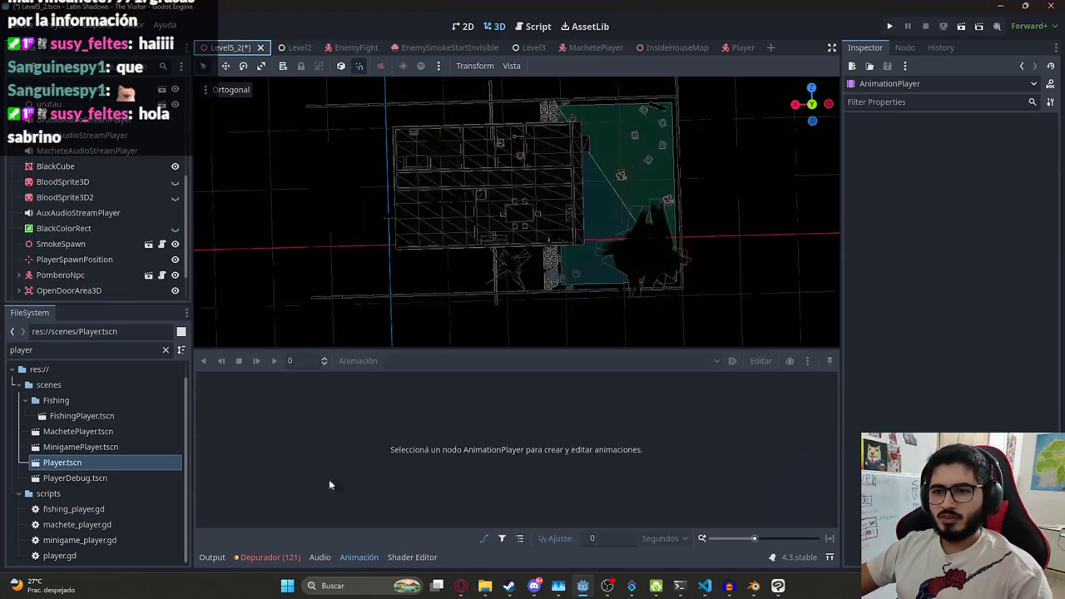
Key BlackColorRect's Visible and Modulate properties as new tracks in Level5_2's OpenDoor
scroll(343, 470, down, 2)
scroll(83, 183, down, 3)
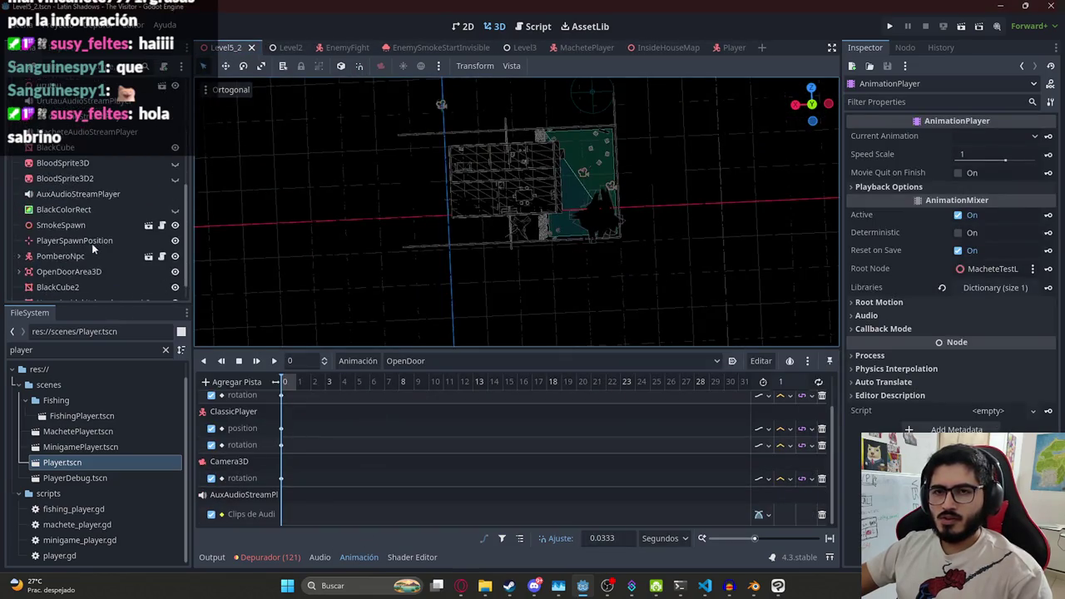
key(ctrl+Tab)
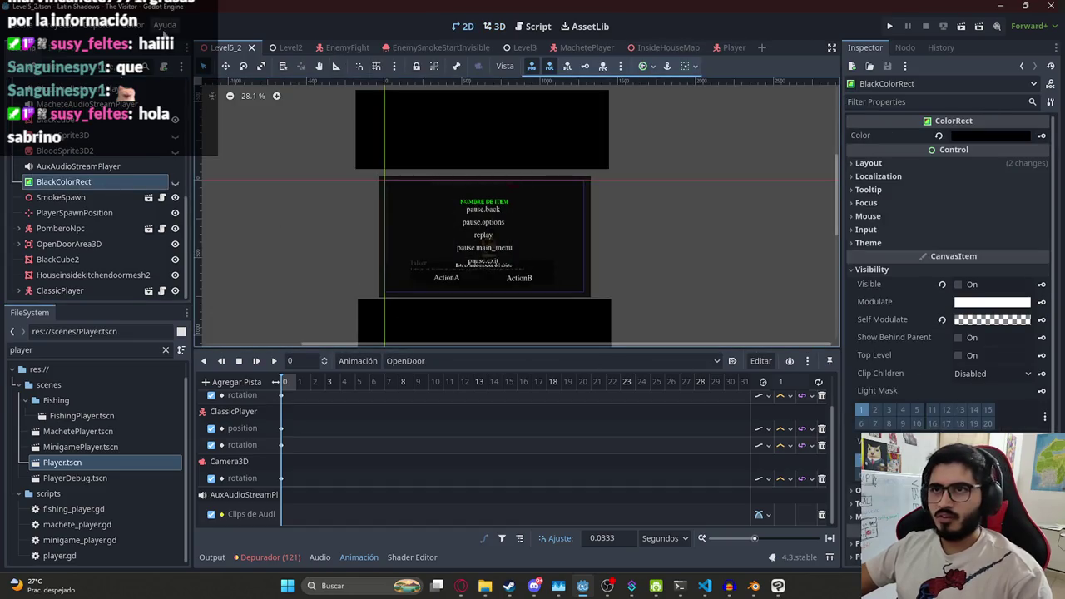
scroll(337, 457, down, 1)
scroll(322, 492, down, 2)
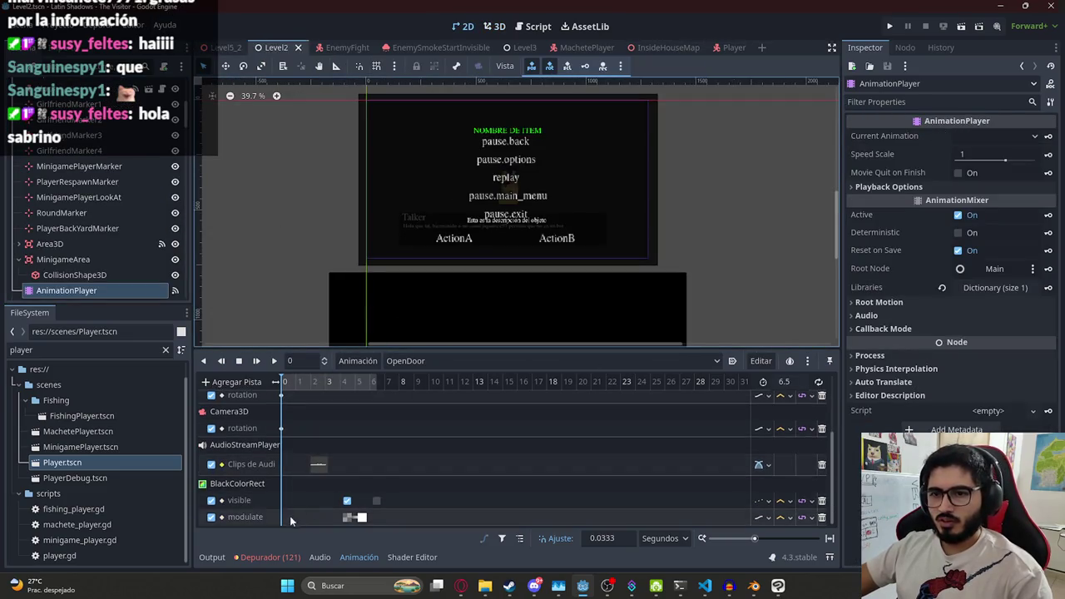
click(218, 50)
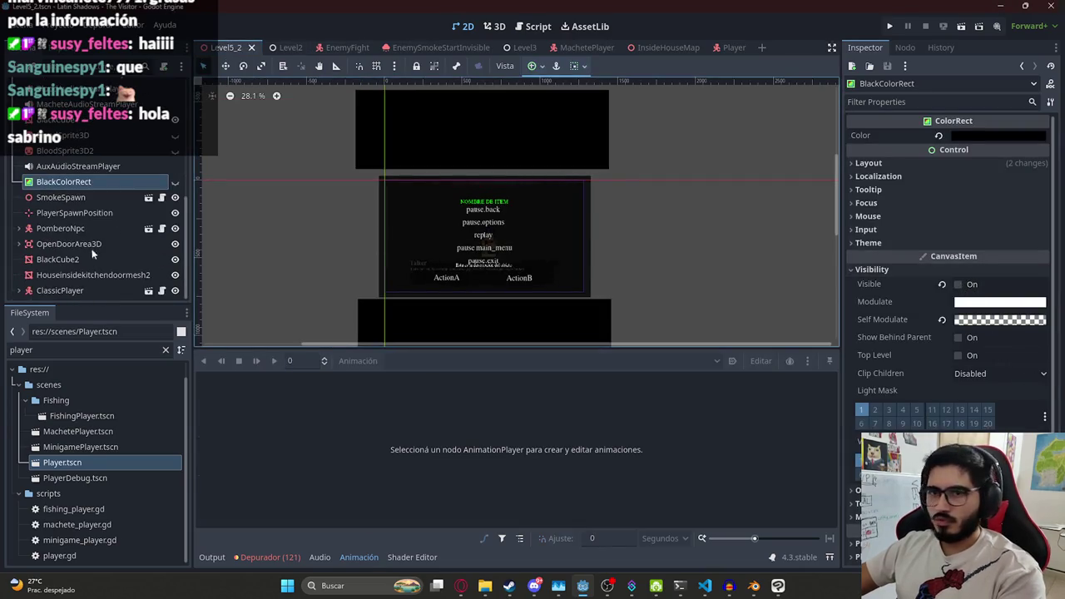
scroll(94, 255, up, 5)
click(78, 162)
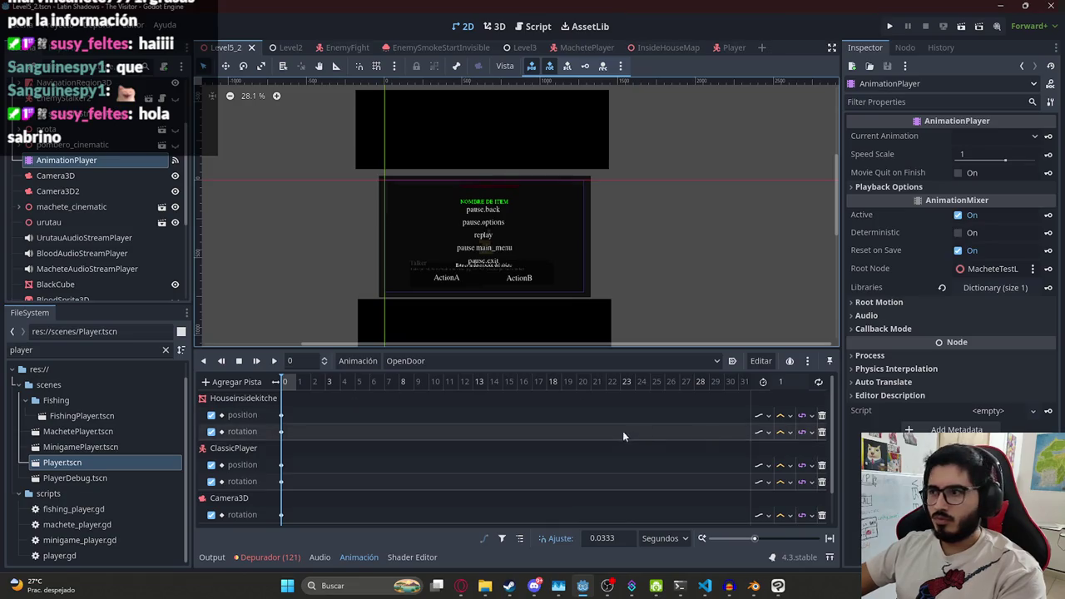
scroll(93, 232, down, 5)
click(77, 182)
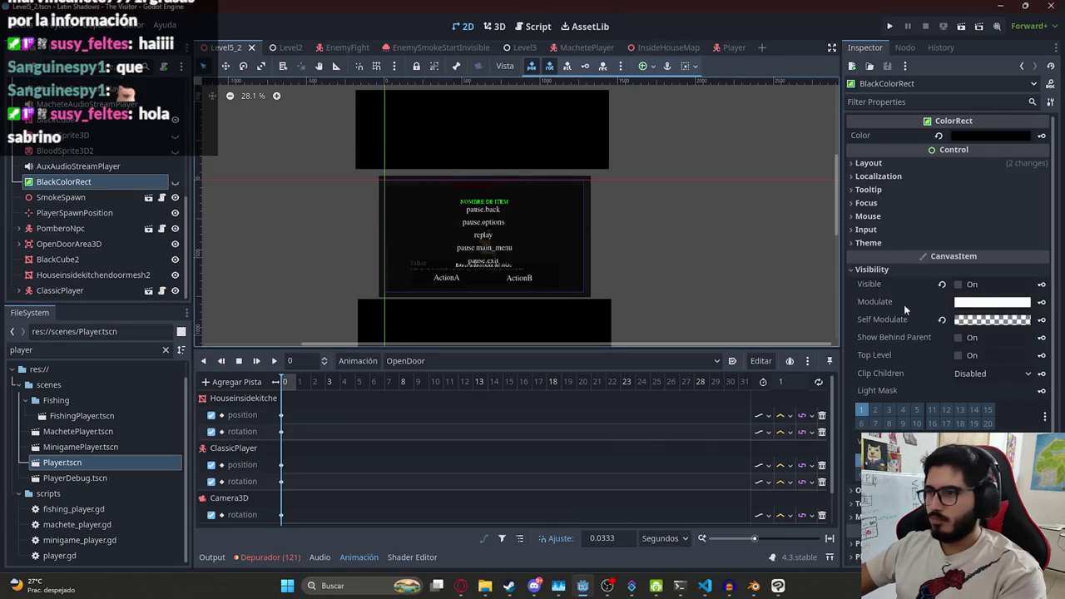
click(1041, 283)
key(Return)
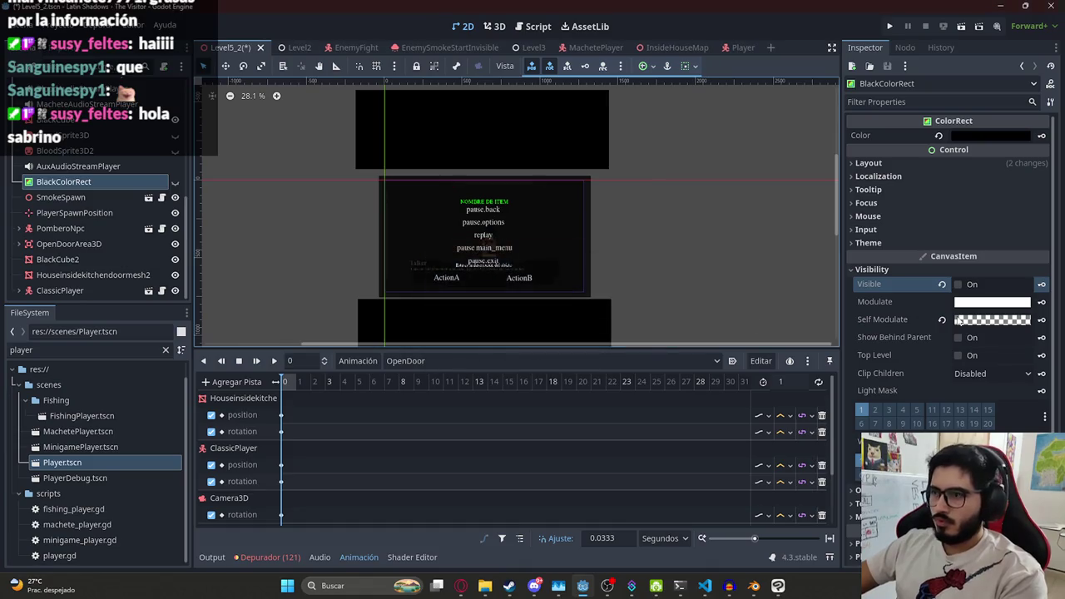
click(1041, 302)
key(Return)
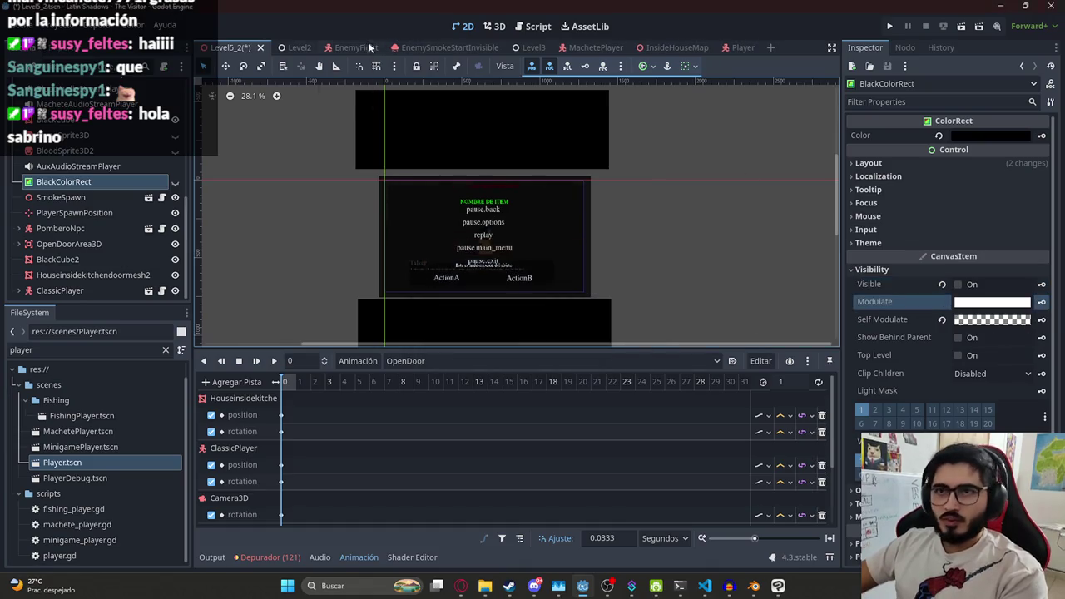
Copy the door, player, visible and audio keyframes from Level2's OpenDoor into Level5_2's
click(285, 48)
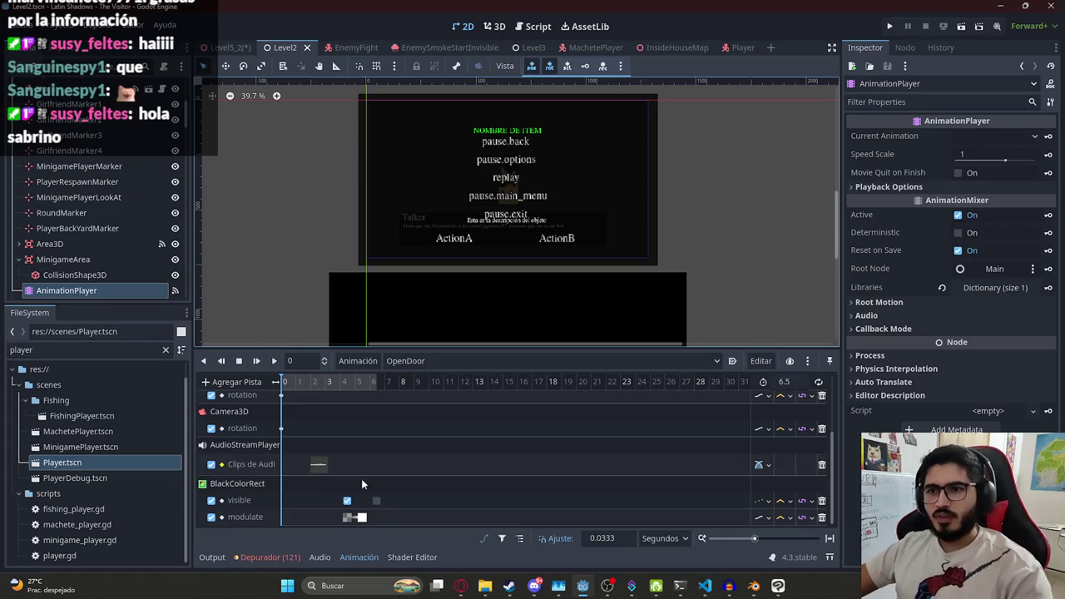
drag(426, 524, 287, 408)
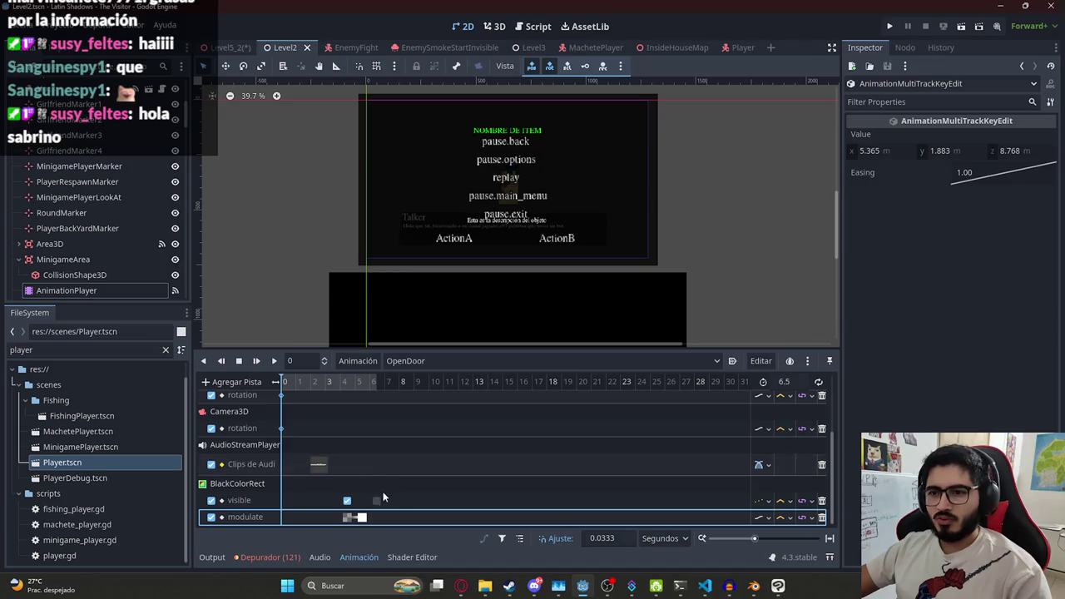
shift+click(376, 500)
click(357, 520)
click(319, 464)
scroll(309, 484, up, 5)
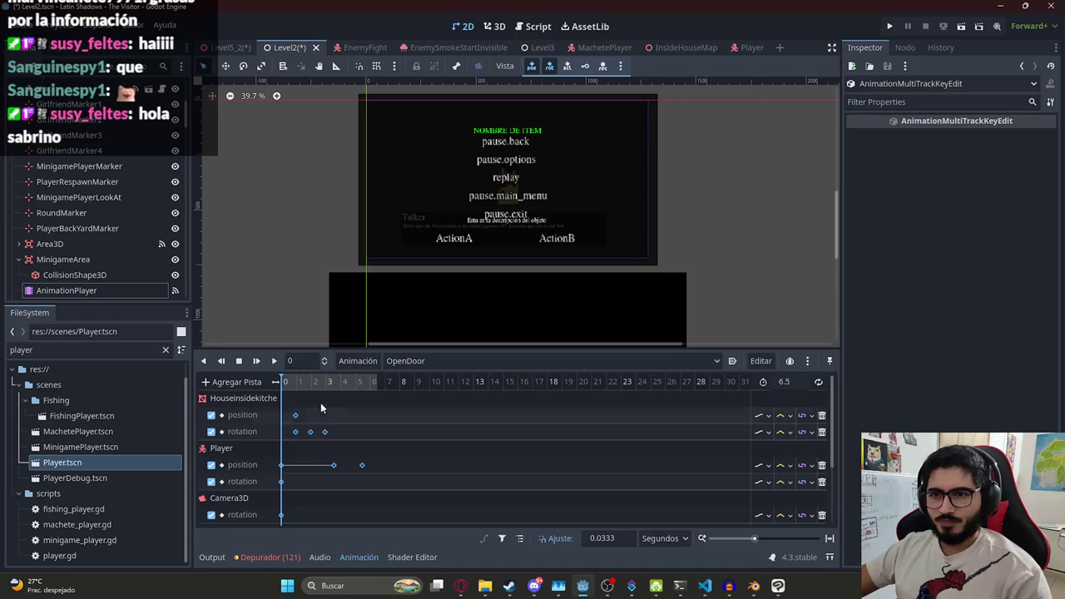
click(224, 47)
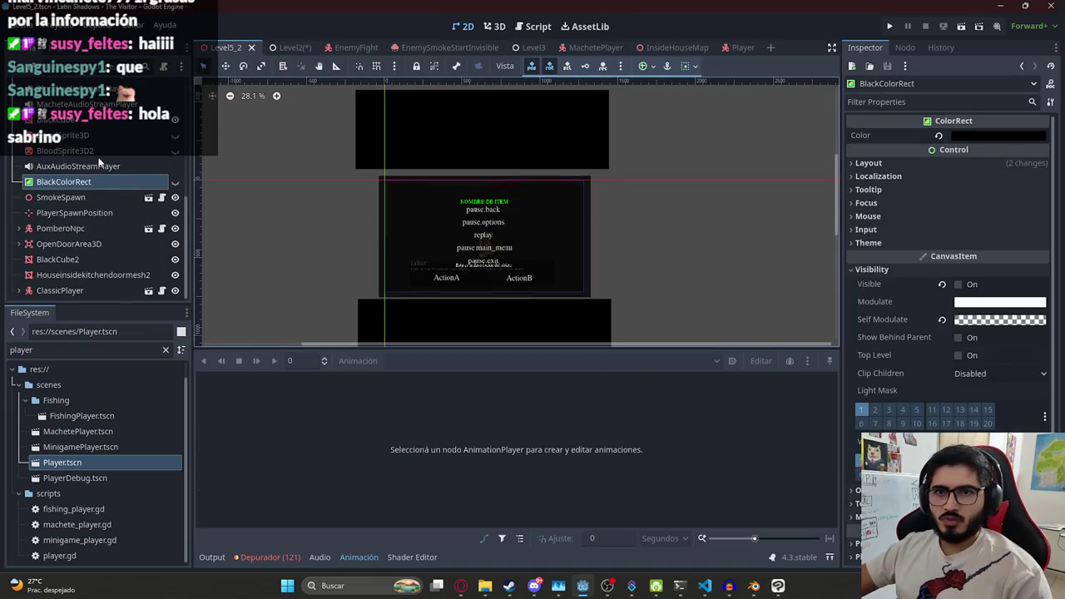
scroll(92, 160, down, 2)
click(96, 133)
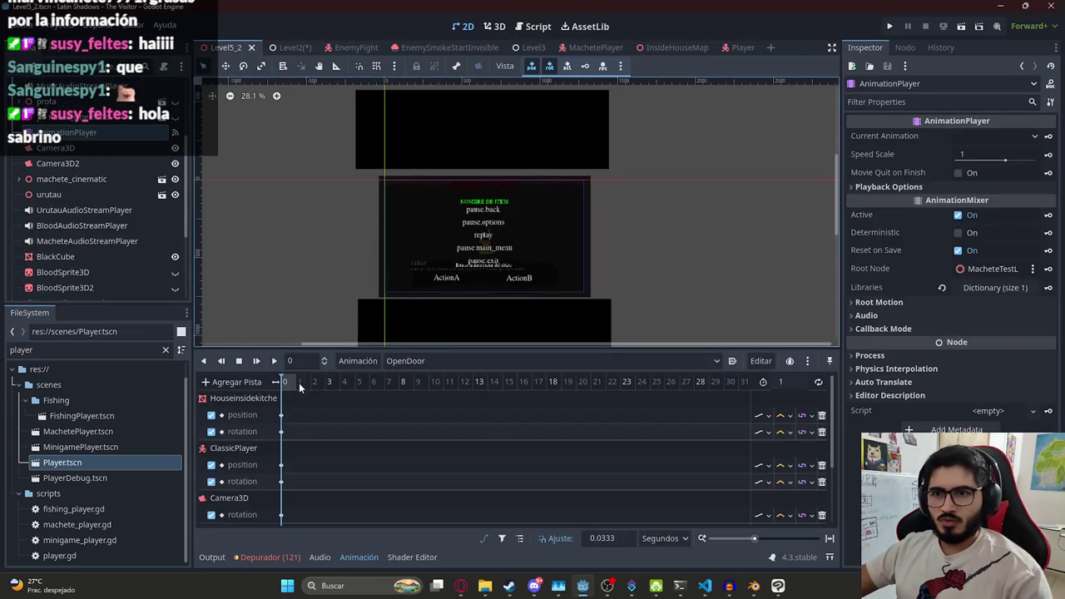
click(301, 386)
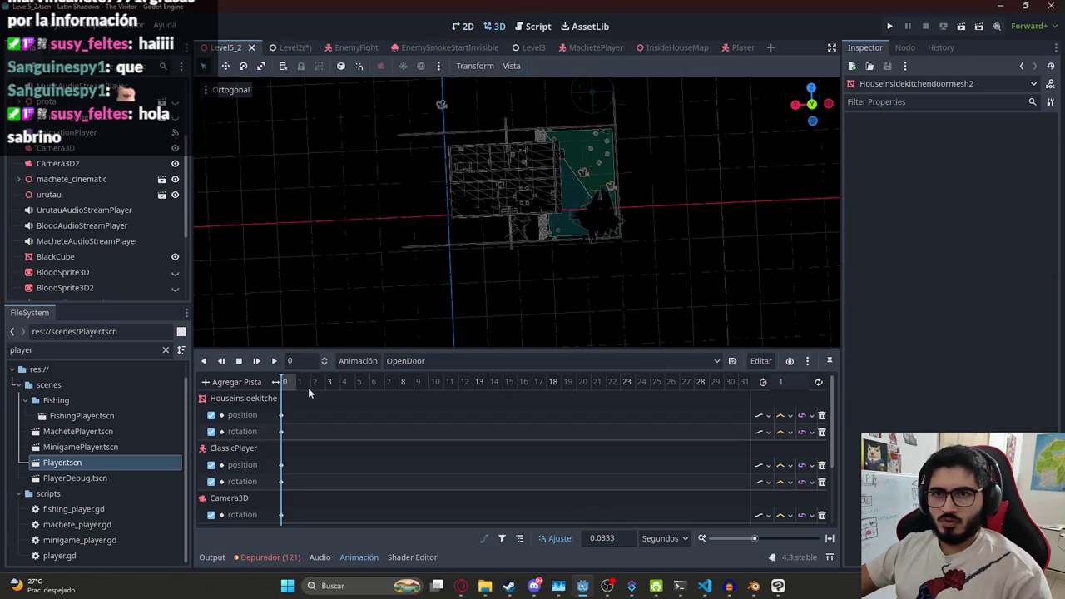
click(263, 399)
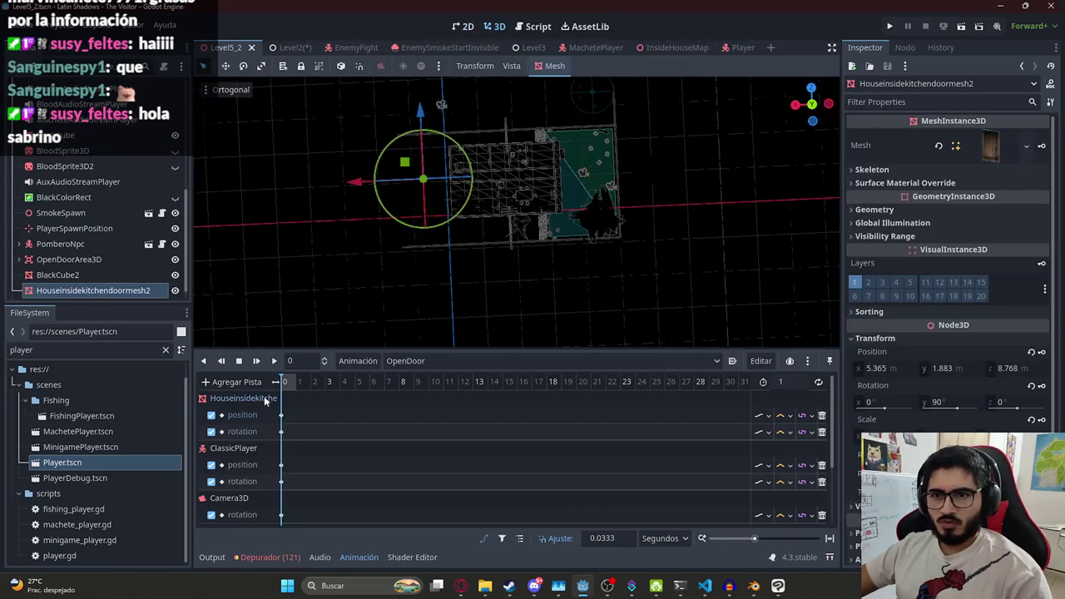
drag(281, 403, 287, 520)
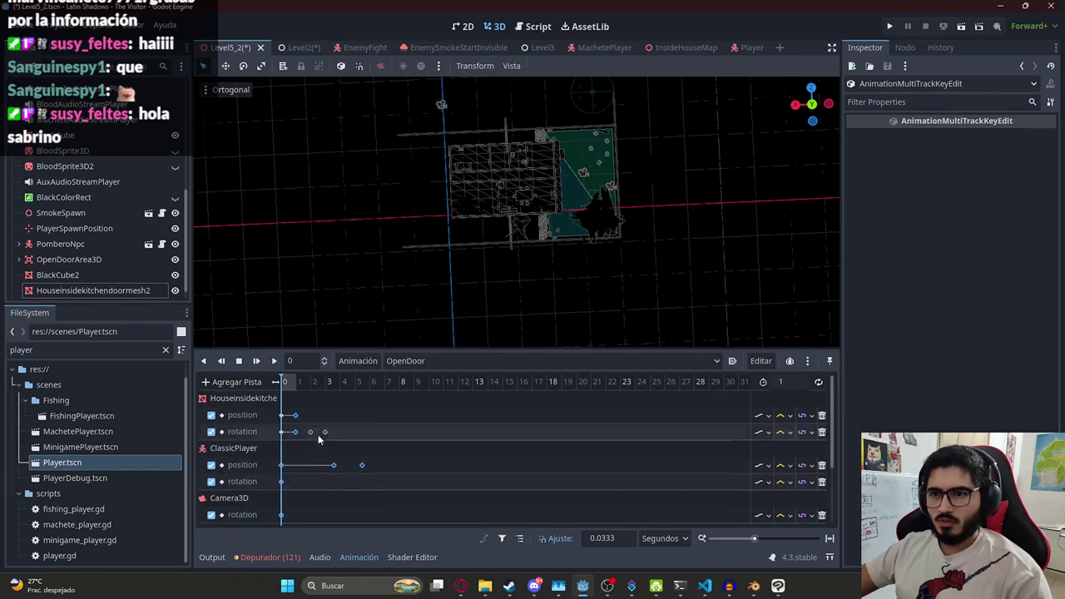
Check Level2's animation end and set Level5_2's OpenDoor length to 6.5 seconds
click(291, 47)
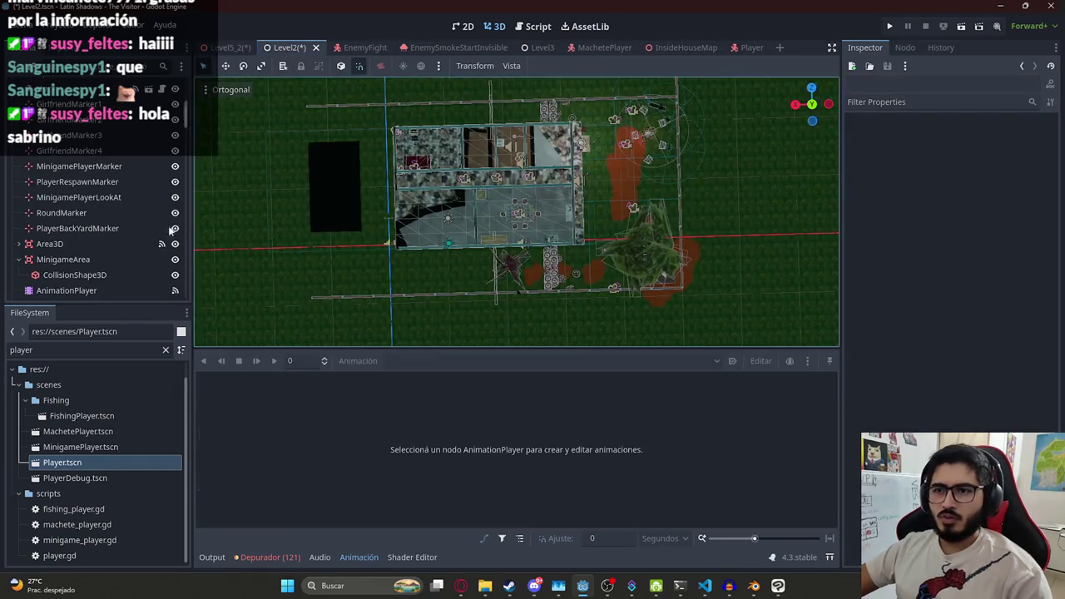
click(77, 289)
click(378, 399)
click(225, 47)
scroll(121, 252, down, 3)
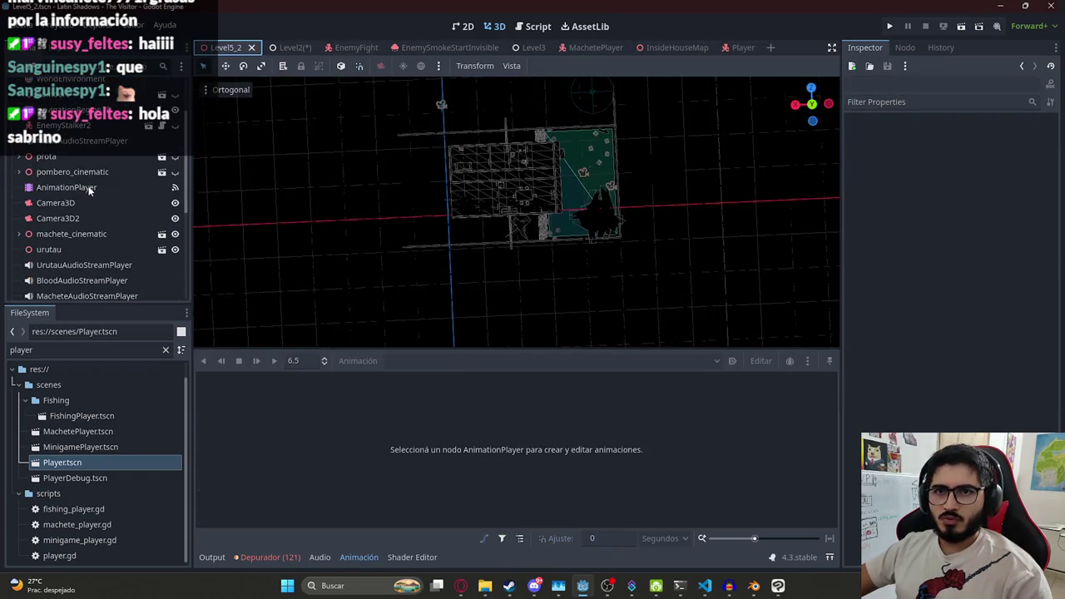
click(90, 190)
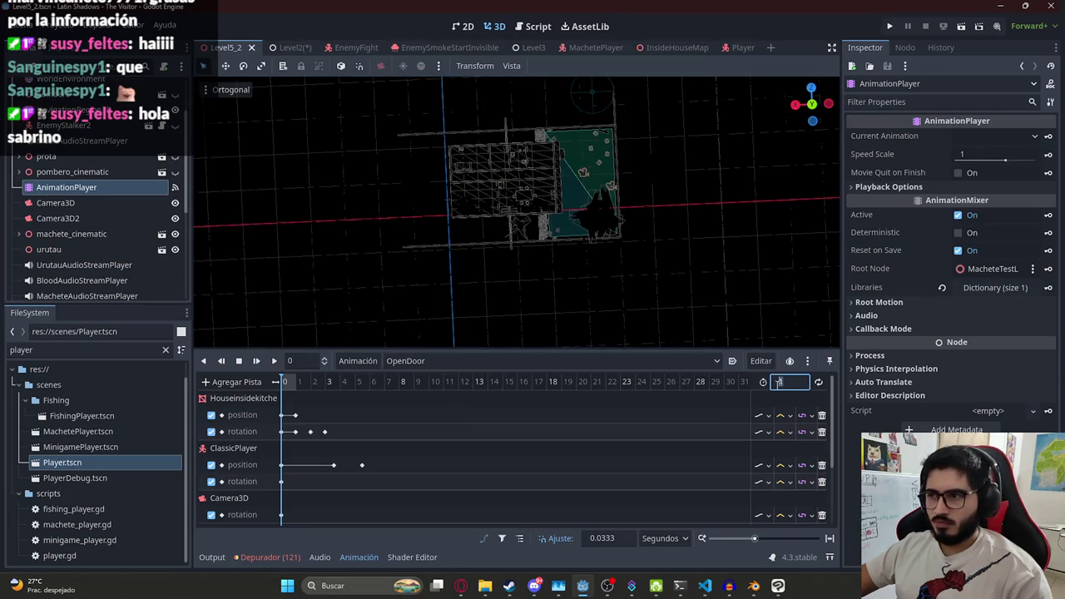
text(6.5)
key(Return)
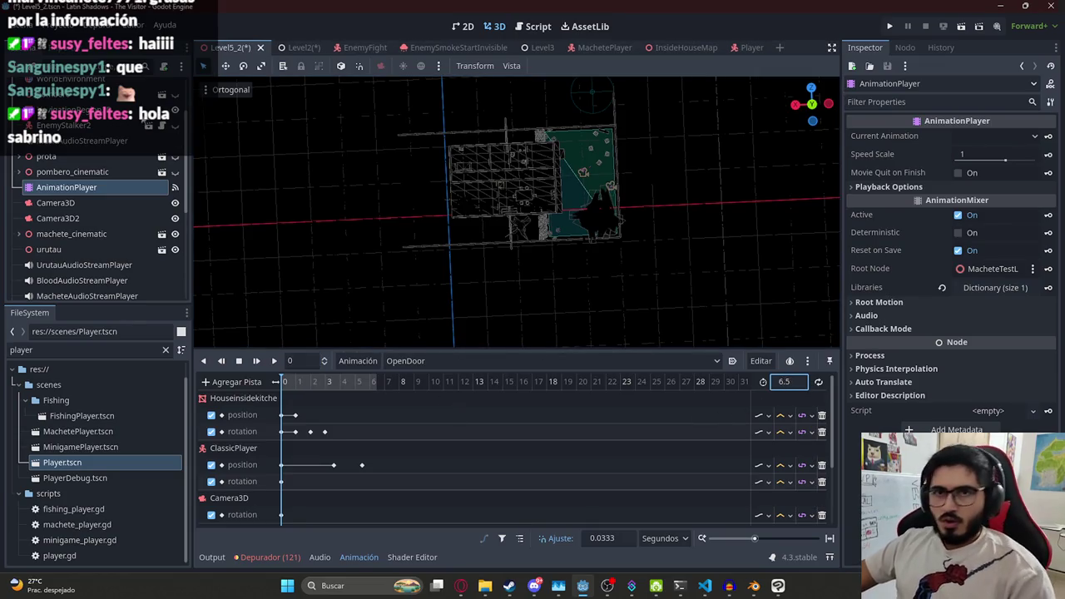
scroll(91, 224, up, 5)
click(62, 133)
Save Level5_2, then play OpenDoor, scrub it to the end and rewind to 0
key(ctrl+s)
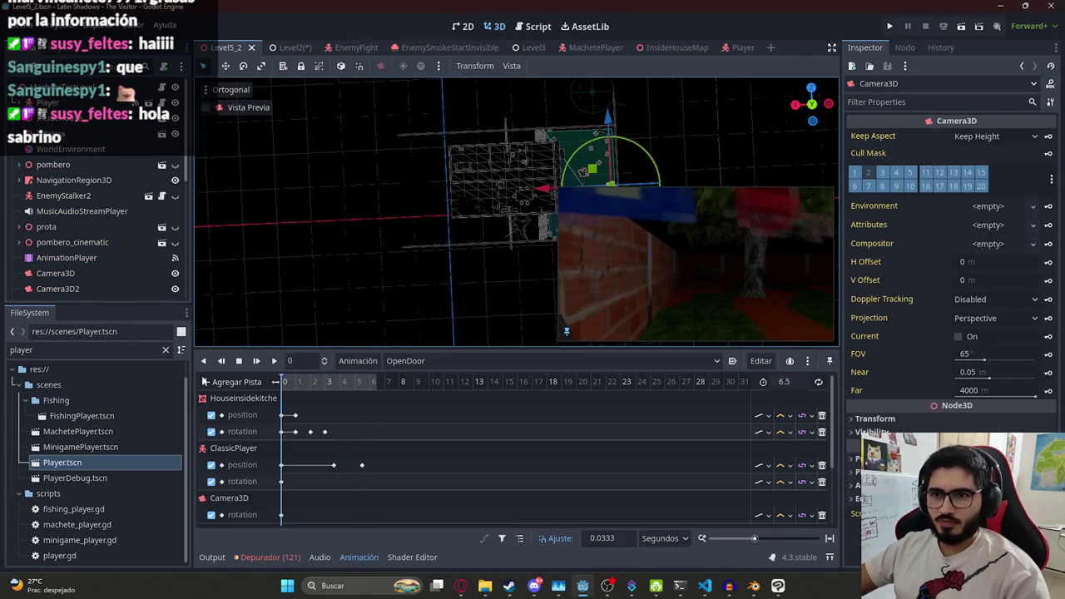
click(274, 361)
click(239, 363)
drag(291, 384, 442, 394)
click(239, 360)
scroll(46, 200, down, 5)
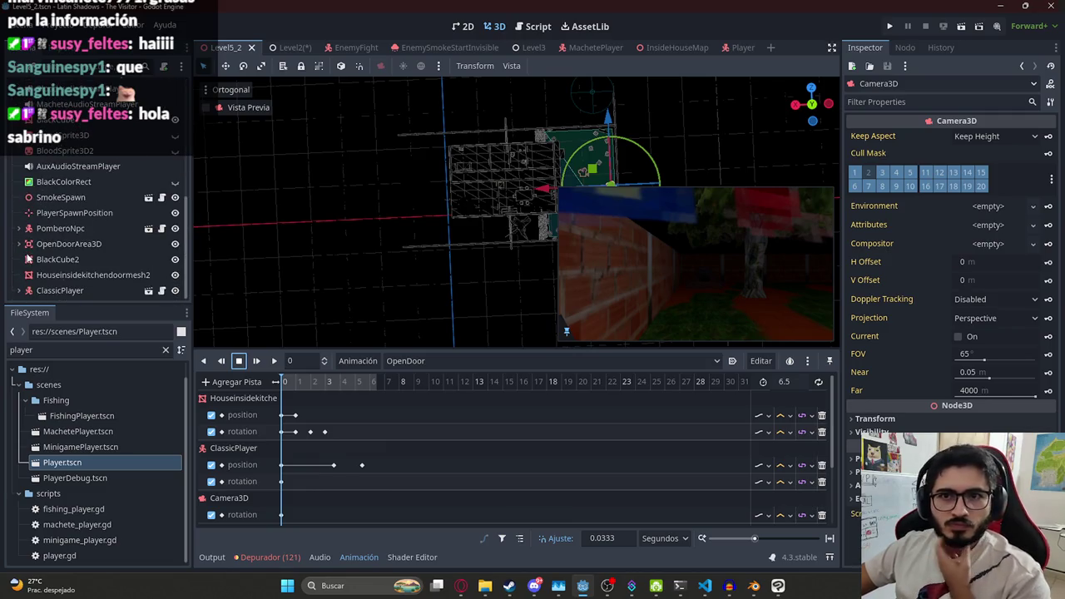
click(19, 291)
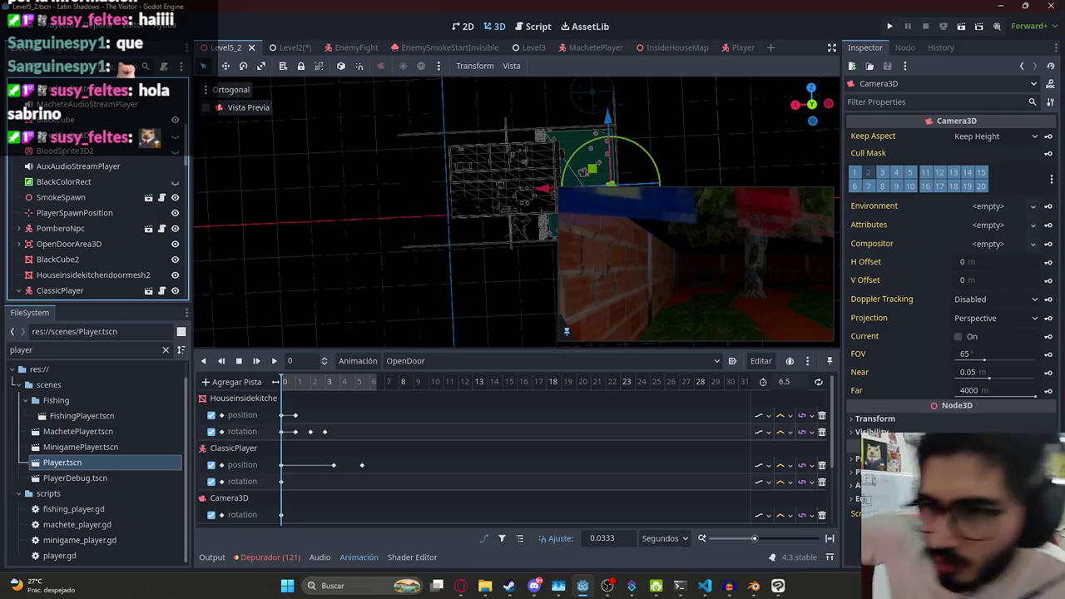
Preview OpenDoor through ClassicPlayer's Camera3D by scrubbing, playing and stopping it
scroll(158, 193, down, 4)
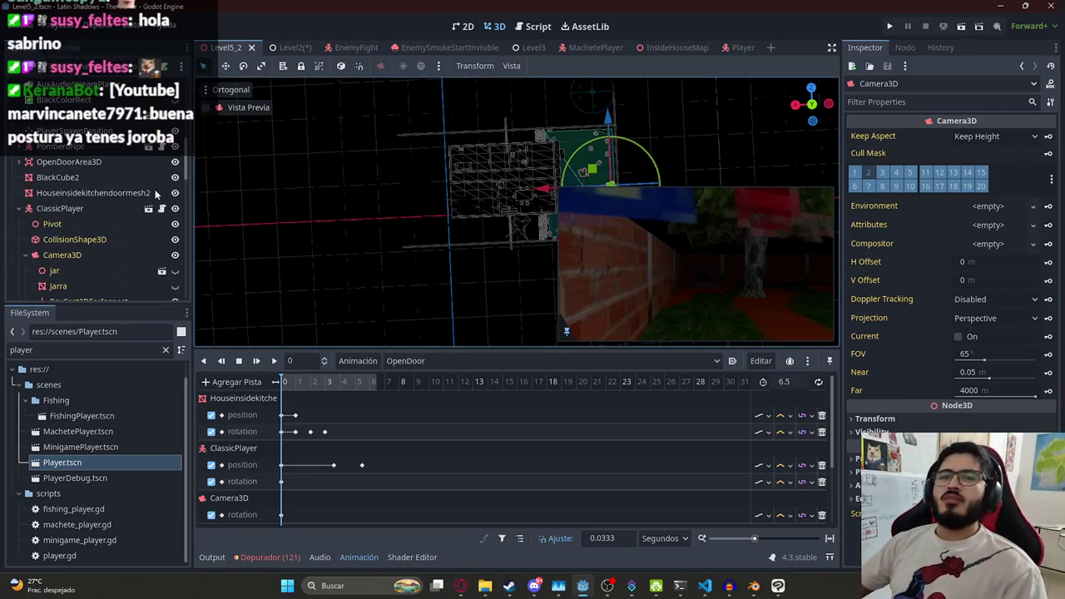
click(95, 251)
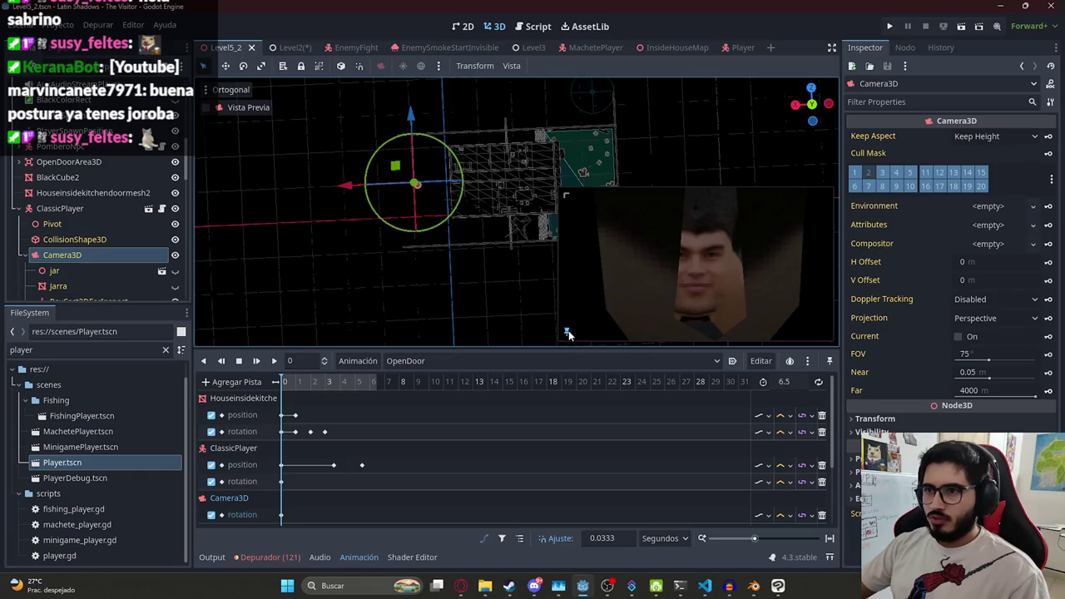
mouse_move(295, 384)
mouse_down()
mouse_move(358, 384)
mouse_move(205, 391)
mouse_up()
click(274, 360)
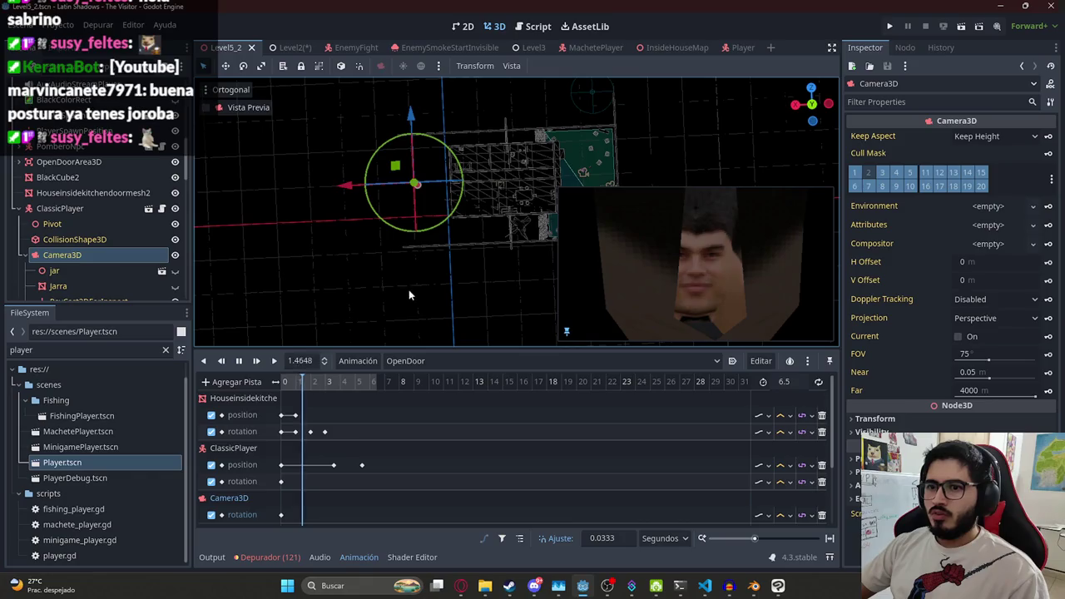
scroll(410, 468, down, 3)
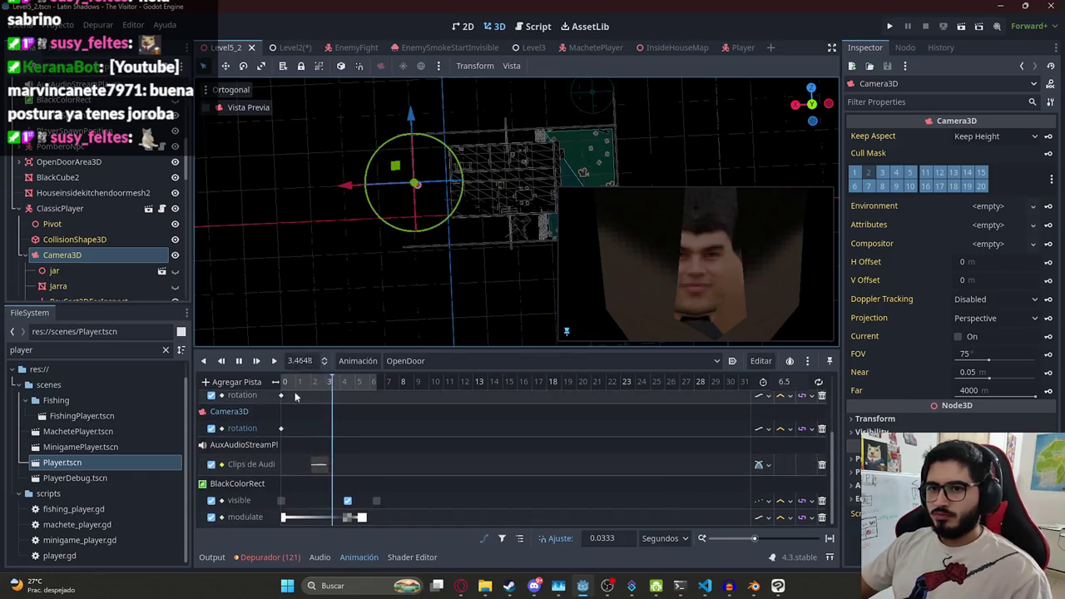
click(236, 363)
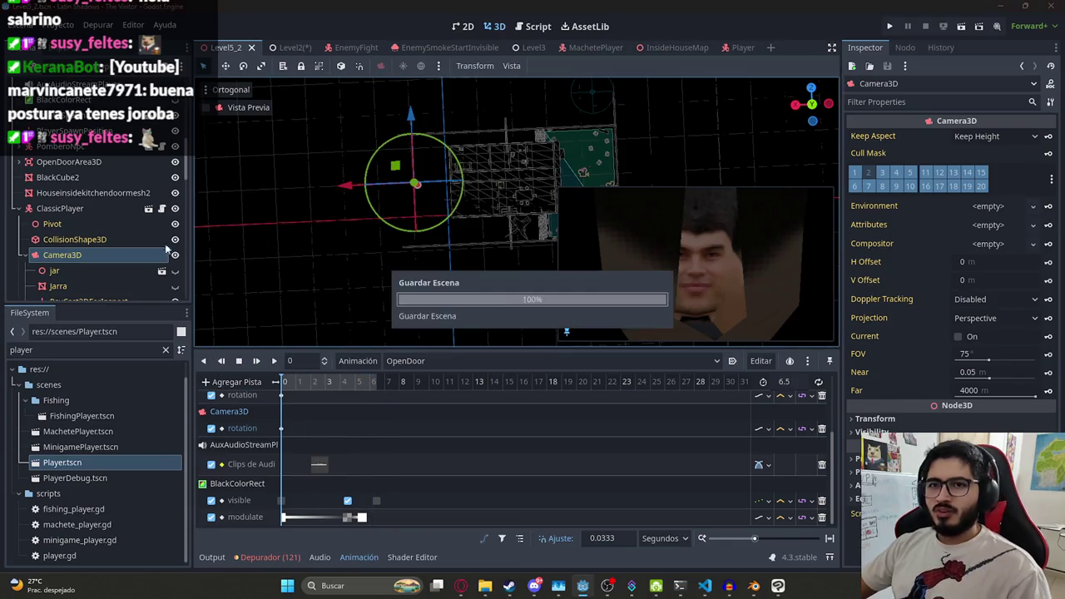
Collapse ClassicPlayer, select the Player node and bring up machete_test_level.gd
click(20, 208)
scroll(83, 192, up, 5)
click(50, 102)
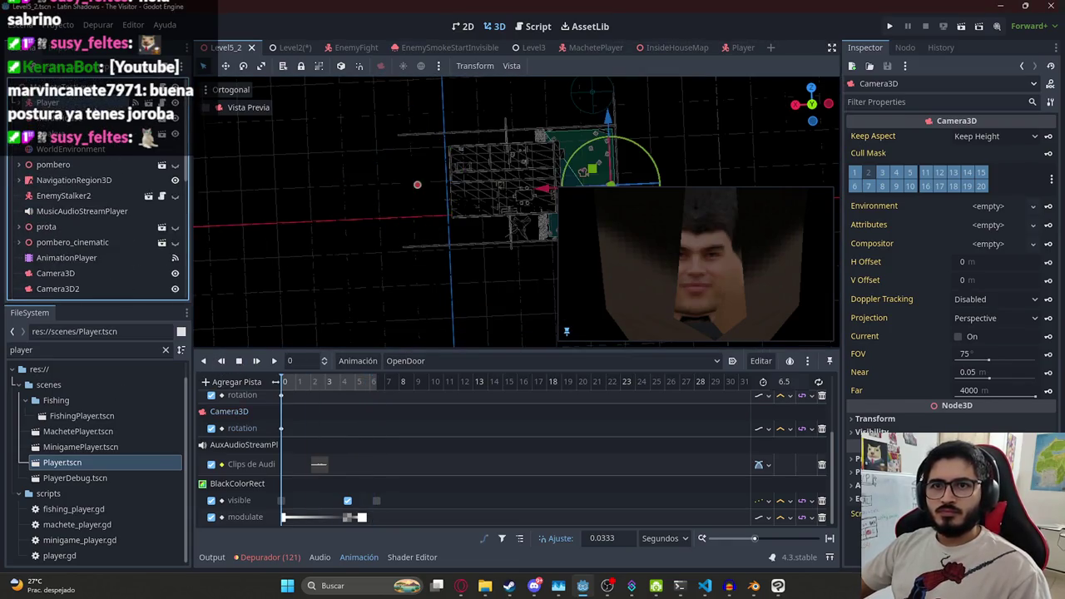
key(ctrl+F3)
Find the door code via 'opendoor' and replace $AnimationPlayer on line 222 with animation_player
key(ctrl+f)
text(opendoor)
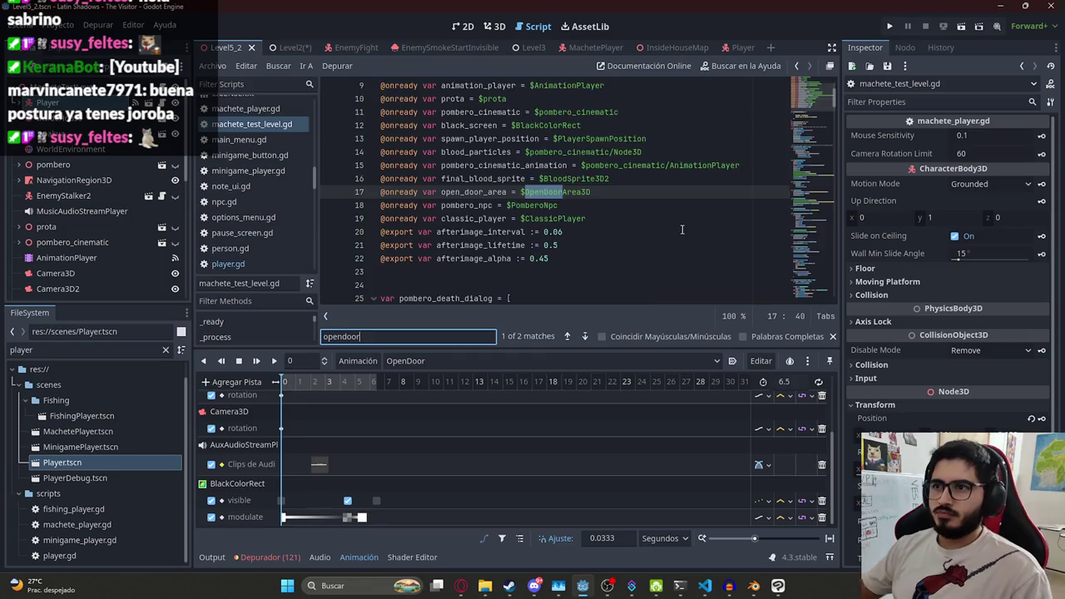
key(Return)
scroll(499, 208, up, 1)
click(463, 205)
double_click(447, 272)
text(an)
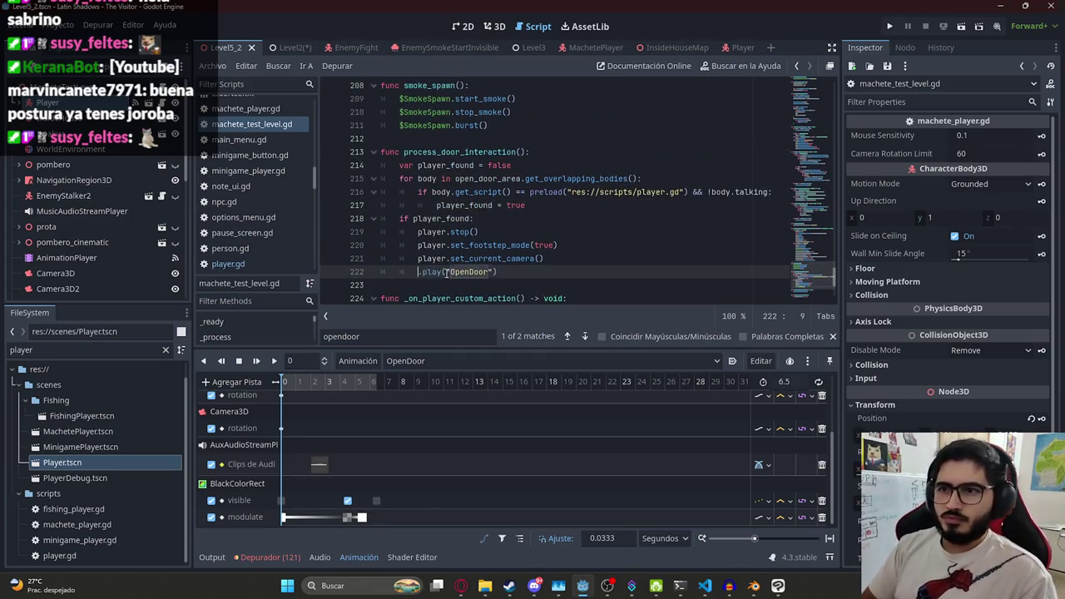
text(imation_)
key(Return)
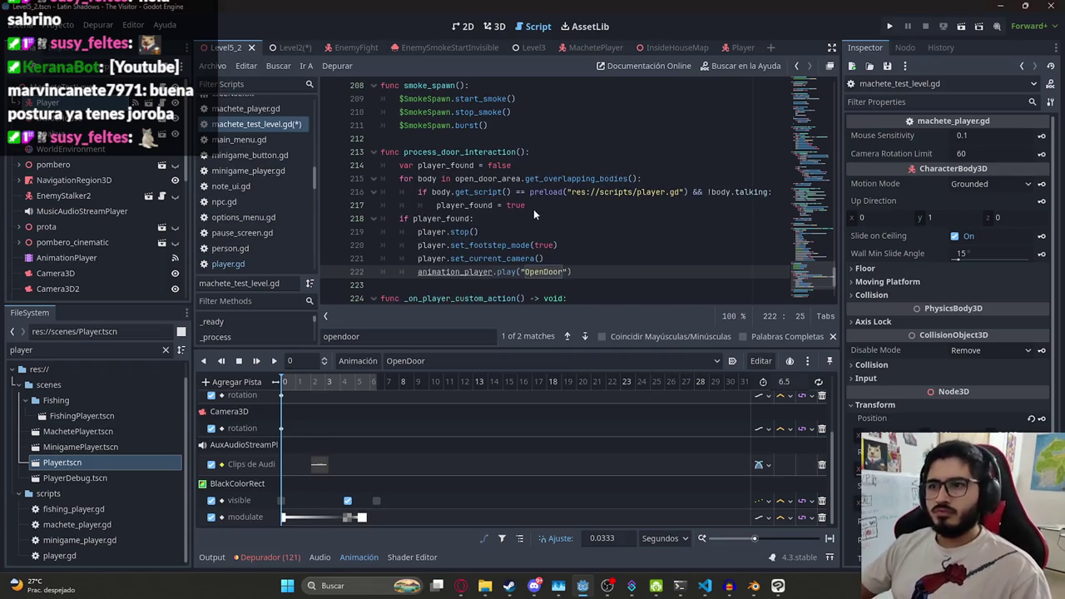
click(533, 209)
ctrl+click(463, 277)
click(522, 179)
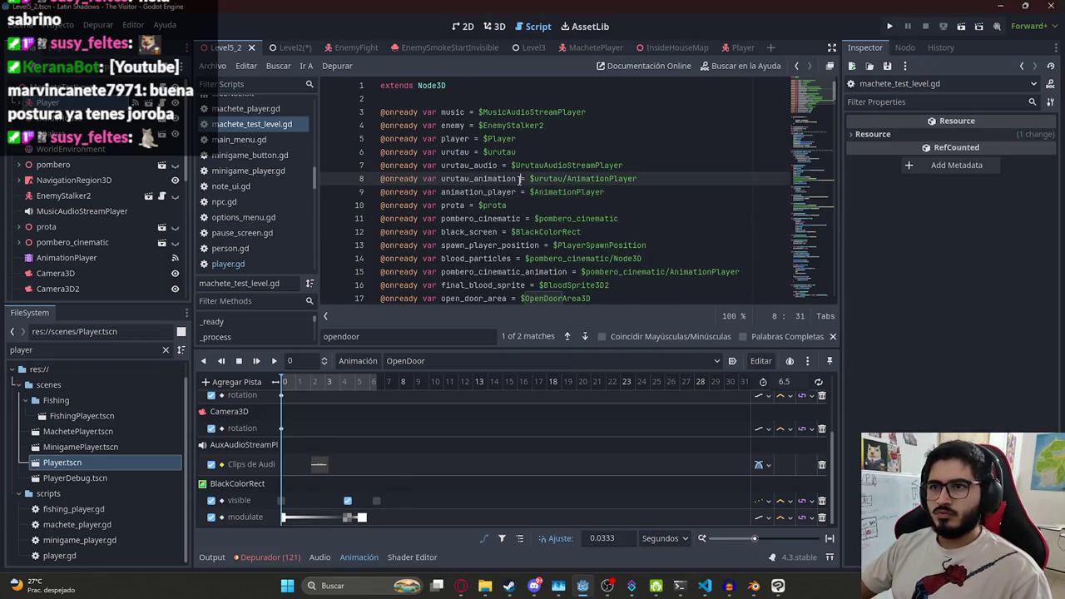
click(487, 192)
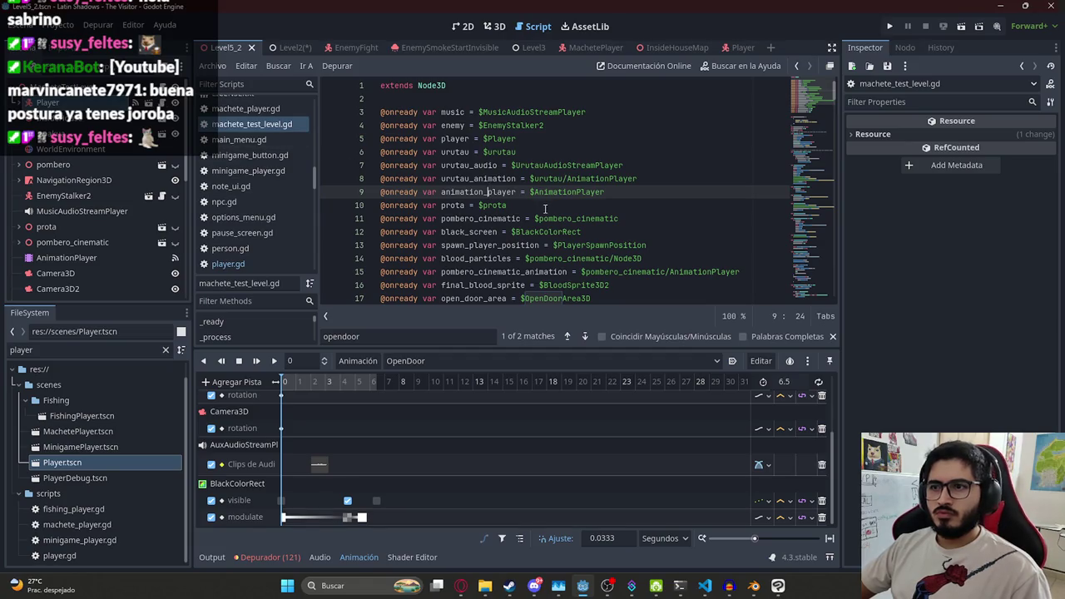
key(alt+Left)
Review process_door_interaction's player checks, find its call site, then select ClassicPlayer
scroll(480, 181, down, 2)
click(477, 179)
click(441, 257)
key(Up)
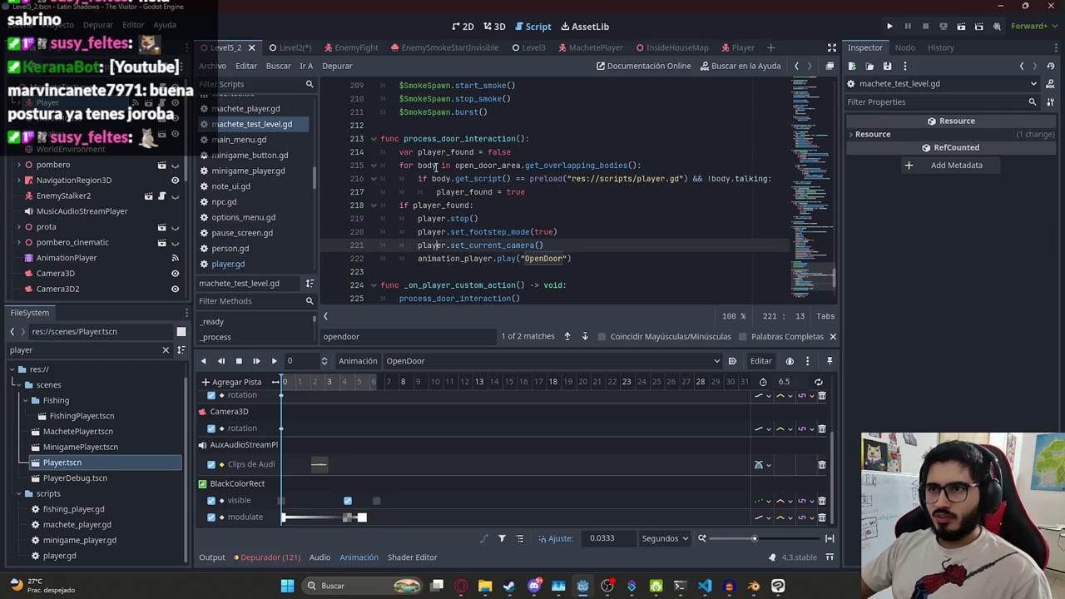
double_click(443, 204)
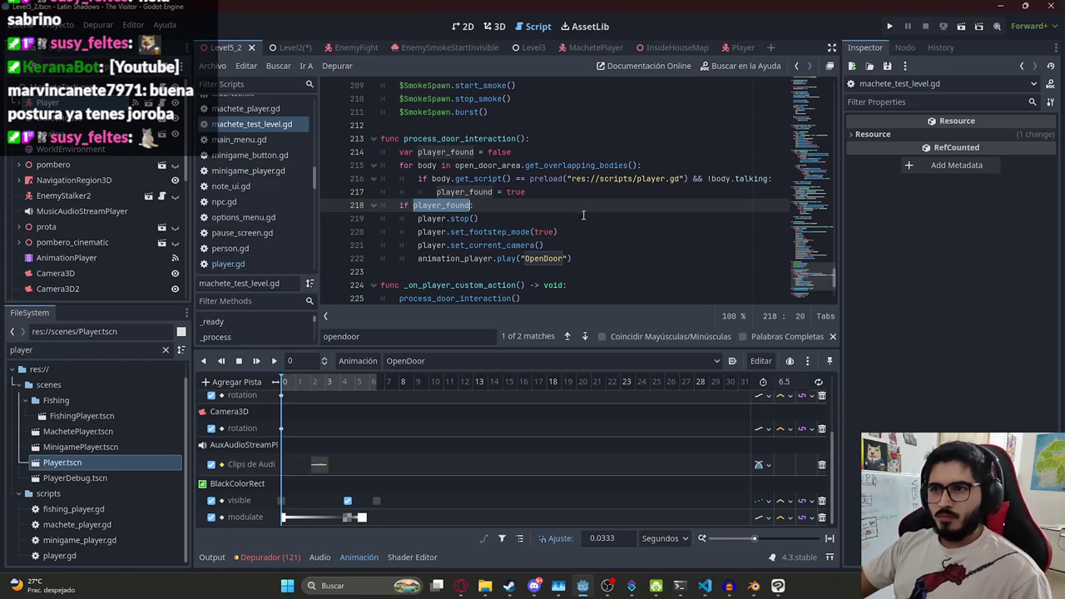
double_click(462, 138)
key(ctrl+f)
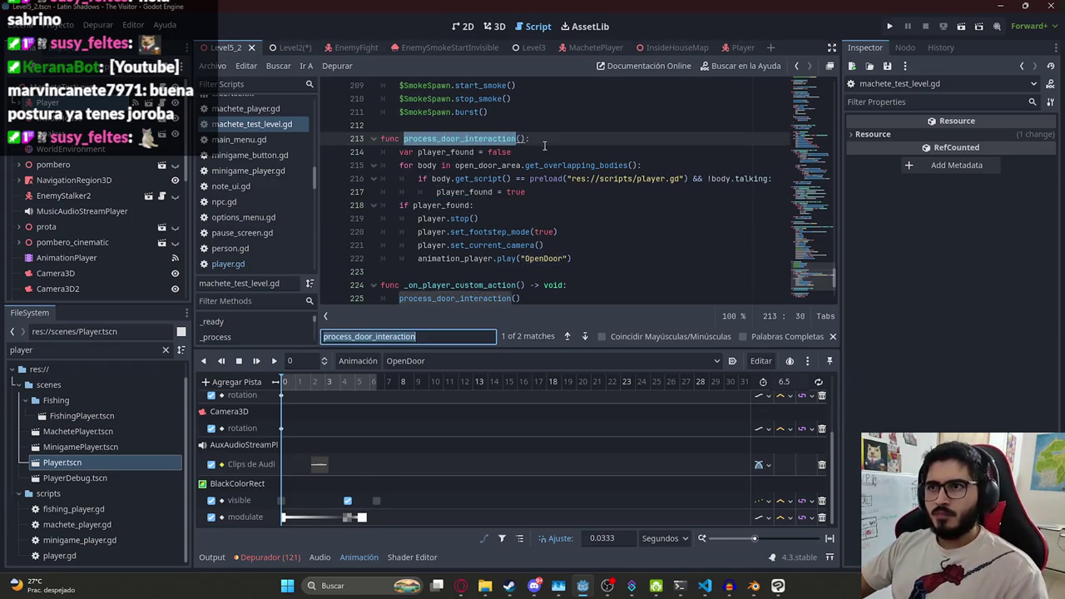
key(Return)
click(488, 191)
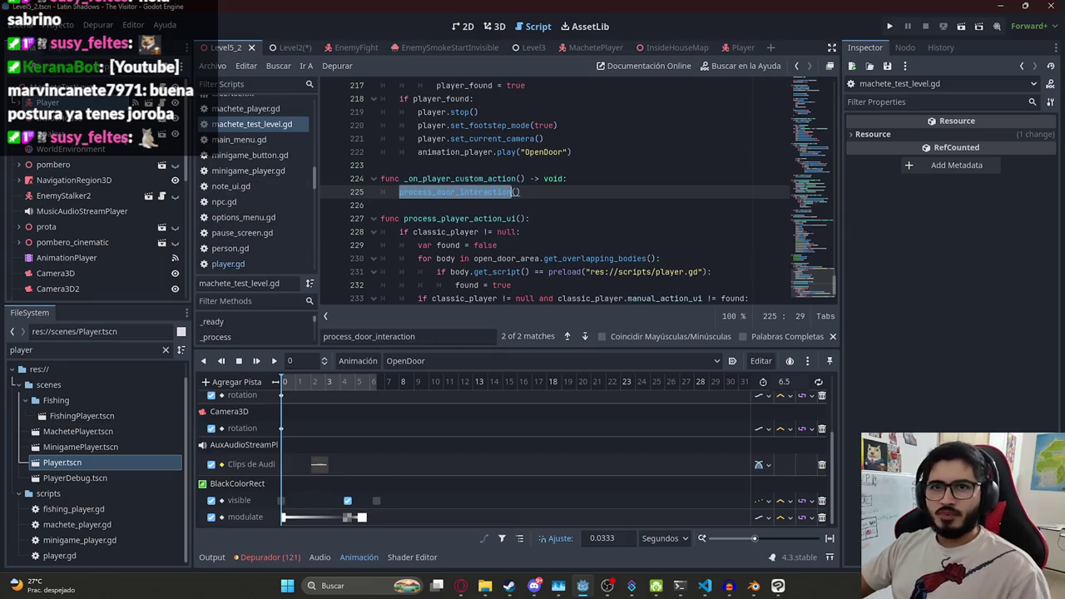
scroll(72, 213, down, 5)
click(50, 290)
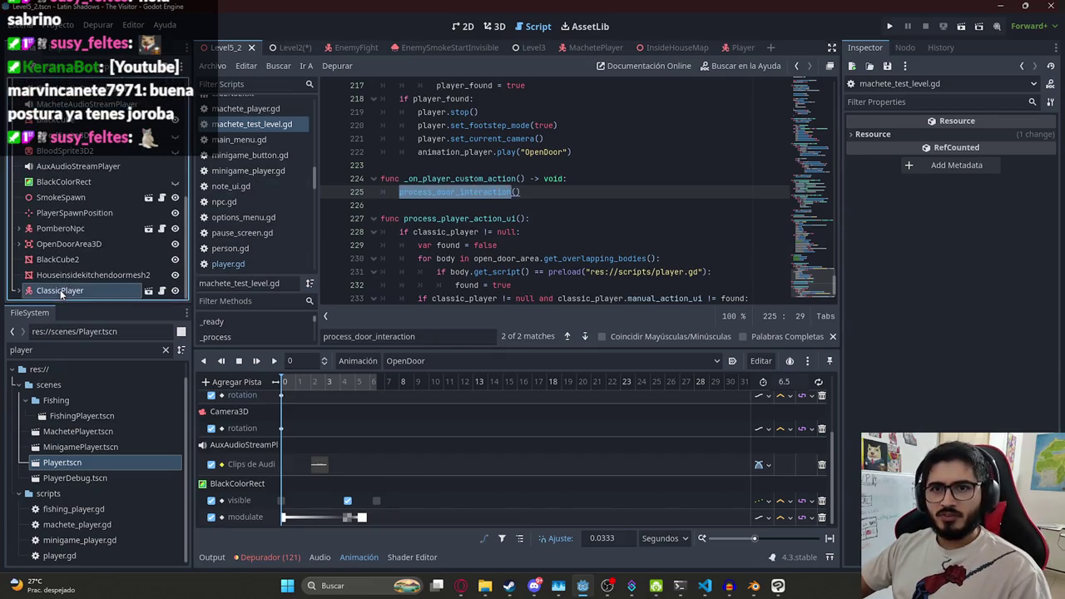
Connect ClassicPlayer's custom_action signal to the level script
click(906, 48)
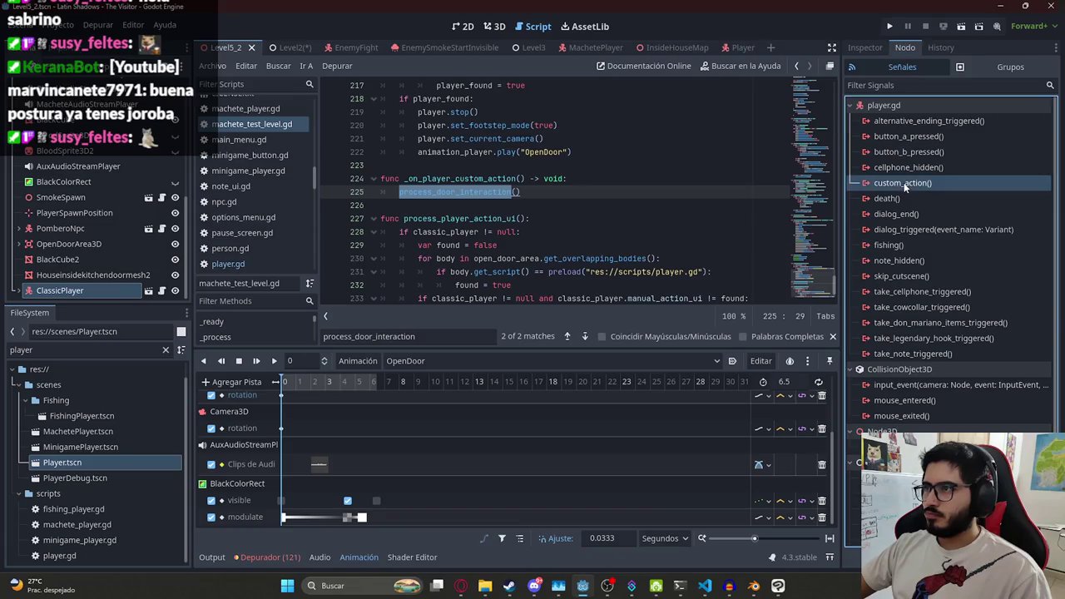
double_click(902, 183)
click(493, 426)
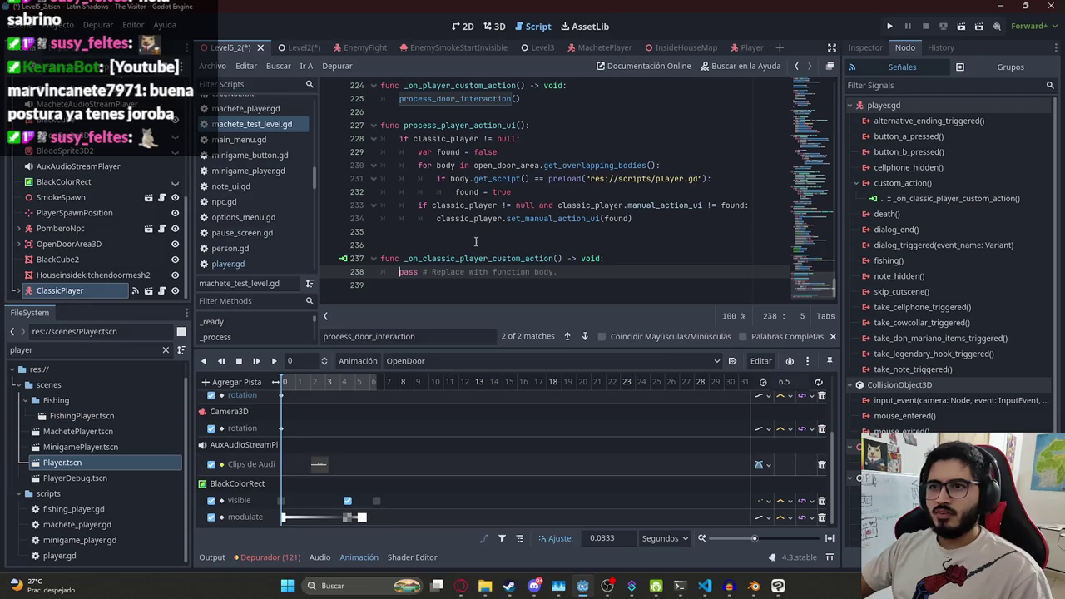
Move the process_door_interaction call into _on_classic_player_custom_action, deleting the old handler
scroll(479, 233, up, 2)
mouse_move(536, 179)
mouse_down()
mouse_move(401, 179)
mouse_move(366, 166)
mouse_up()
key(ctrl+x)
key(BackSpace)
key(BackSpace)
key(BackSpace)
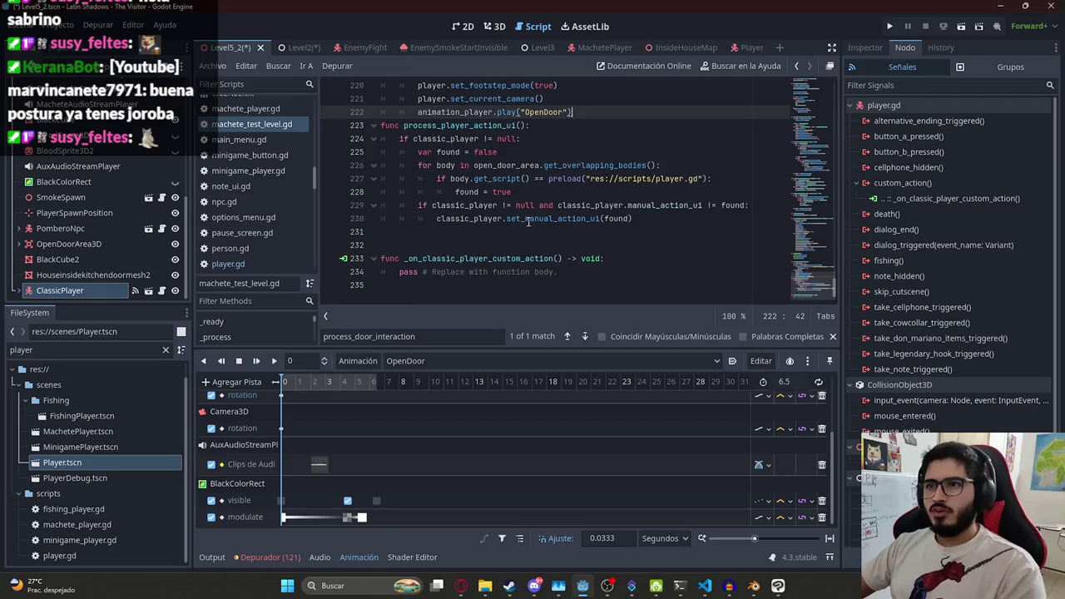
key(Return)
scroll(539, 229, down, 1)
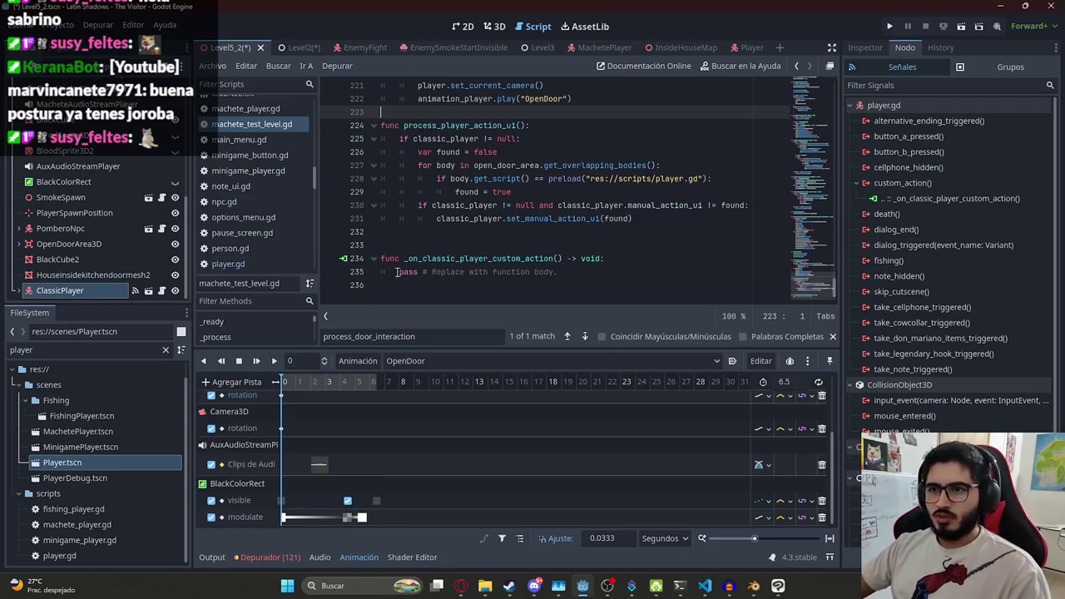
drag(396, 272, 558, 272)
key(BackSpace)
key(ctrl+v)
Review the open_door_area loop, set_current_camera call and the new handler's call
click(501, 166)
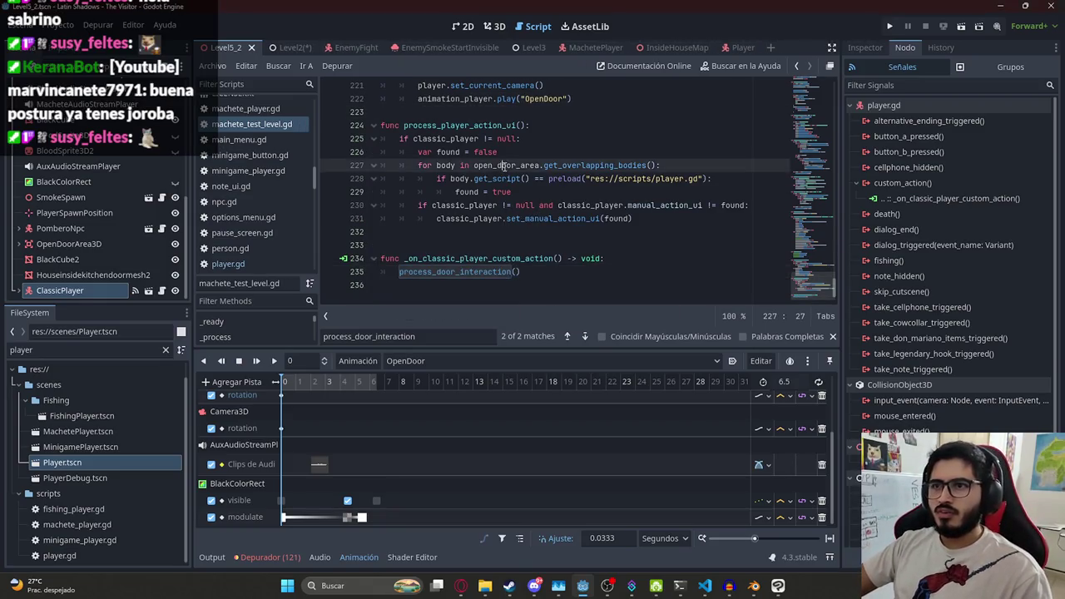
scroll(532, 208, up, 2)
click(569, 244)
scroll(569, 244, down, 2)
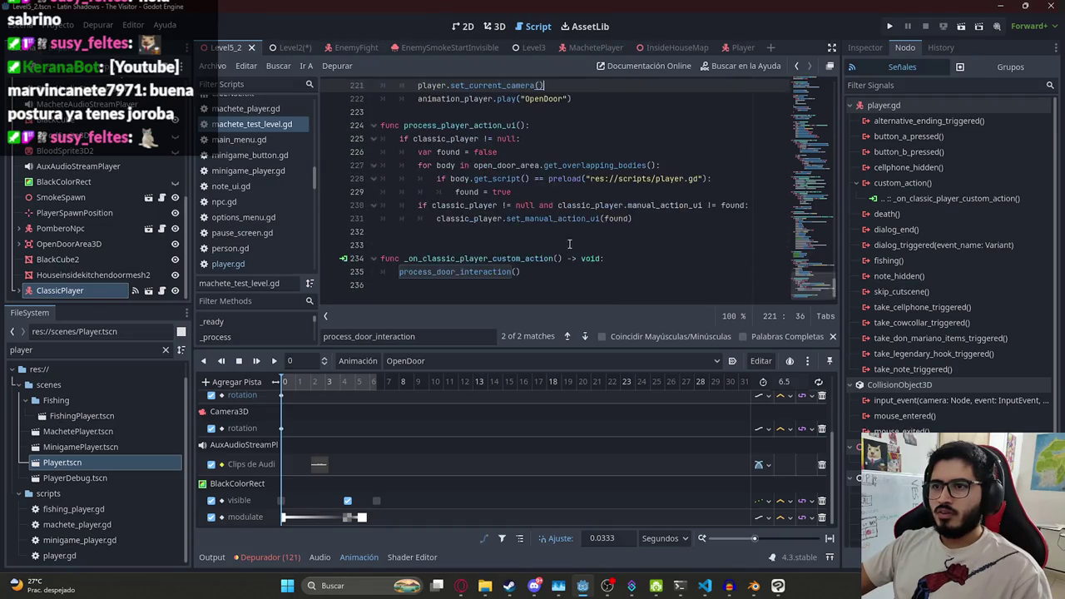
scroll(569, 244, up, 3)
scroll(500, 215, down, 3)
click(507, 273)
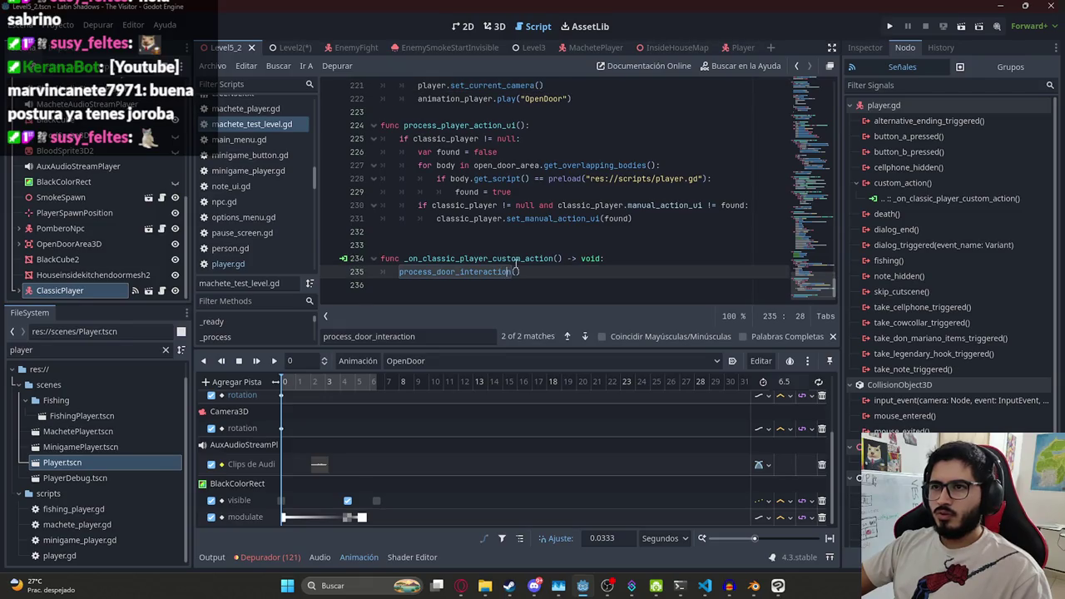
scroll(517, 261, up, 3)
scroll(516, 260, up, 3)
scroll(517, 260, down, 2)
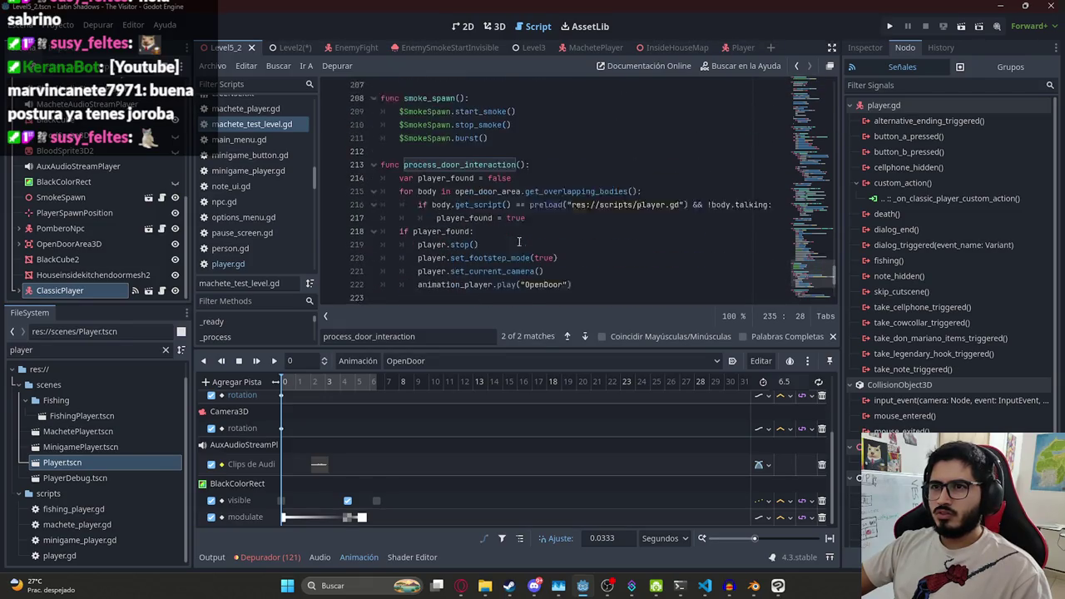
right_click(229, 45)
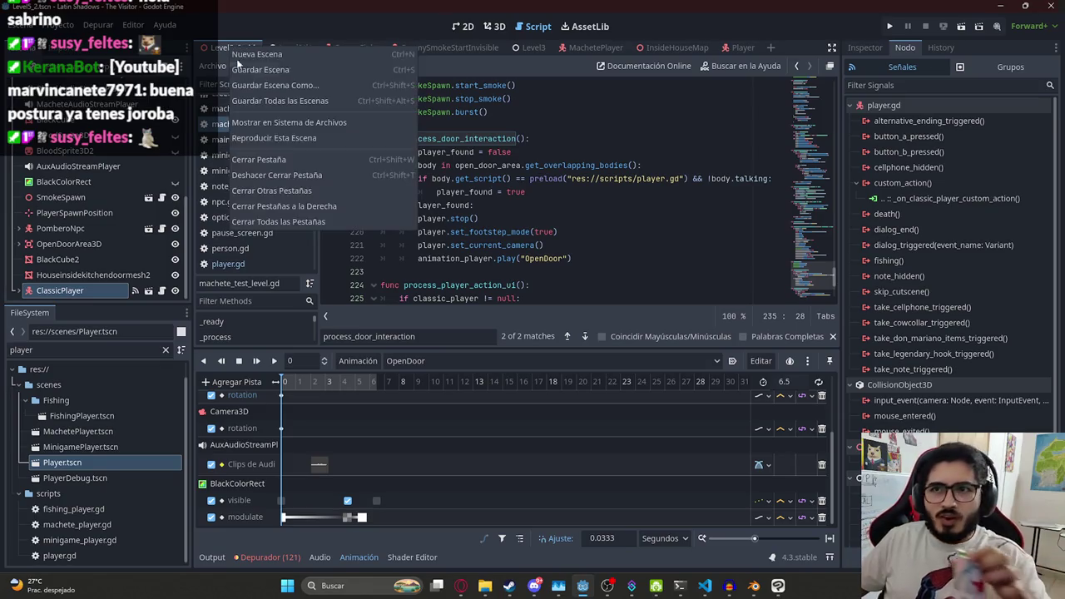
Run the Level5 scene with Reproducir Esta Escena to test the door
click(289, 138)
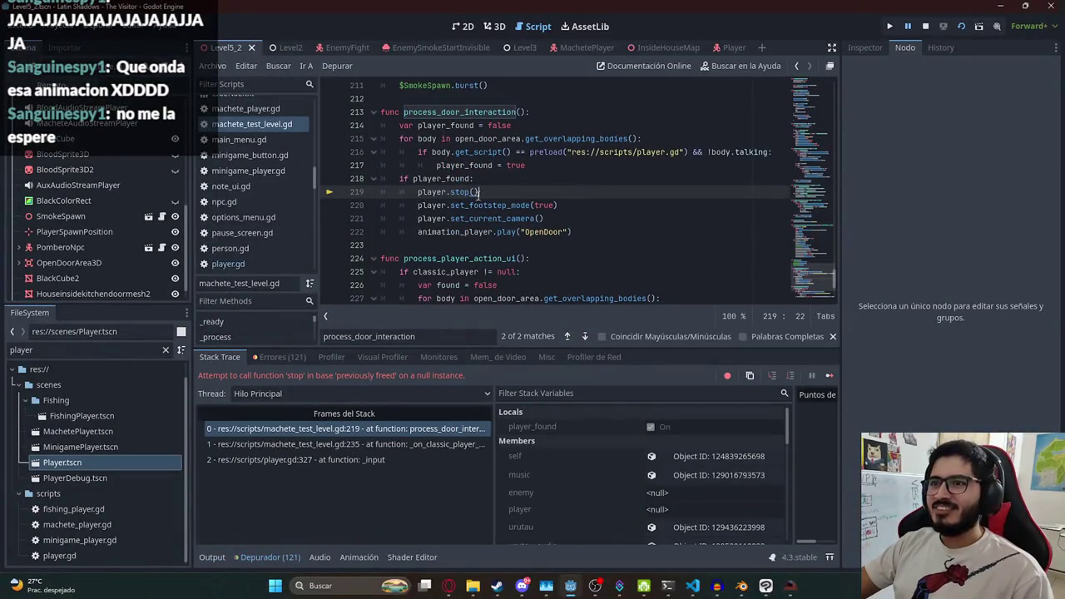
Stop the crashed game session and change player to classic_player on line 219
double_click(437, 192)
scroll(458, 220, up, 1)
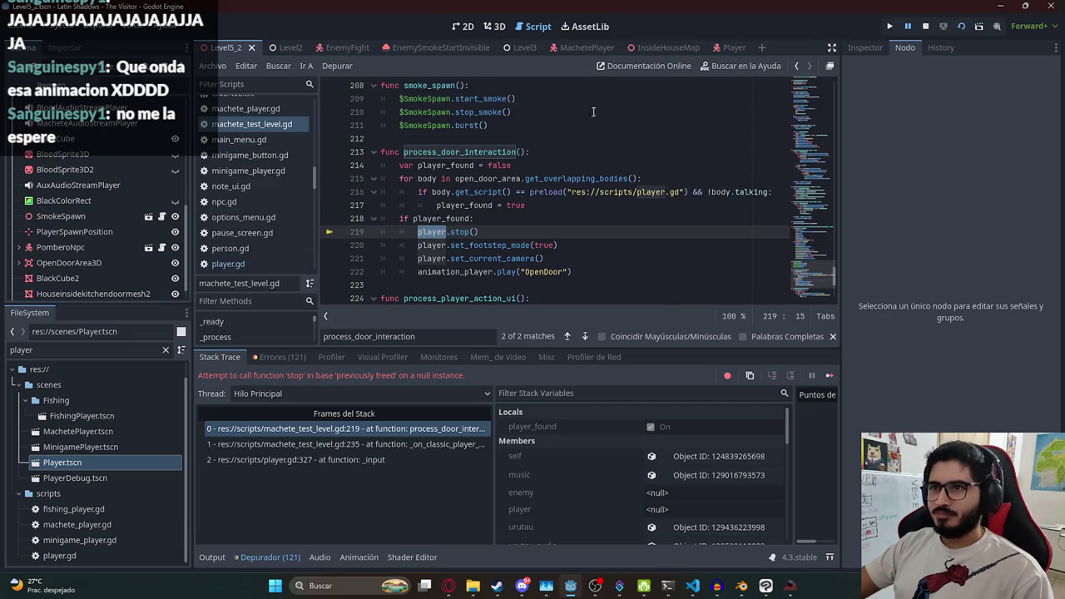
click(923, 26)
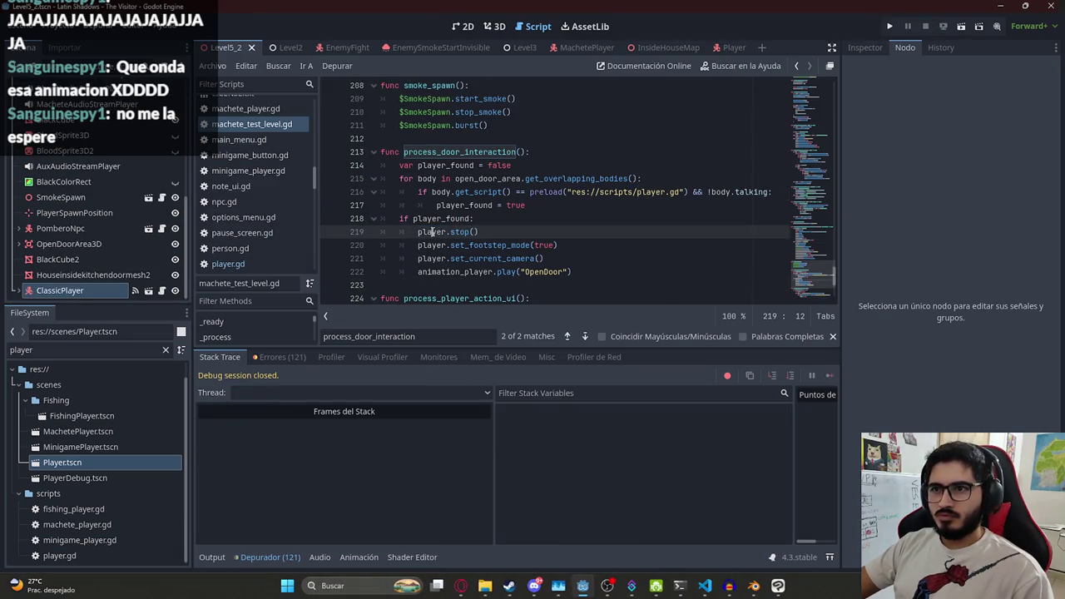
text(classic_player)
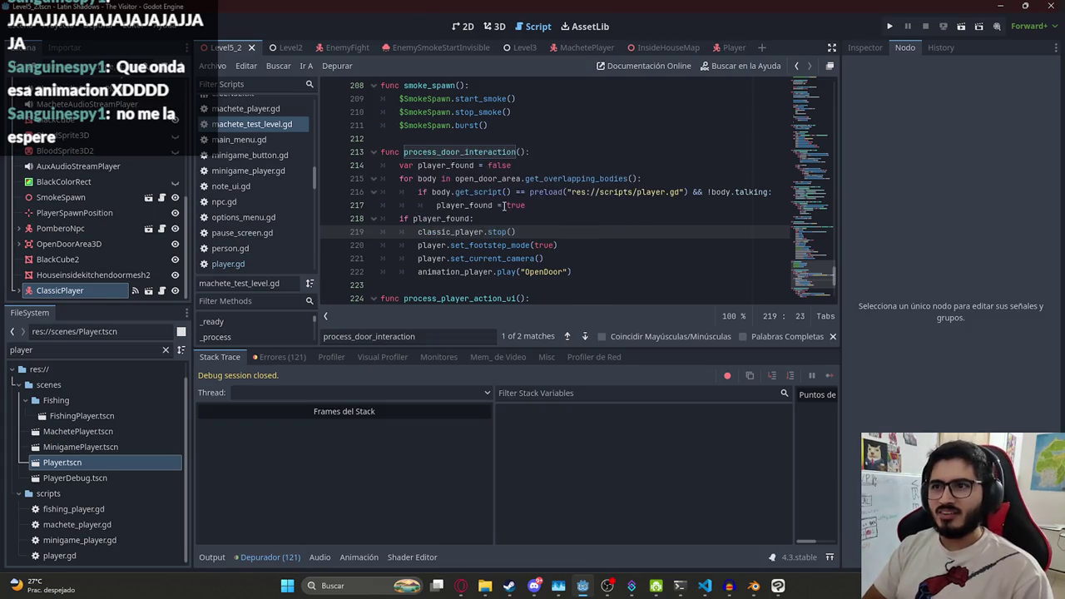
Replace player with classic_player on lines 220 and 221 and save the script
double_click(442, 232)
key(ctrl+c)
click(419, 245)
key(ctrl+v)
click(419, 259)
key(ctrl+v)
key(ctrl+s)
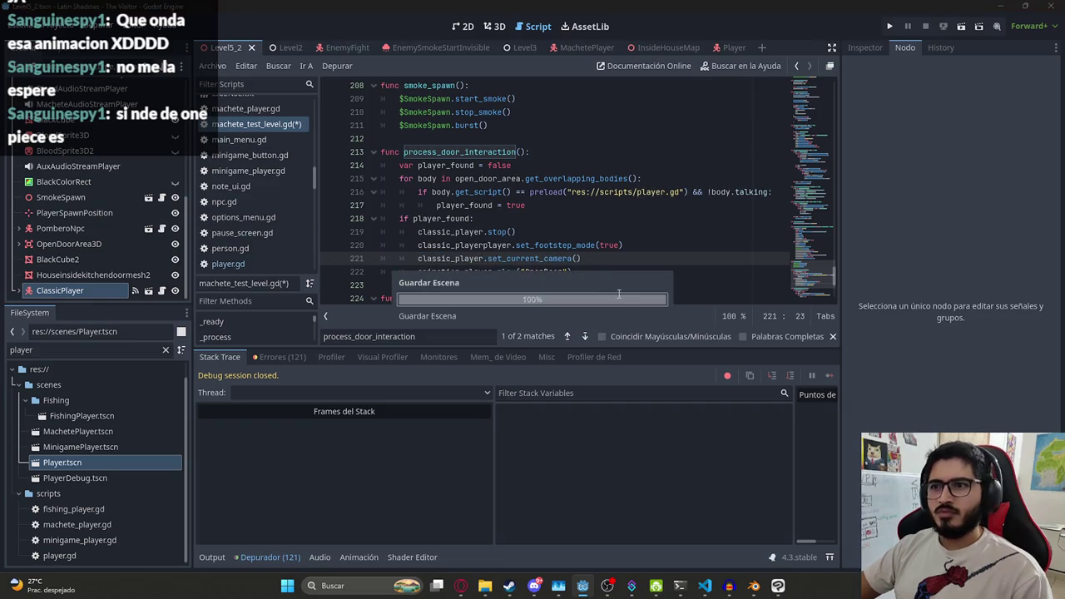
Delete the leftover duplicated player text on line 220
click(641, 272)
click(472, 272)
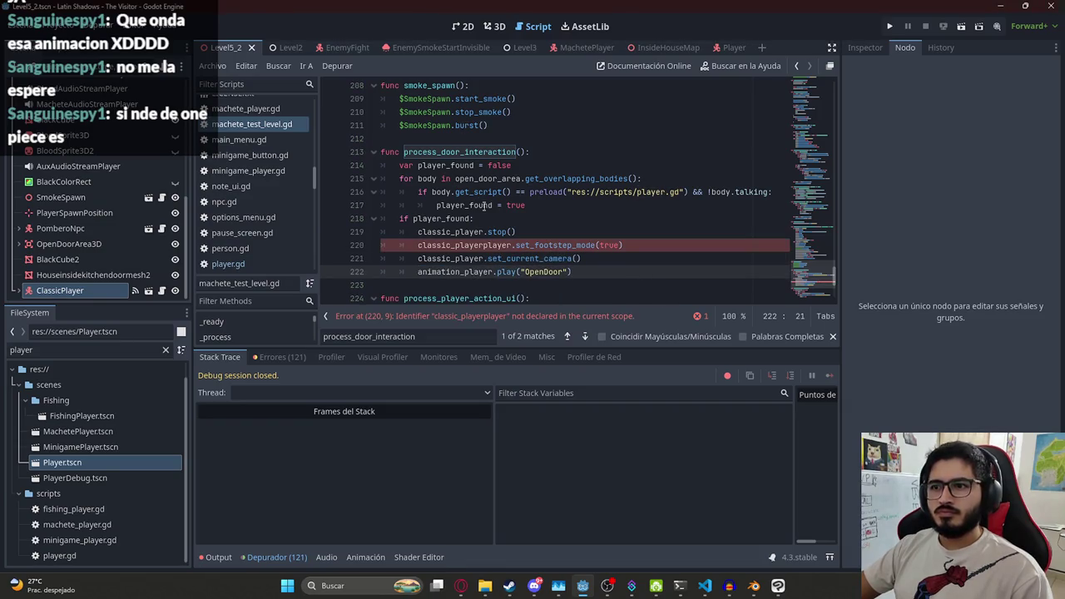
click(483, 206)
drag(483, 246, 515, 245)
key(BackSpace)
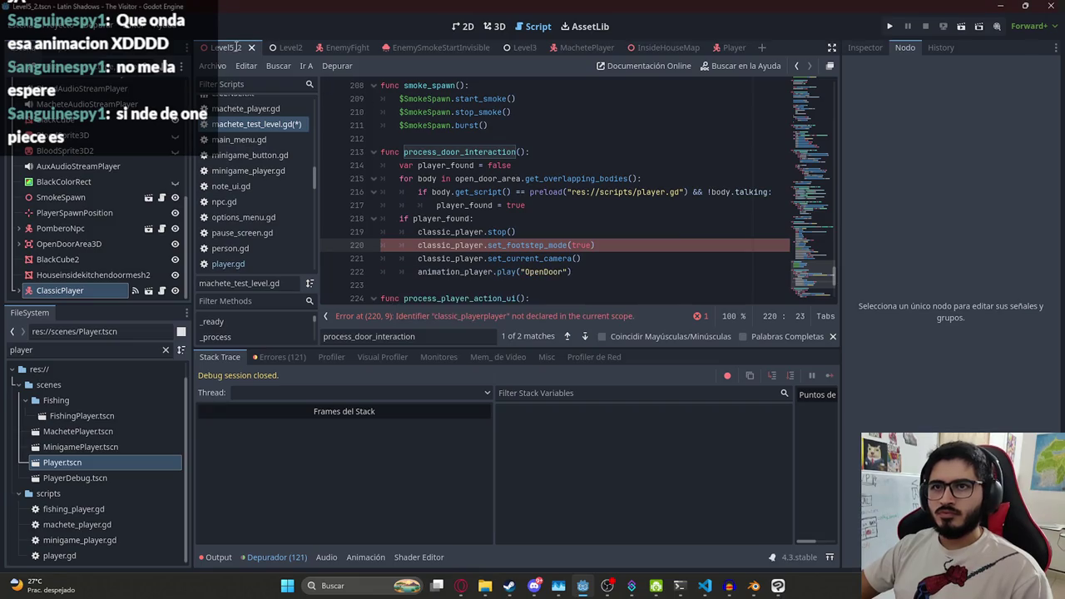
Save the corrected script from the Archivo menu and relaunch the game with F5
click(212, 65)
click(309, 138)
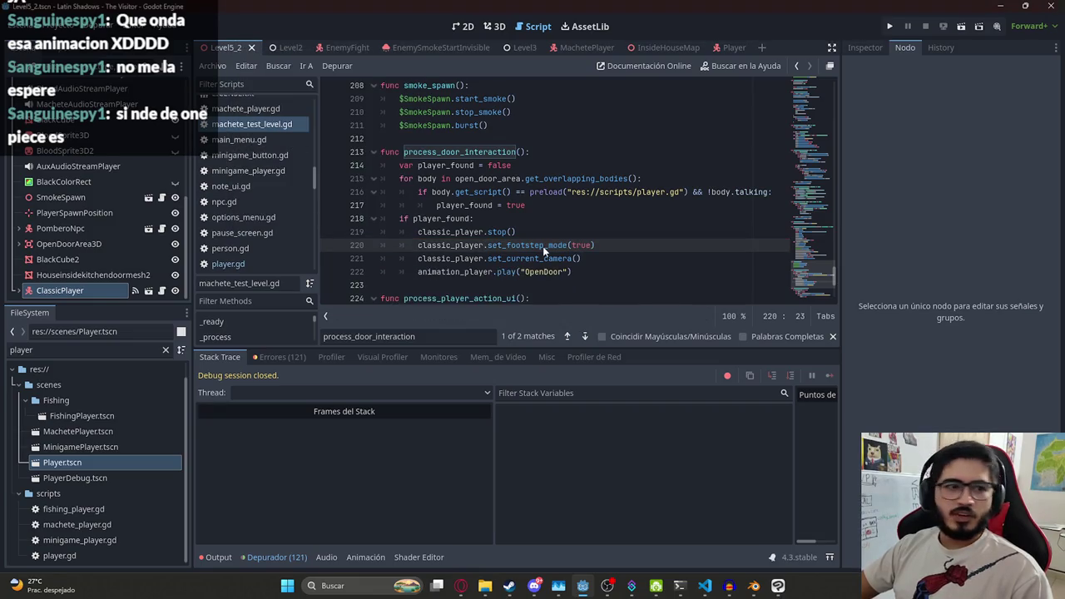
key(F5)
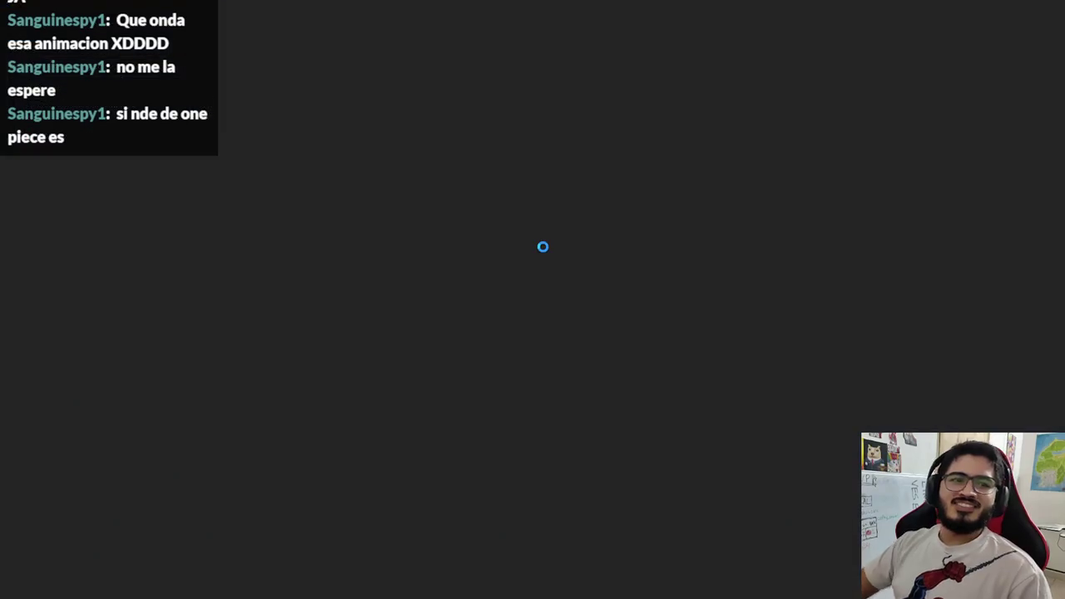